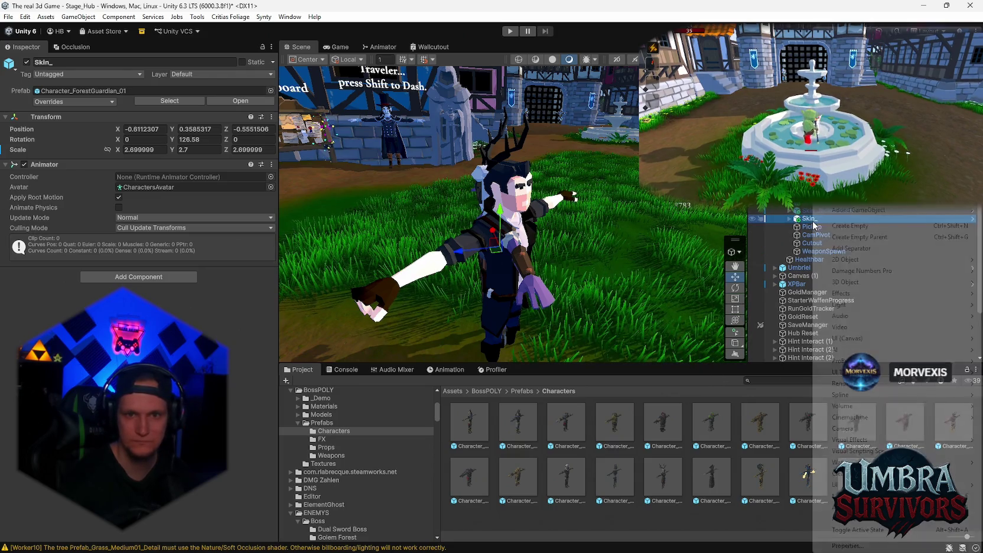
Rename the Skin_ object in the Hierarchy to Skin_Nightbloom by appending Nightbloom
{"action": "right_click", "coordinate": [829, 220]}
{"action": "left_click", "coordinate": [833, 222]}
{"action": "type", "text": "Nightbloom"}
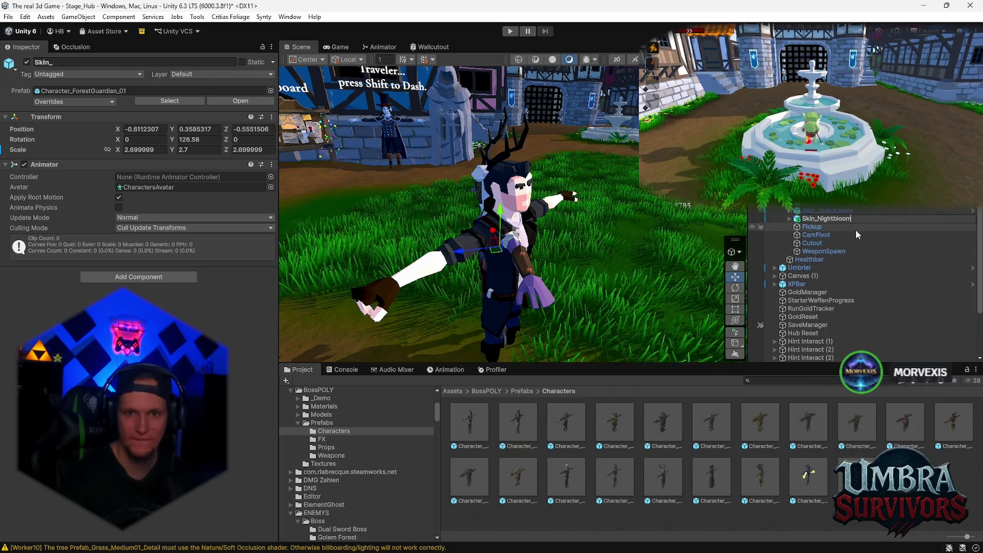
{"action": "key", "text": "Return"}
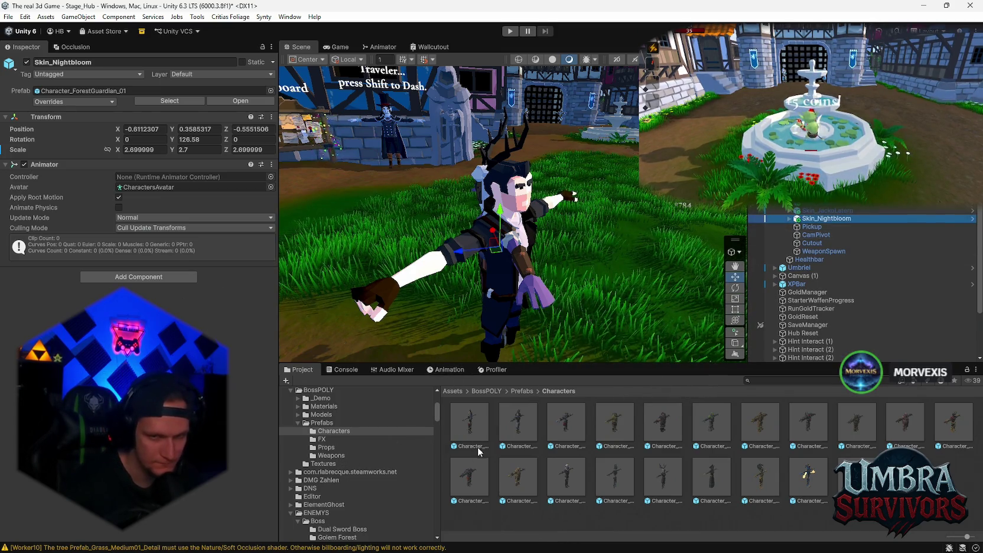
Set Skin_Nightbloom's position X, Y, Z and rotation to 0
{"action": "left_click", "coordinate": [156, 131]}
{"action": "type", "text": "0"}
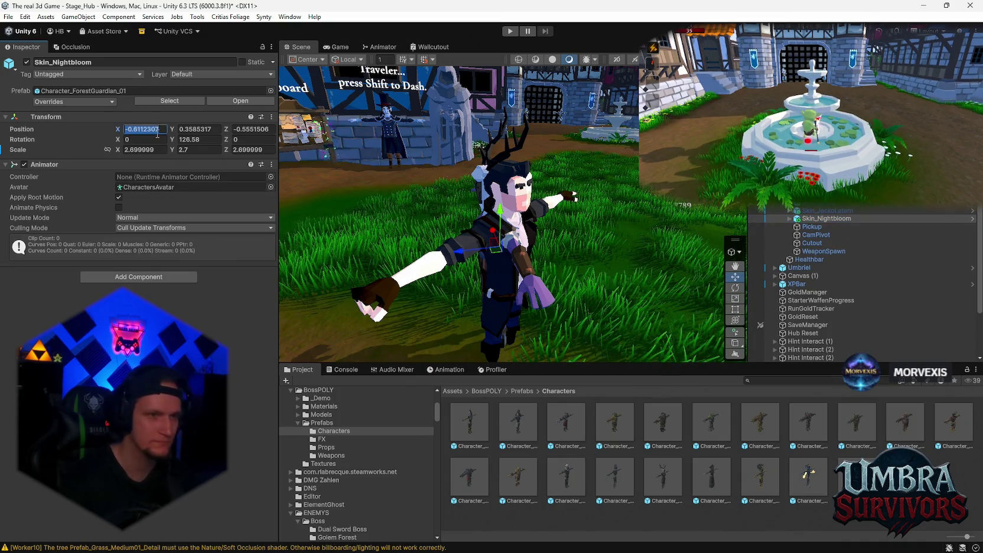
{"action": "key", "text": "Tab"}
{"action": "type", "text": "0"}
{"action": "key", "text": "Tab"}
{"action": "type", "text": "0"}
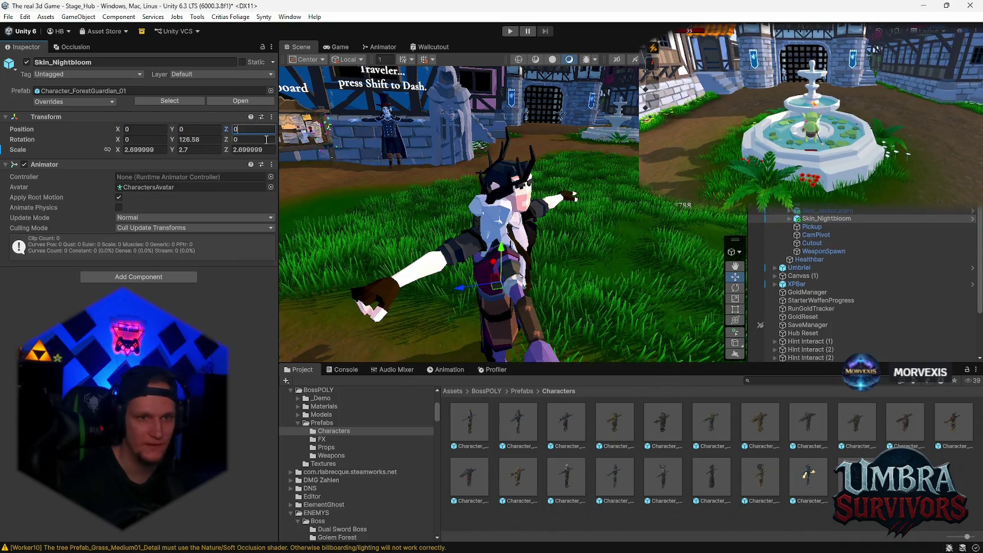
{"action": "key", "text": "Tab"}
{"action": "key", "text": "Tab"}
{"action": "type", "text": "0"}
{"action": "mouse_move", "coordinate": [555, 241]}
{"action": "left_mouse_down"}
{"action": "mouse_move", "coordinate": [512, 212]}
{"action": "mouse_move", "coordinate": [561, 256]}
{"action": "mouse_move", "coordinate": [396, 243]}
{"action": "left_mouse_up"}
Scale Skin_Nightbloom to 3 on X, Y and Z
{"action": "left_click", "coordinate": [151, 149]}
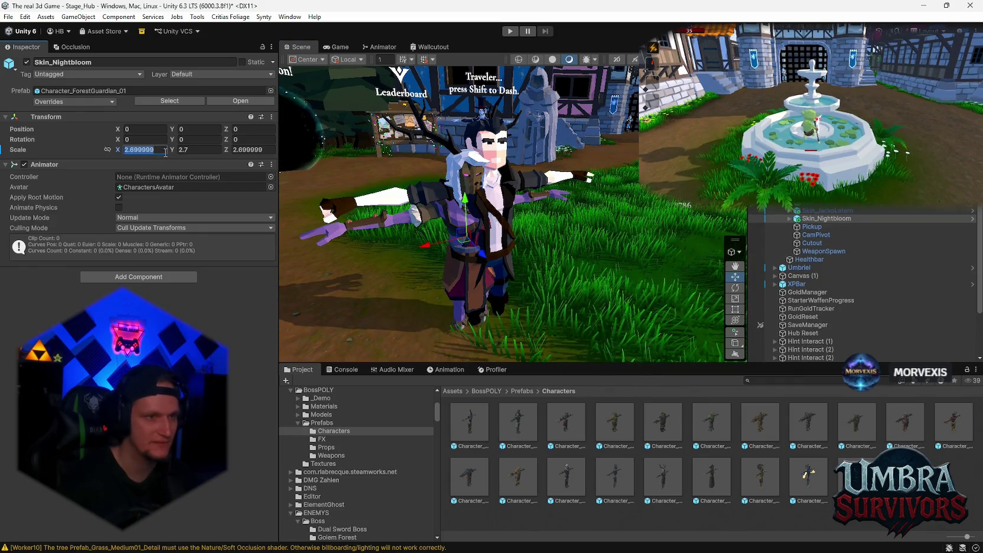
{"action": "type", "text": "2.9"}
{"action": "key", "text": "Tab"}
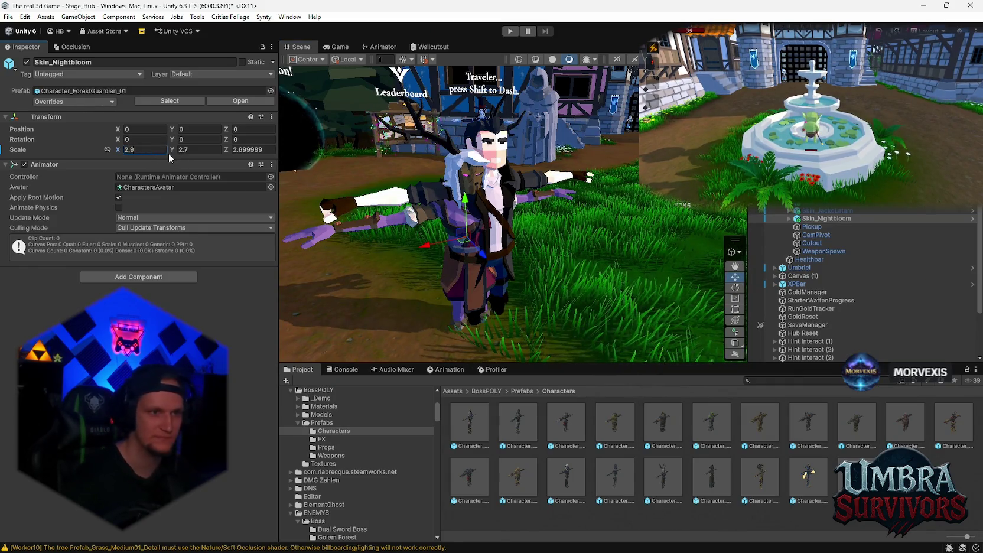
{"action": "type", "text": "2.9"}
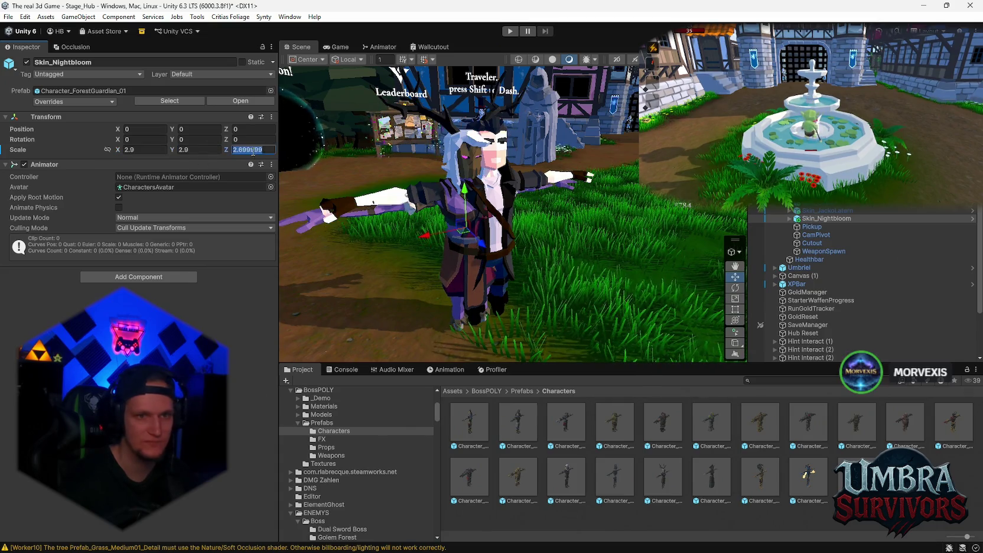
{"action": "key", "text": "Tab"}
{"action": "type", "text": "2.9"}
{"action": "left_click", "coordinate": [159, 147]}
{"action": "type", "text": "3"}
{"action": "key", "text": "Tab"}
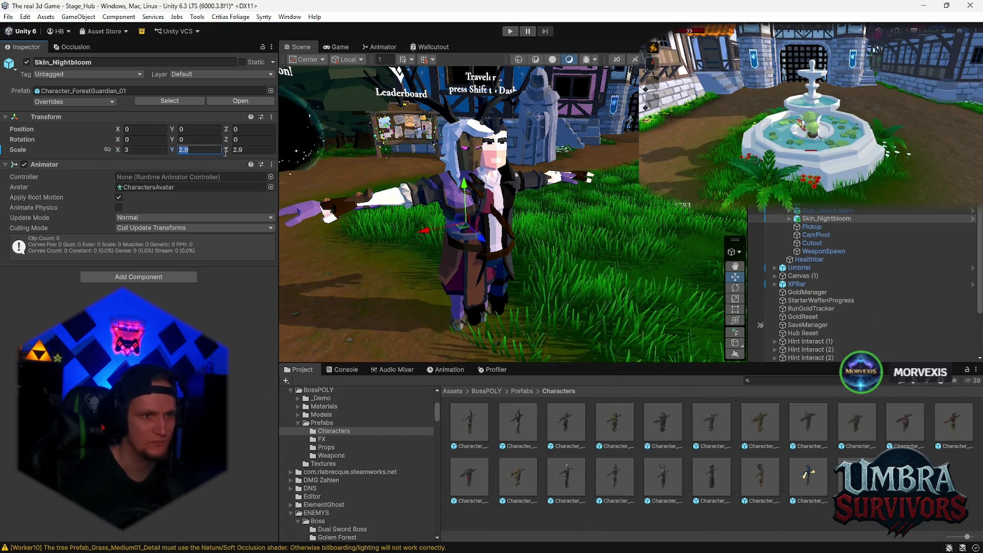
{"action": "type", "text": "3"}
{"action": "key", "text": "Tab"}
{"action": "type", "text": "3"}
{"action": "mouse_move", "coordinate": [383, 200]}
{"action": "left_mouse_down"}
{"action": "mouse_move", "coordinate": [512, 223]}
{"action": "mouse_move", "coordinate": [576, 214]}
{"action": "mouse_move", "coordinate": [477, 200]}
{"action": "mouse_move", "coordinate": [532, 243]}
{"action": "left_mouse_up"}
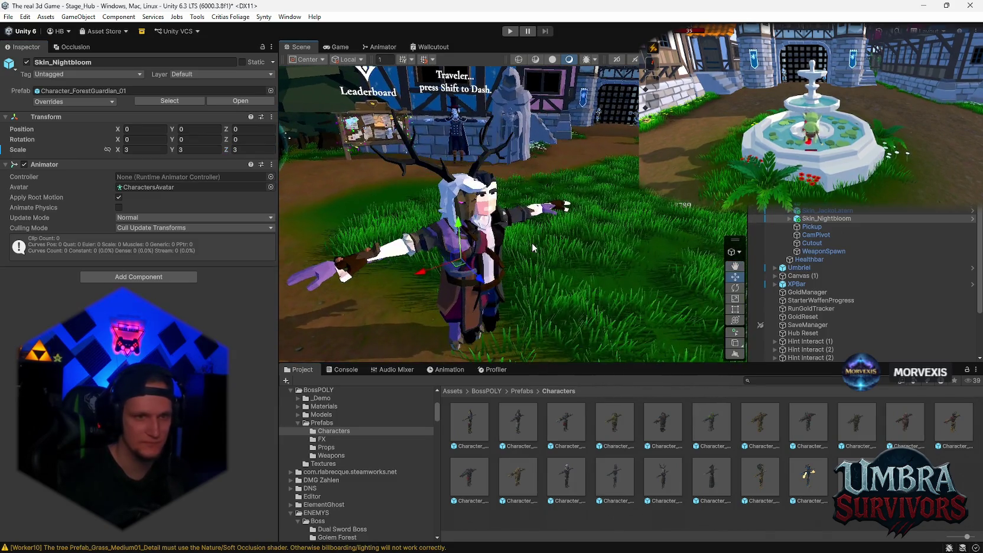
{"action": "left_click", "coordinate": [765, 382]}
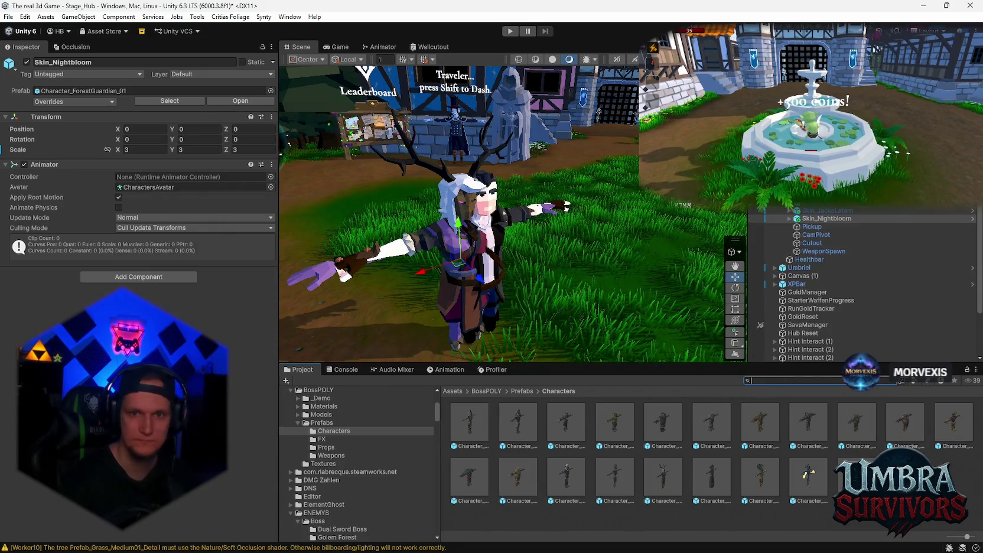
Give Skin_Nightbloom's Animator the Fire Mage's Player Mage controller and uncheck Apply Root Motion
{"action": "key", "text": "ctrl+z"}
{"action": "left_click", "coordinate": [142, 178]}
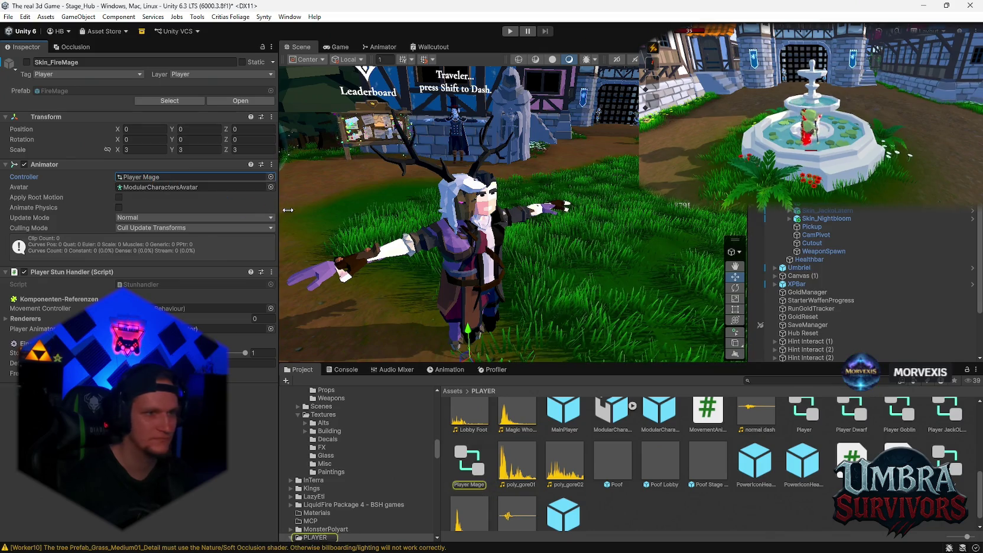
{"action": "key", "text": "ctrl+z"}
{"action": "left_click_drag", "start_coordinate": [160, 185], "coordinate": [157, 177]}
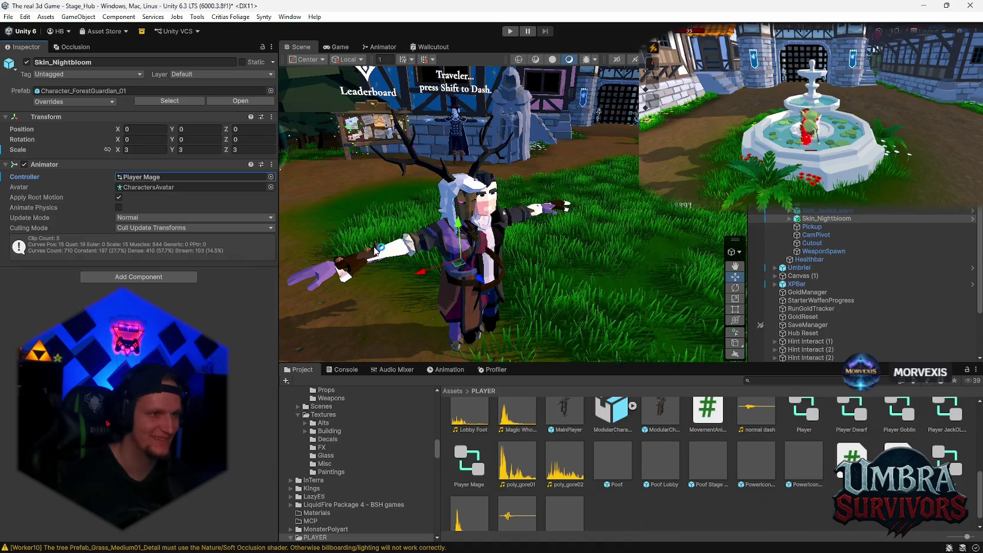
{"action": "left_click", "coordinate": [119, 197]}
{"action": "scroll", "coordinate": [742, 506], "scroll_direction": "up", "scroll_amount": 1}
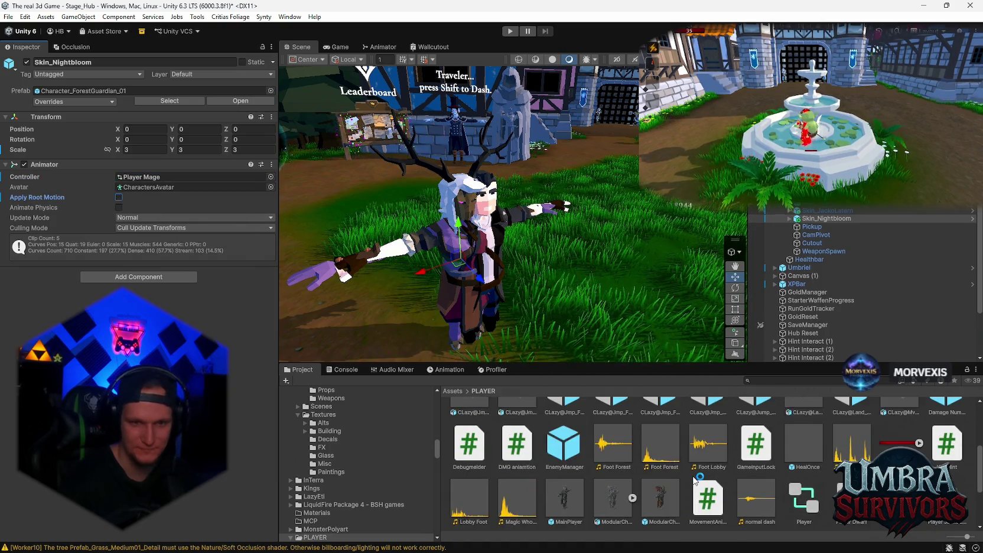
{"action": "scroll", "coordinate": [395, 465], "scroll_direction": "down", "scroll_amount": 5}
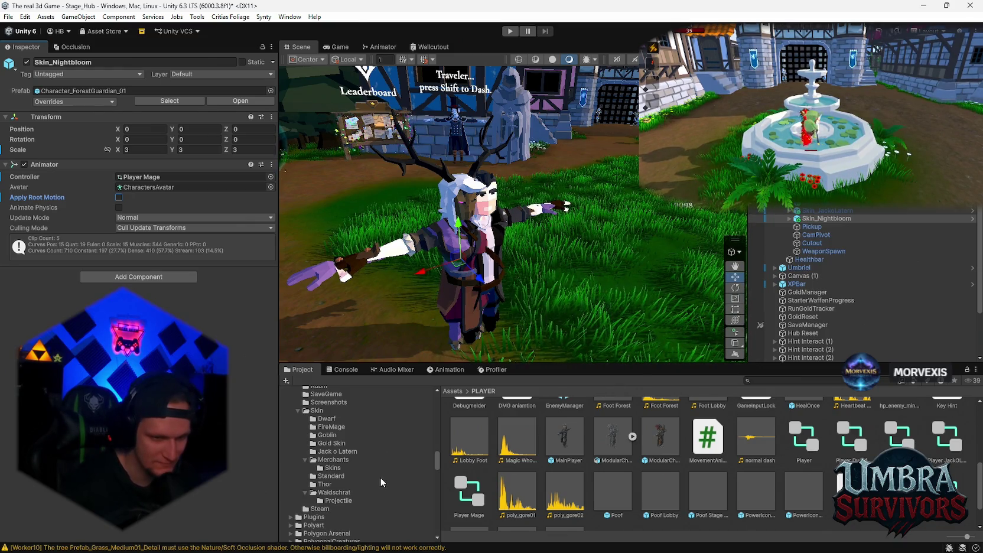
{"action": "scroll", "coordinate": [381, 477], "scroll_direction": "down", "scroll_amount": 3}
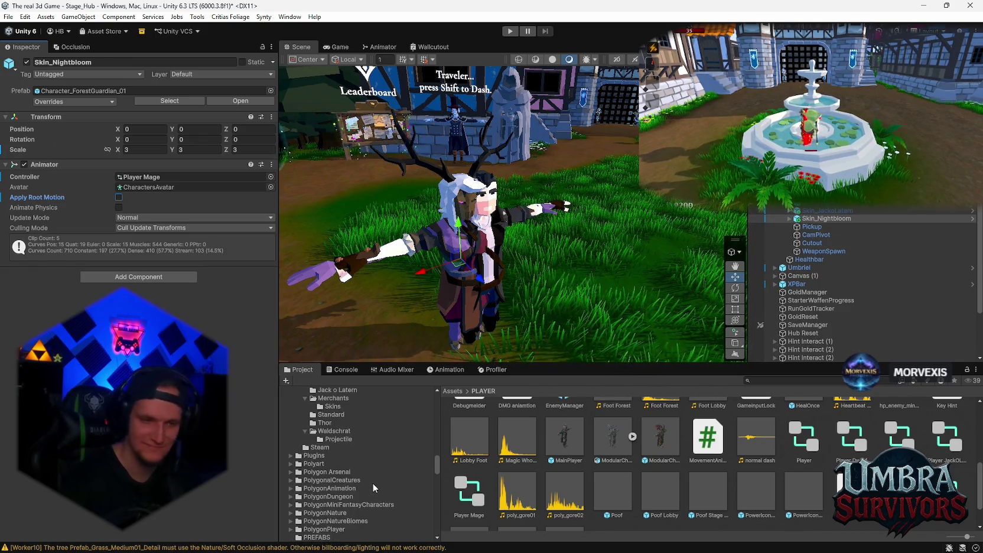
{"action": "scroll", "coordinate": [354, 480], "scroll_direction": "down", "scroll_amount": 10}
{"action": "scroll", "coordinate": [367, 497], "scroll_direction": "down", "scroll_amount": 5}
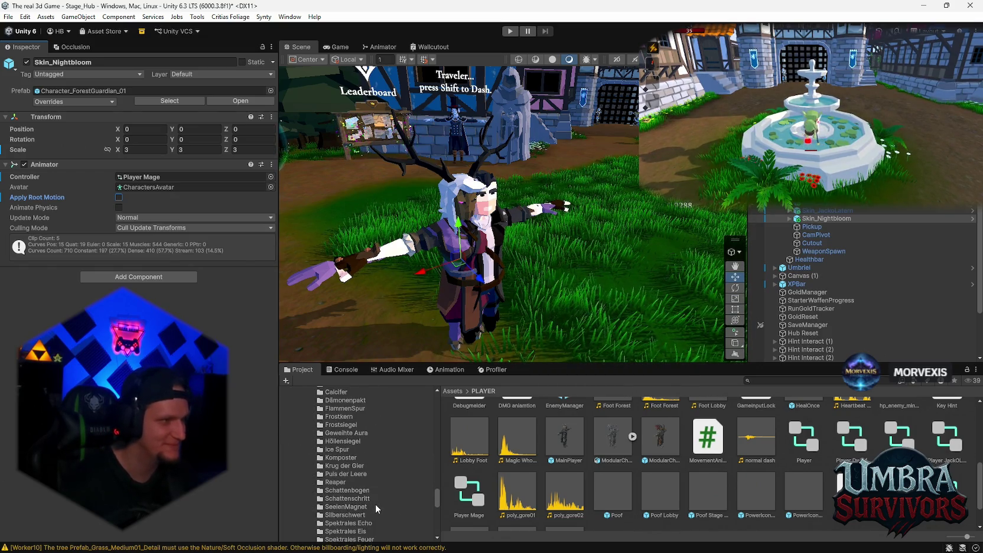
{"action": "scroll", "coordinate": [375, 504], "scroll_direction": "down", "scroll_amount": 10}
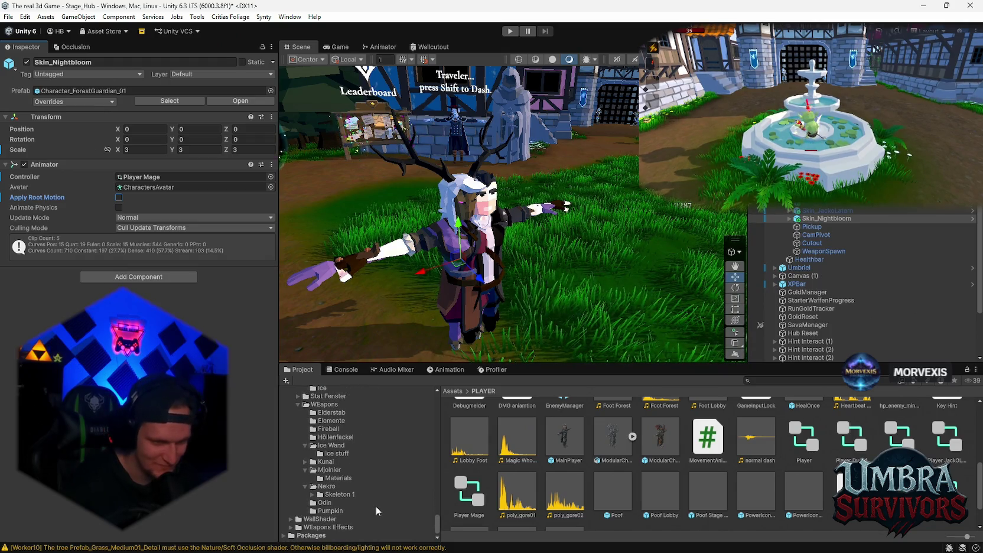
{"action": "scroll", "coordinate": [374, 504], "scroll_direction": "up", "scroll_amount": 5}
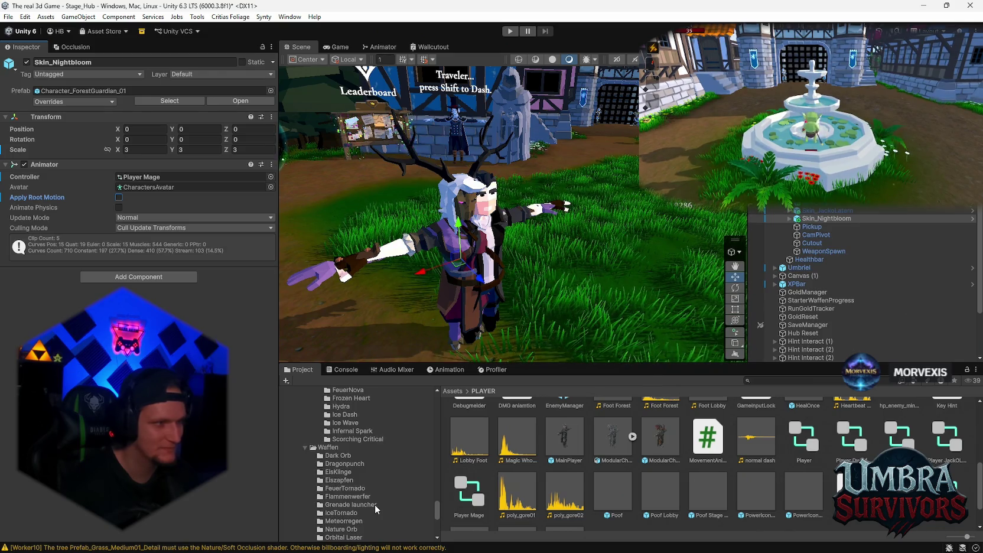
{"action": "scroll", "coordinate": [378, 503], "scroll_direction": "up", "scroll_amount": 3}
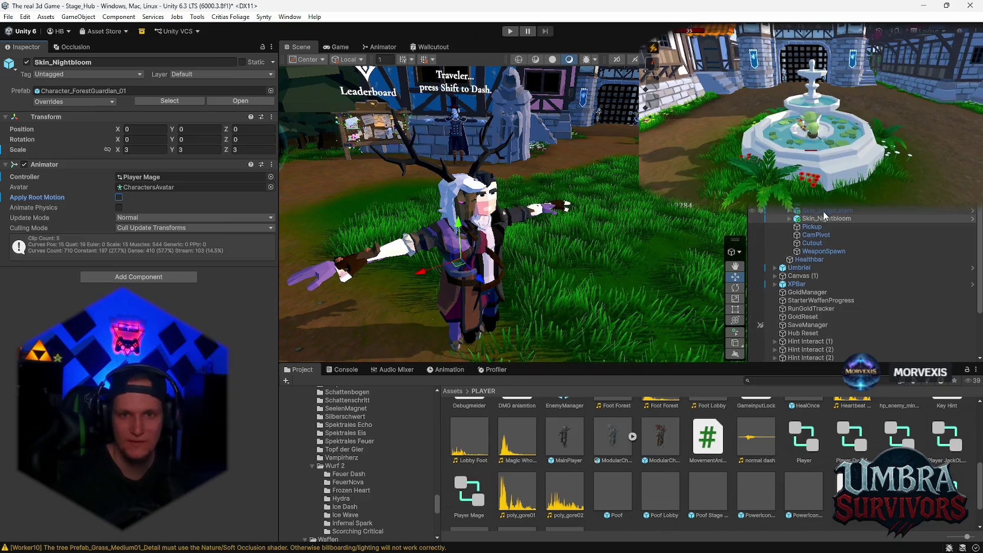
{"action": "mouse_move", "coordinate": [520, 248]}
{"action": "left_mouse_down"}
{"action": "mouse_move", "coordinate": [484, 243]}
{"action": "mouse_move", "coordinate": [554, 237]}
{"action": "mouse_move", "coordinate": [527, 236]}
{"action": "left_mouse_up"}
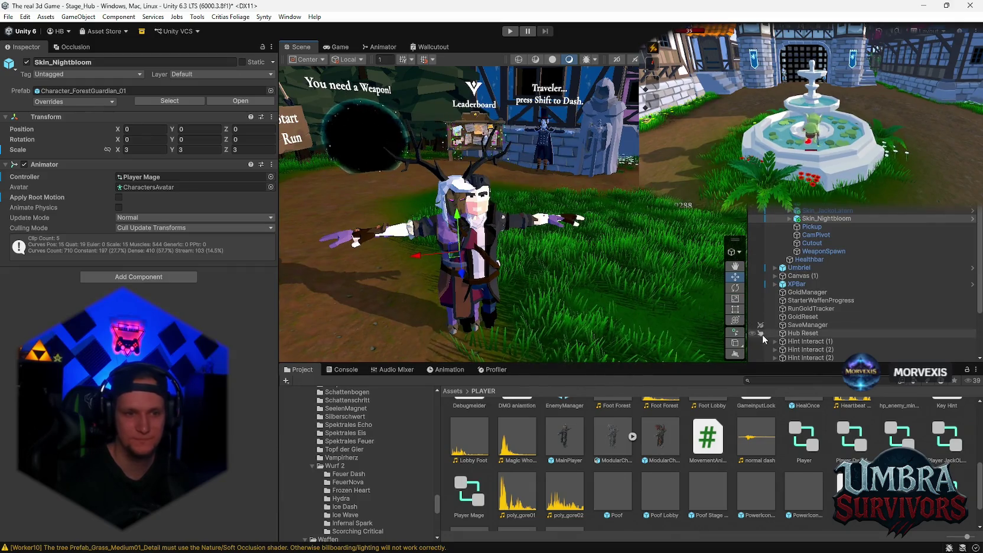
{"action": "scroll", "coordinate": [392, 490], "scroll_direction": "down", "scroll_amount": 2}
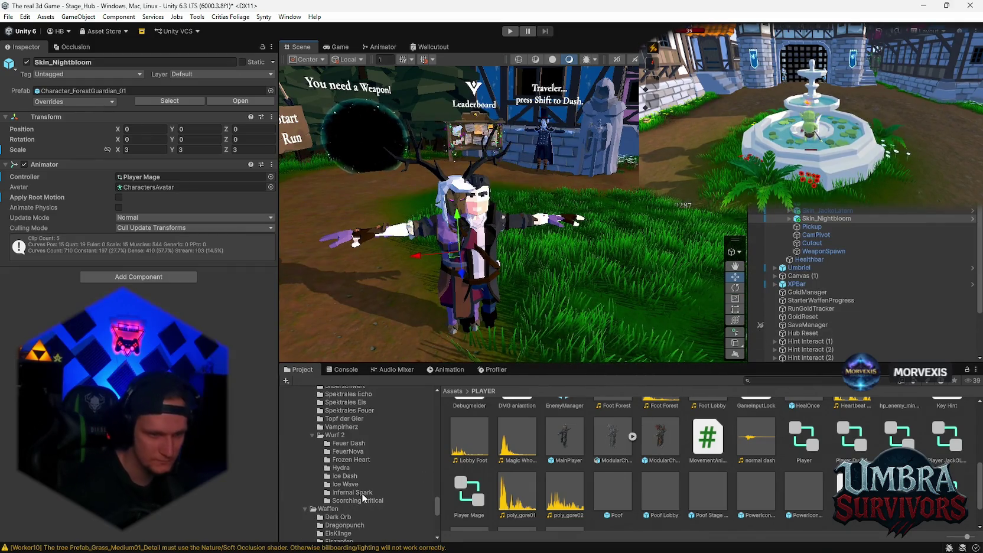
{"action": "scroll", "coordinate": [359, 502], "scroll_direction": "down", "scroll_amount": 10}
{"action": "scroll", "coordinate": [355, 487], "scroll_direction": "down", "scroll_amount": 5}
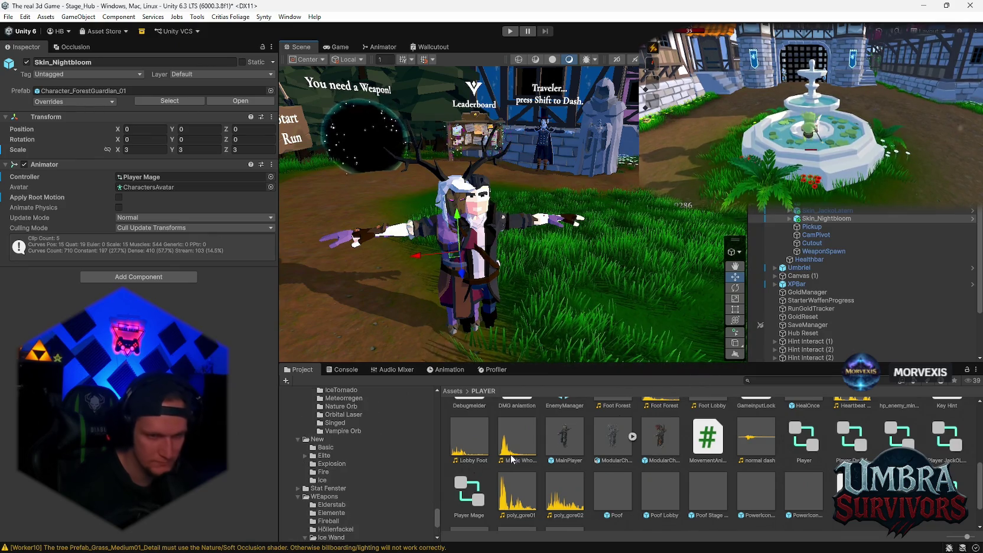
{"action": "scroll", "coordinate": [359, 479], "scroll_direction": "up", "scroll_amount": 5}
{"action": "left_click", "coordinate": [774, 380]}
Search 'waldsc' in the Project panel and open the Waldschrat skin folder
{"action": "type", "text": "waldsc"}
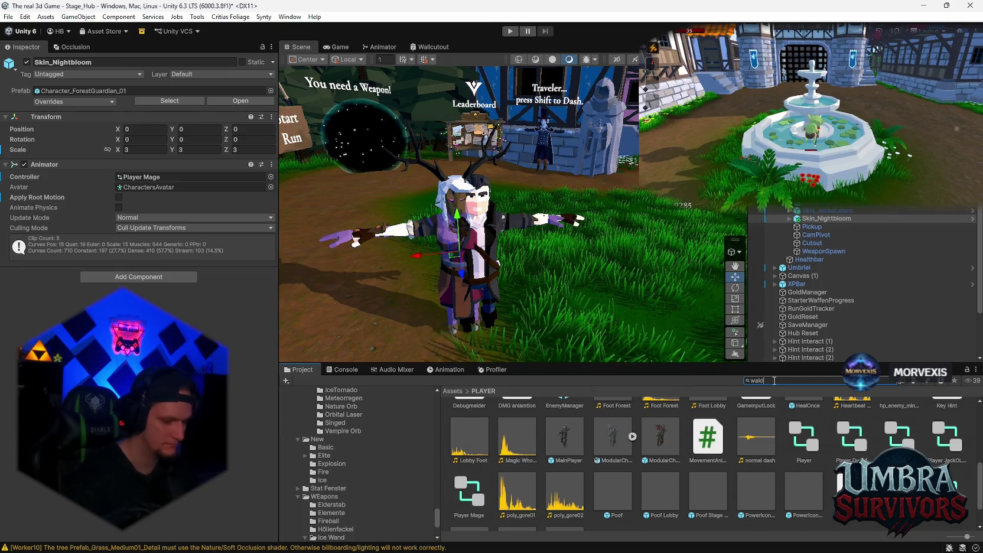
{"action": "double_click", "coordinate": [468, 424]}
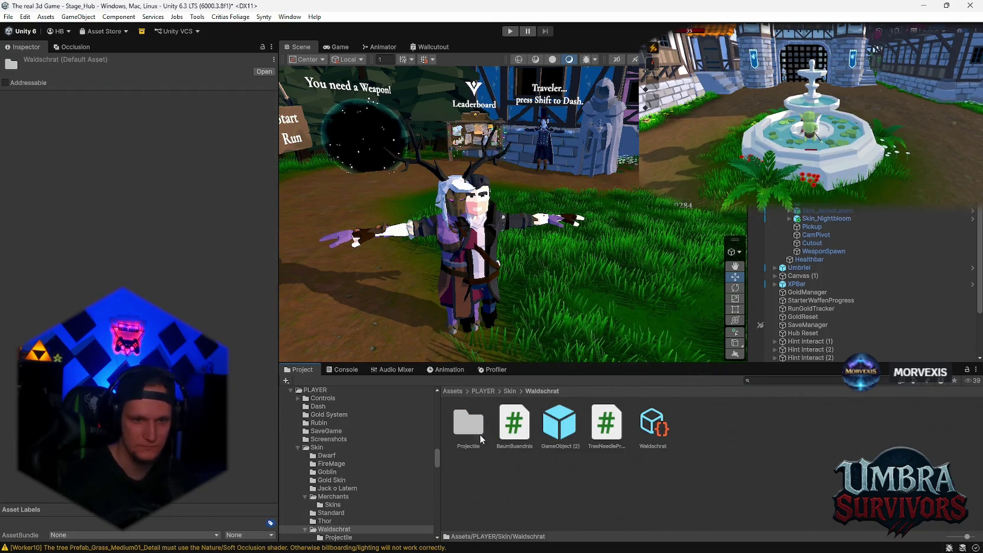
{"action": "right_click", "coordinate": [532, 489]}
{"action": "mouse_move", "coordinate": [575, 167]}
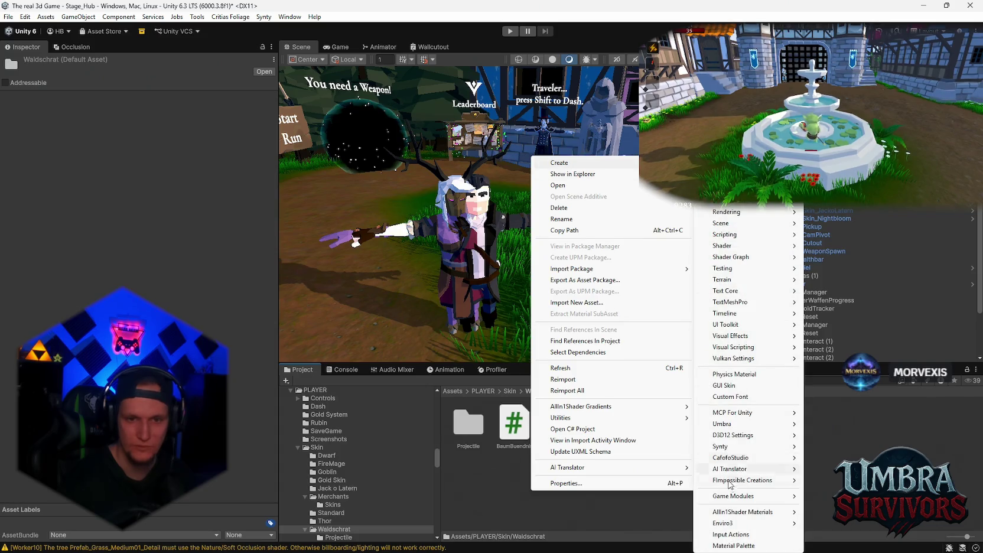
{"action": "mouse_move", "coordinate": [729, 498]}
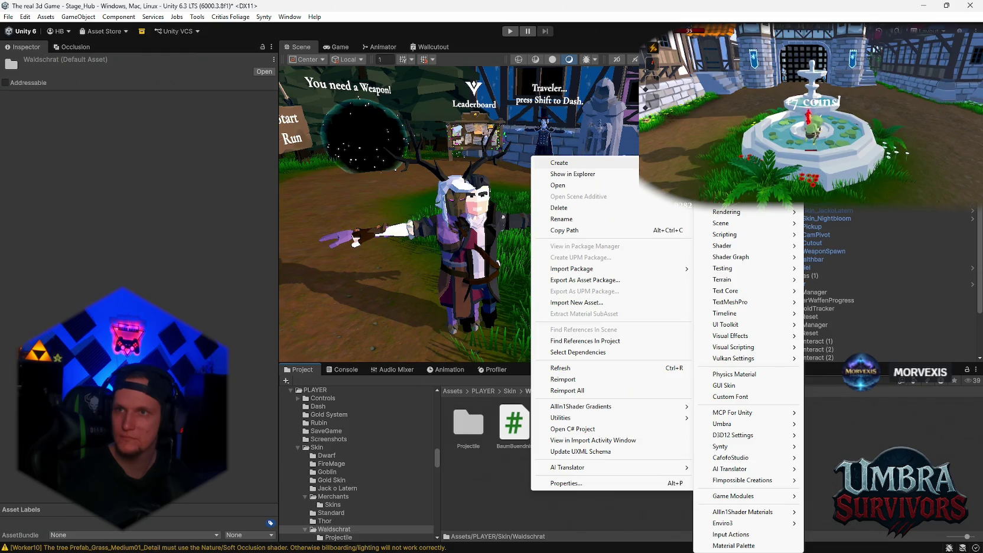
{"action": "key", "text": "alt+Tab"}
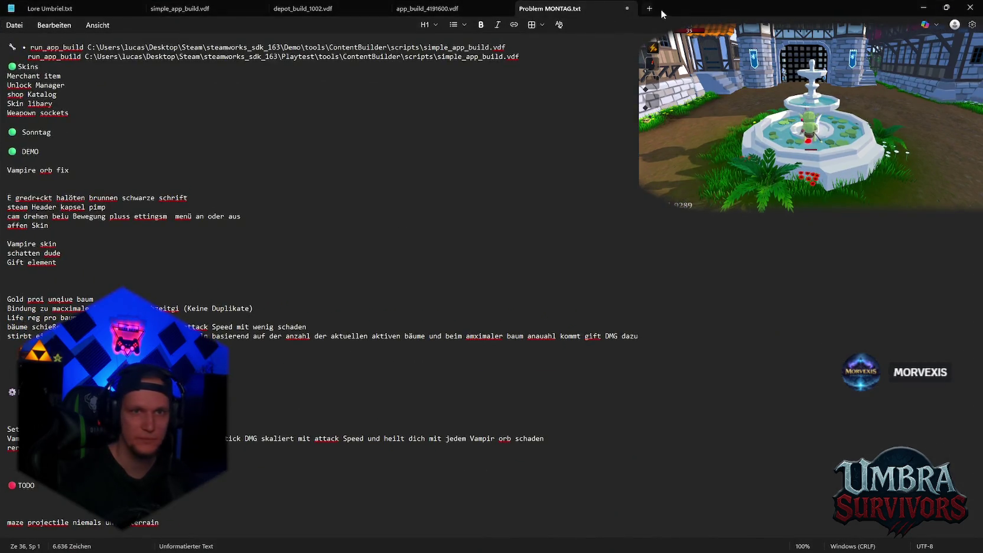
{"action": "key", "text": "alt+Tab"}
{"action": "right_click", "coordinate": [744, 418]}
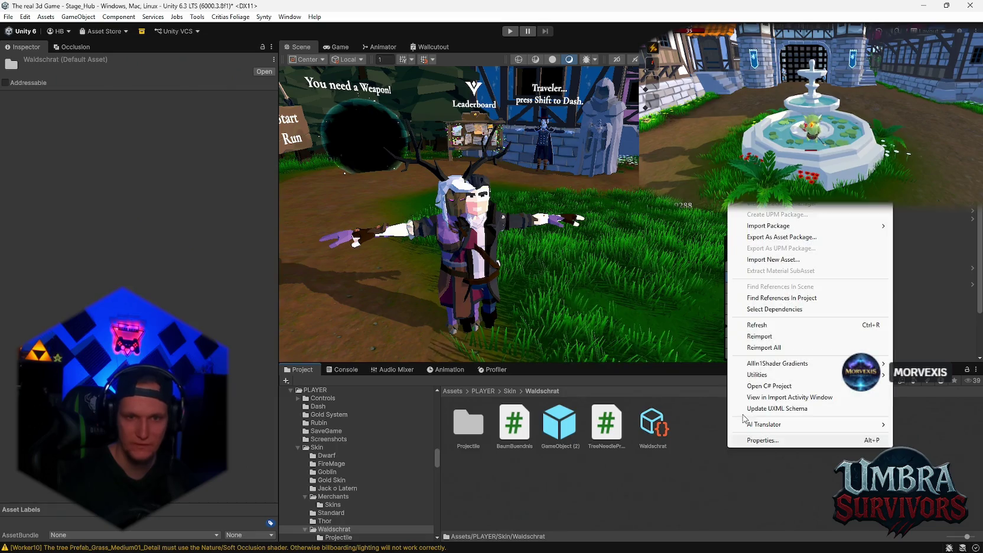
Create a new Umbra > Merchant Item asset in the Waldschrat folder
{"action": "mouse_move", "coordinate": [762, 92]}
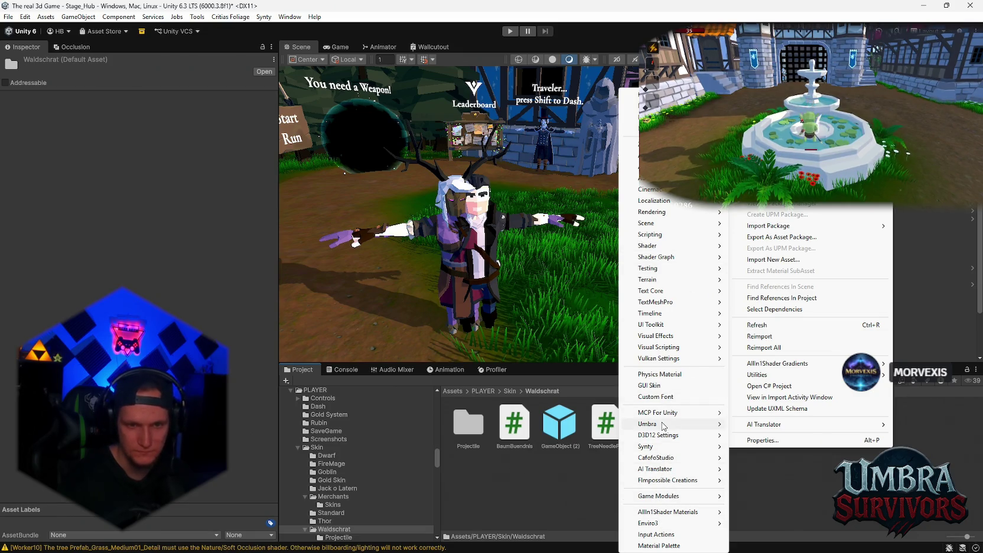
{"action": "mouse_move", "coordinate": [665, 424]}
{"action": "left_click", "coordinate": [787, 320]}
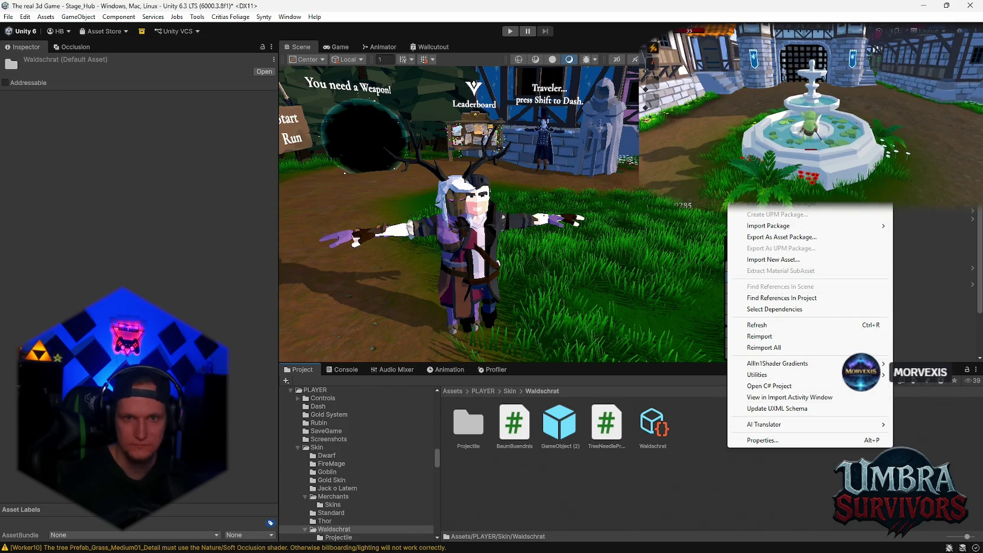
{"action": "mouse_move", "coordinate": [768, 113]}
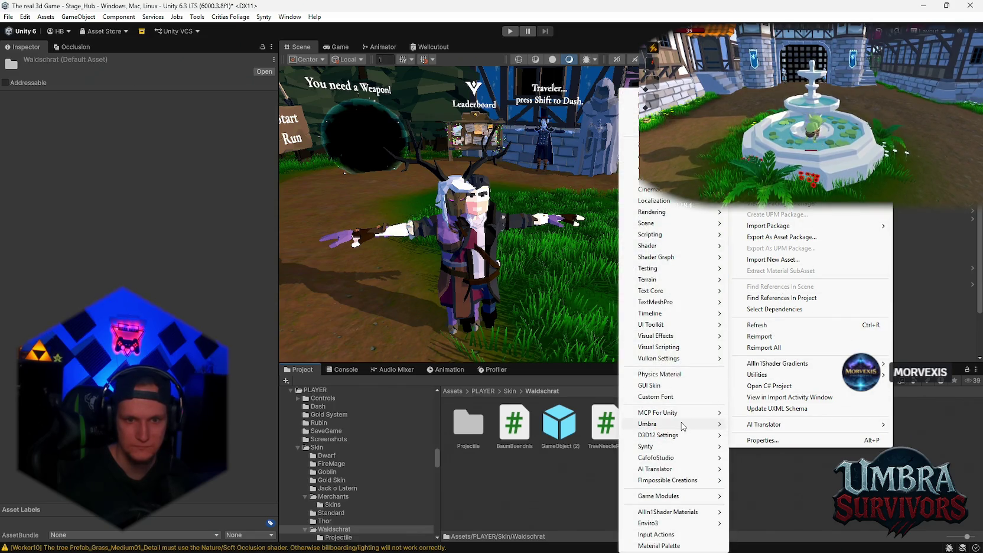
{"action": "mouse_move", "coordinate": [680, 423]}
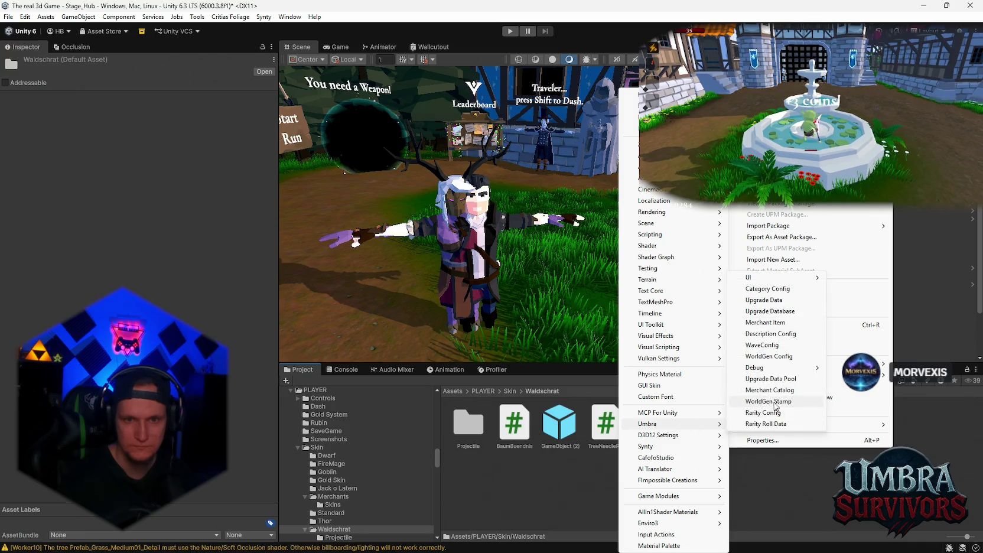
{"action": "left_click", "coordinate": [766, 322]}
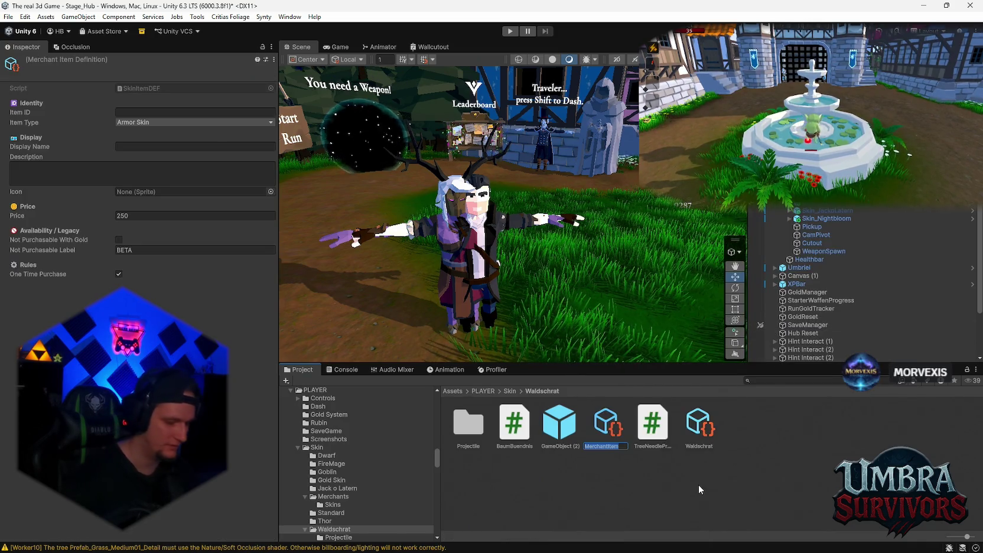
Name the asset Nightbloom, with Item ID Skin_Nightbloom and Display Name Nightbloom
{"action": "type", "text": "Nigh"}
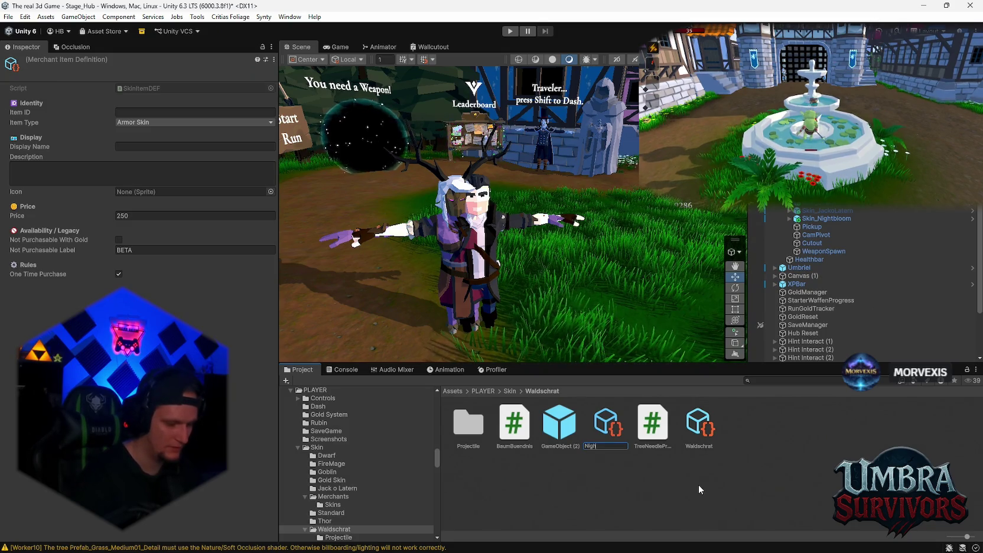
{"action": "type", "text": "tbloom"}
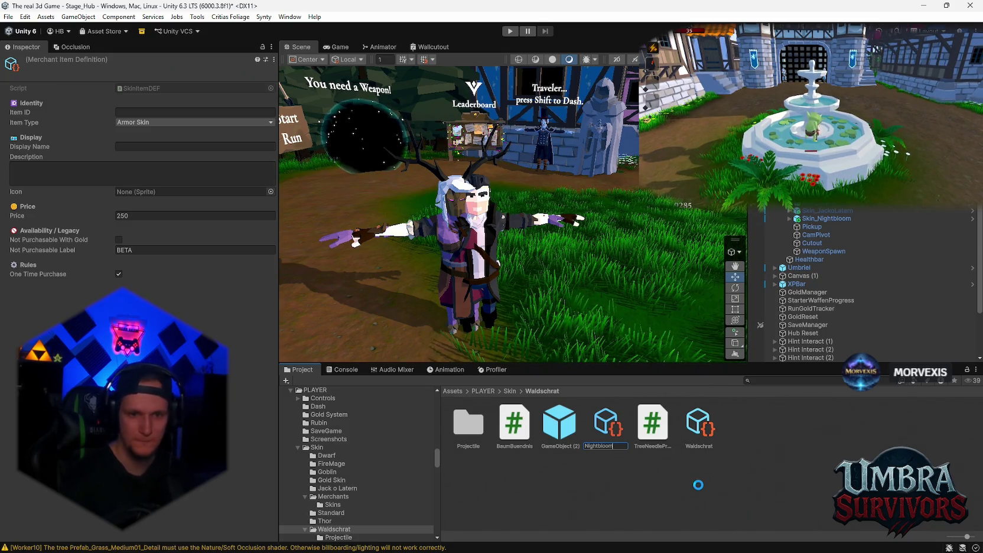
{"action": "key", "text": "Return"}
{"action": "type", "text": "Skin_Nightb"}
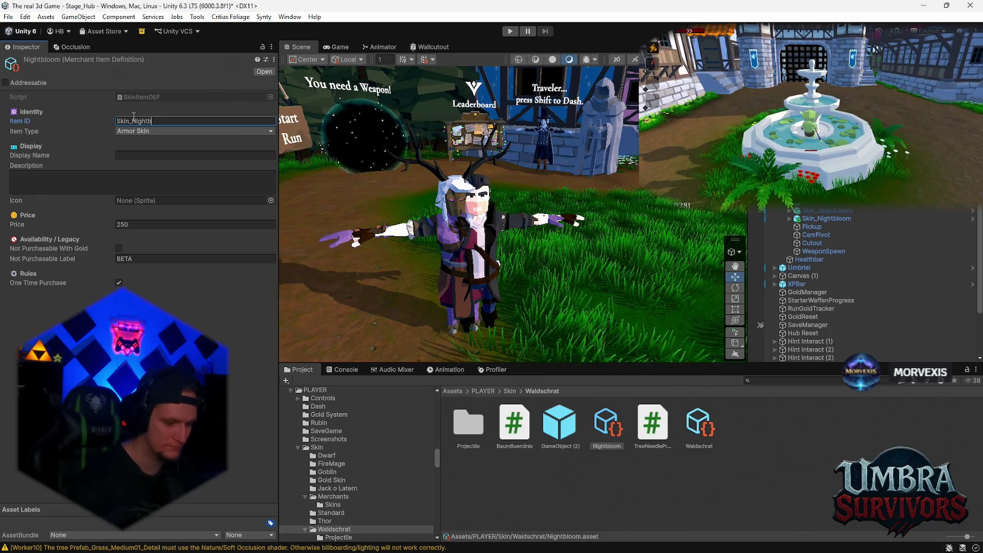
{"action": "type", "text": "loom"}
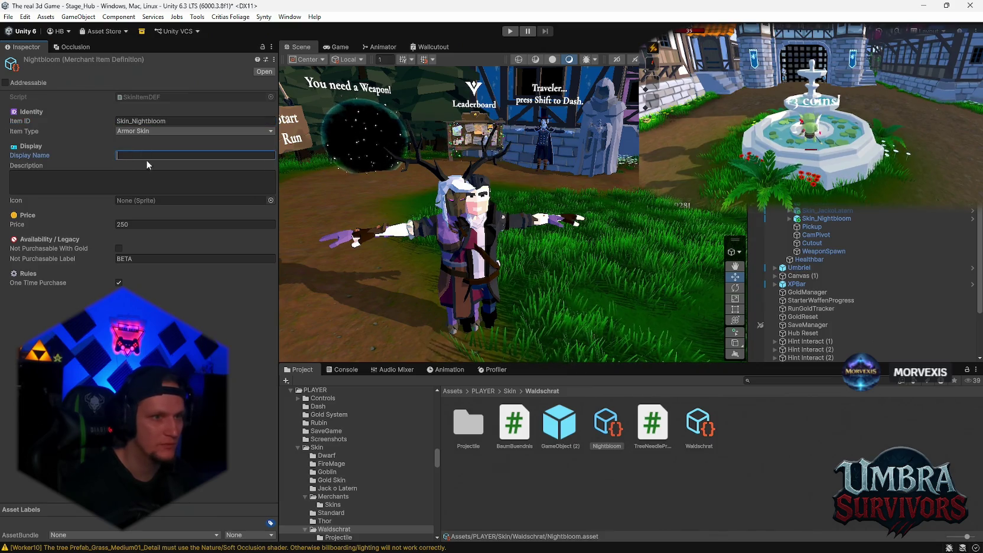
{"action": "left_click", "coordinate": [171, 120]}
{"action": "key", "text": "ctrl+c"}
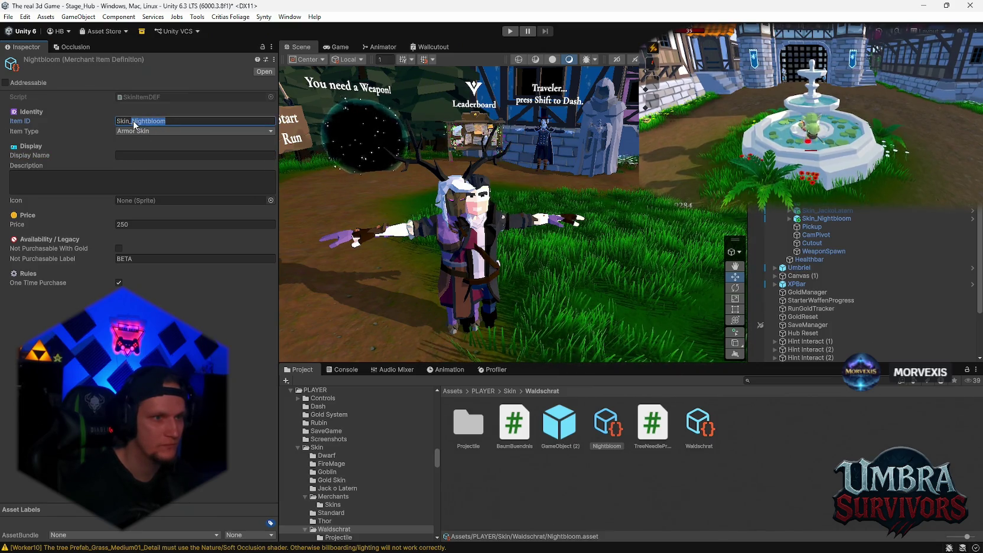
{"action": "left_click", "coordinate": [148, 155]}
{"action": "key", "text": "ctrl+v"}
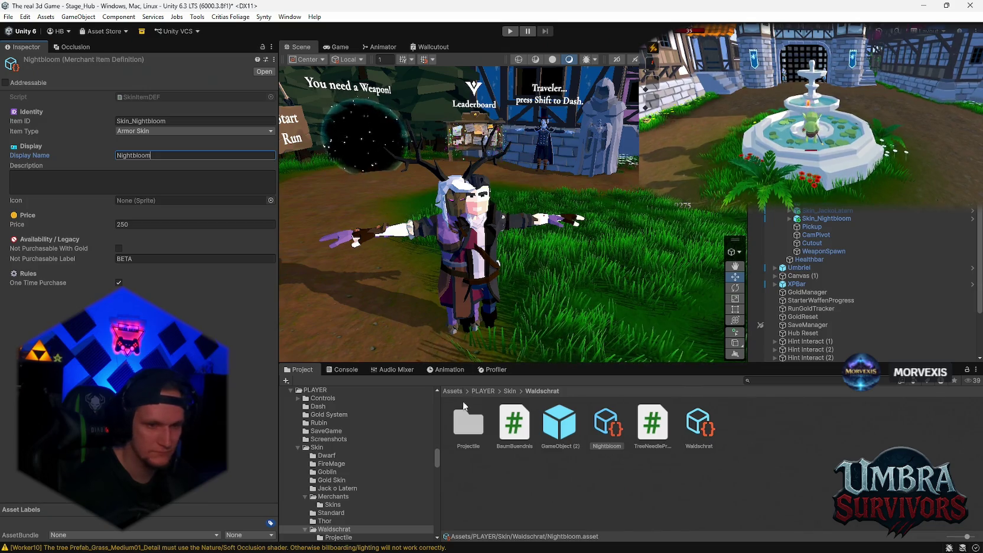
Add an empty entry after Skin_JackoLatern in the scene object's armor skin list
{"action": "scroll", "coordinate": [406, 448], "scroll_direction": "down", "scroll_amount": 5}
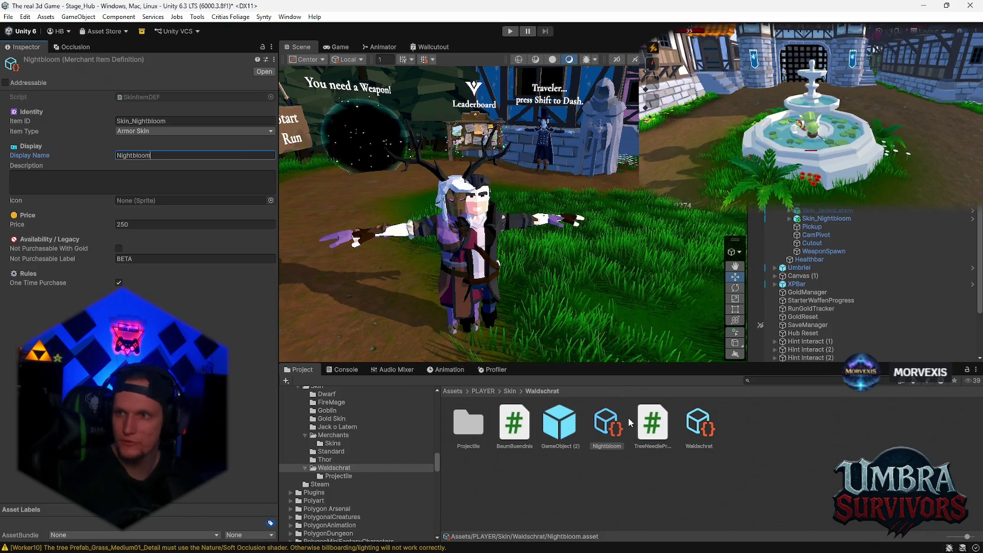
{"action": "scroll", "coordinate": [828, 284], "scroll_direction": "down", "scroll_amount": 10}
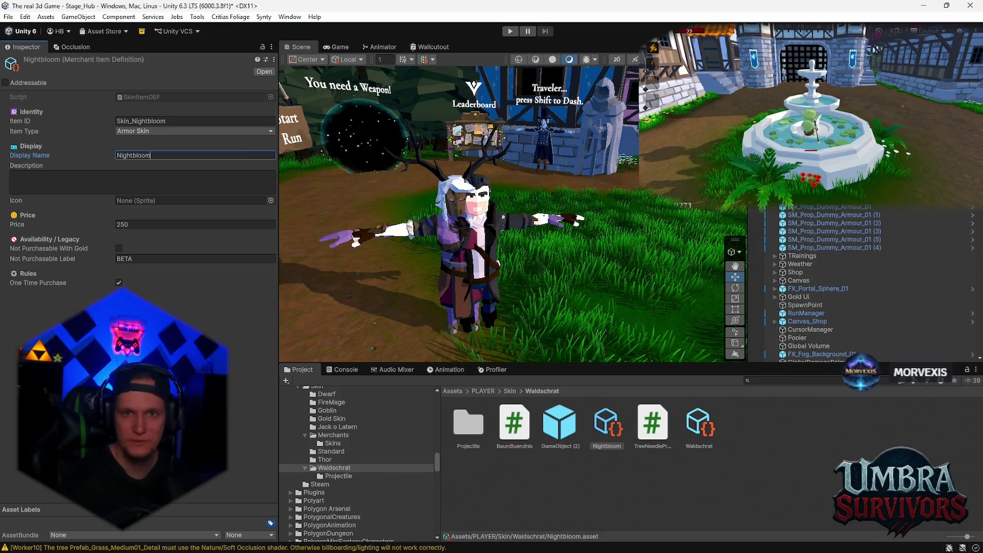
{"action": "left_click", "coordinate": [321, 275]}
{"action": "scroll", "coordinate": [138, 177], "scroll_direction": "down", "scroll_amount": 10}
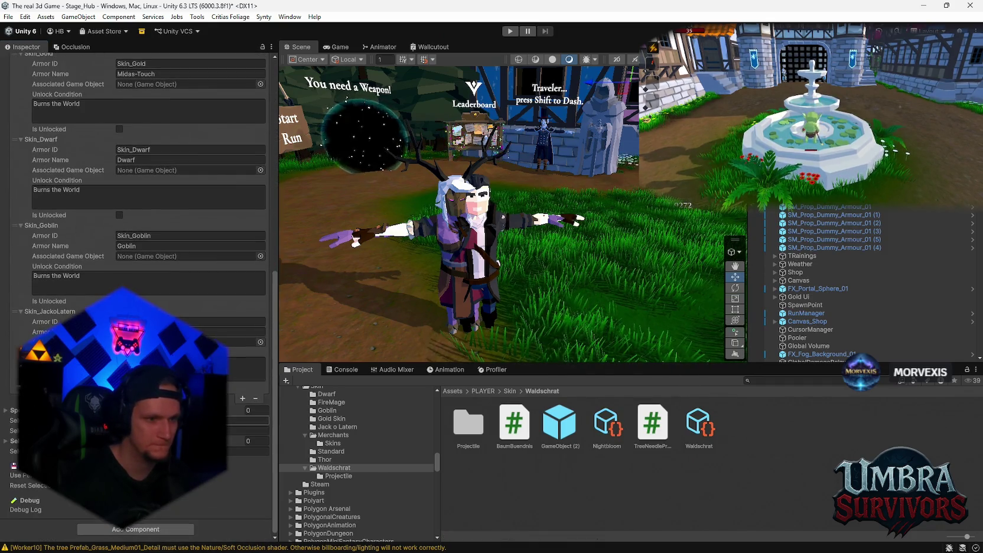
{"action": "left_click", "coordinate": [243, 400]}
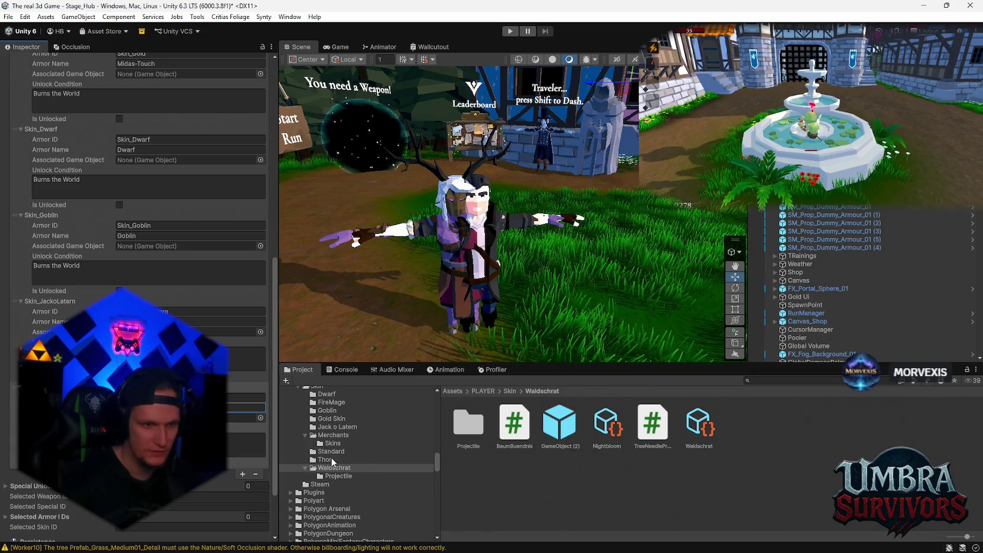
{"action": "scroll", "coordinate": [332, 461], "scroll_direction": "up", "scroll_amount": 3}
{"action": "left_click", "coordinate": [332, 506]}
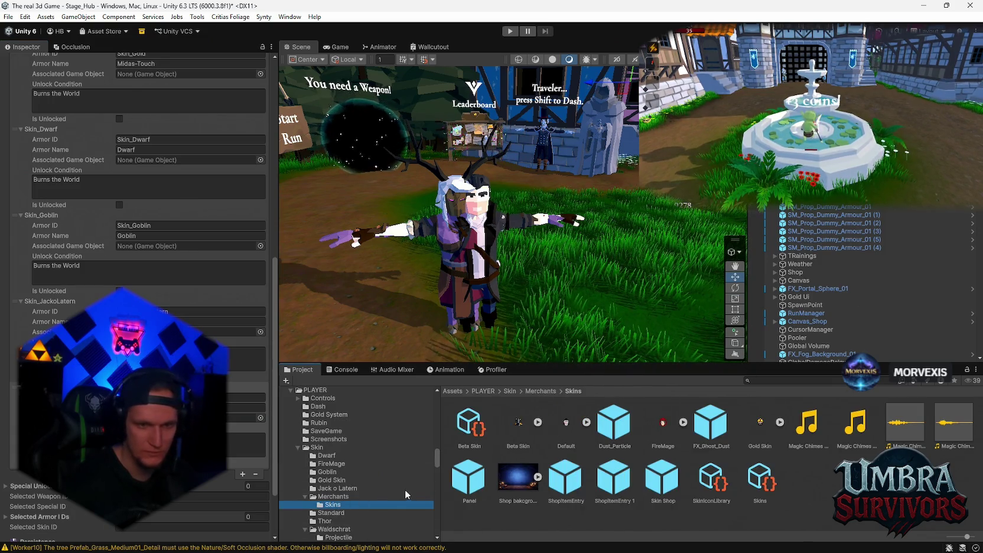
Add a seventh slot to the Skins catalog and put the Nightbloom item in Element 6
{"action": "left_click", "coordinate": [759, 479]}
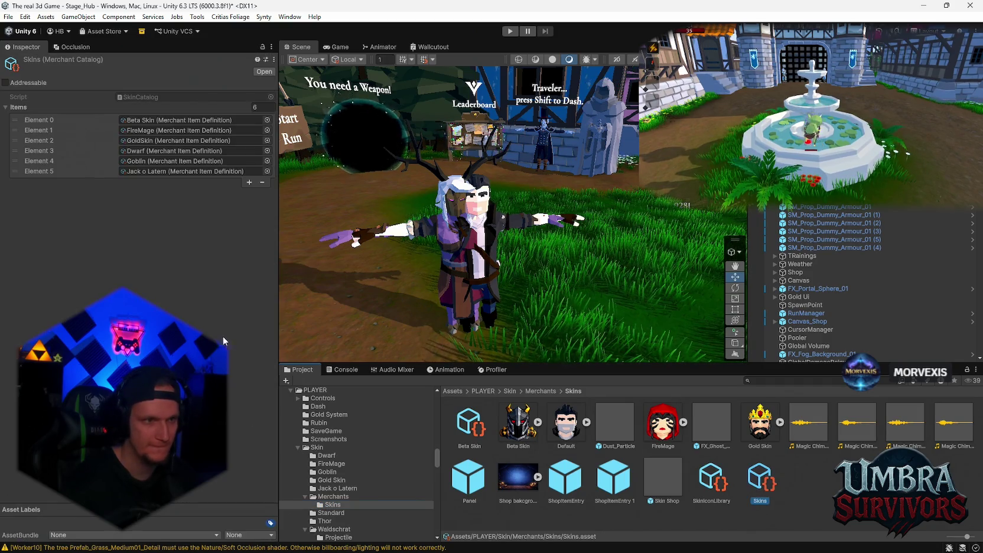
{"action": "left_click", "coordinate": [249, 183]}
{"action": "scroll", "coordinate": [402, 428], "scroll_direction": "down", "scroll_amount": 2}
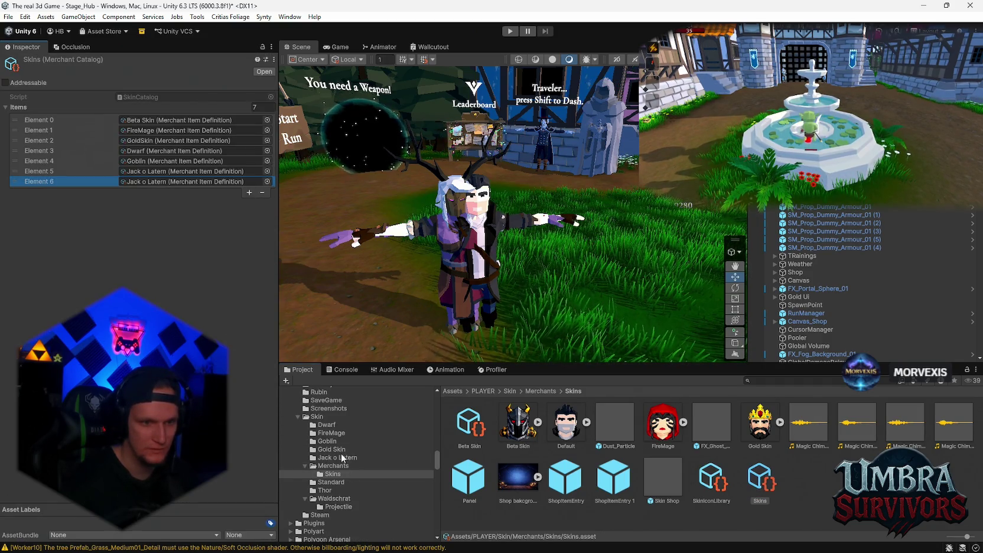
{"action": "left_click", "coordinate": [337, 500]}
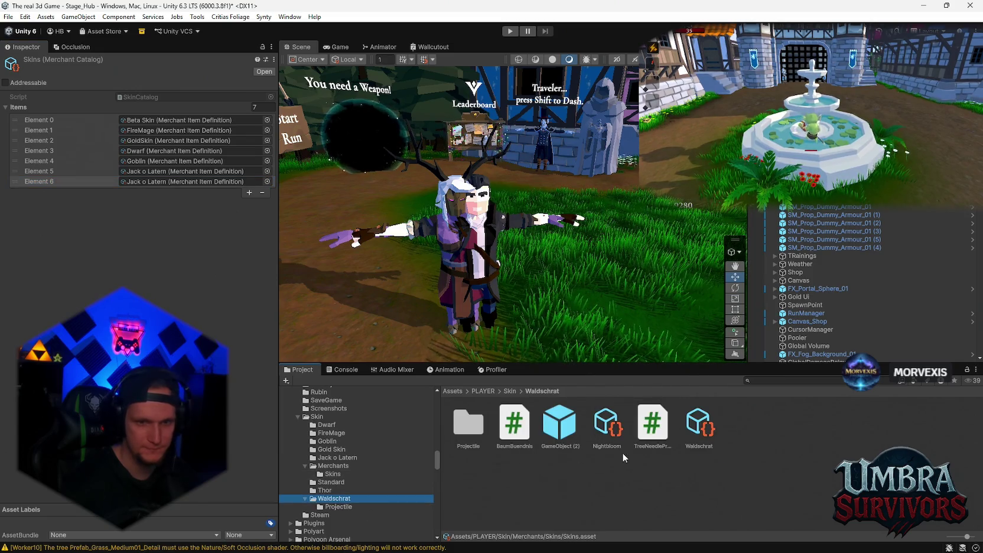
{"action": "left_click_drag", "start_coordinate": [607, 422], "coordinate": [195, 182]}
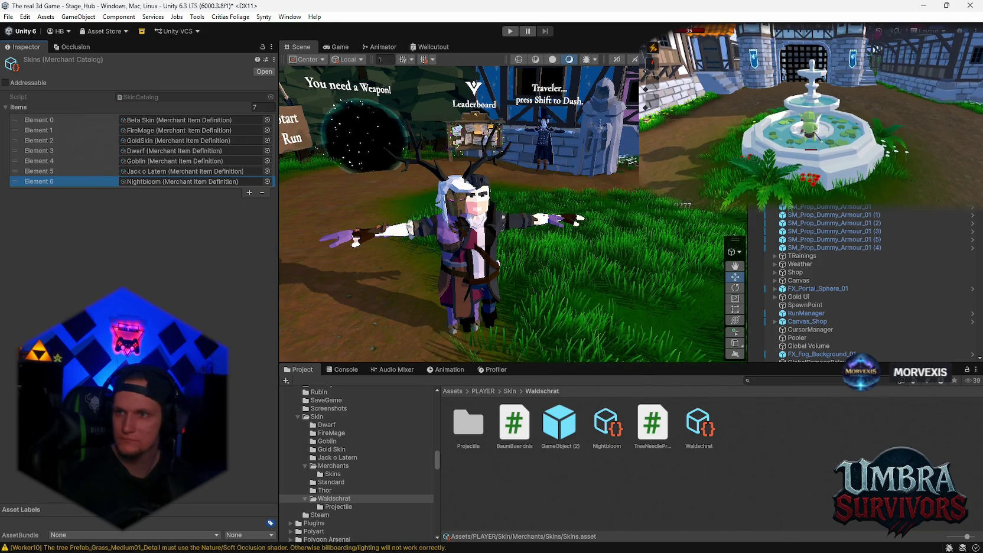
{"action": "left_click", "coordinate": [329, 474]}
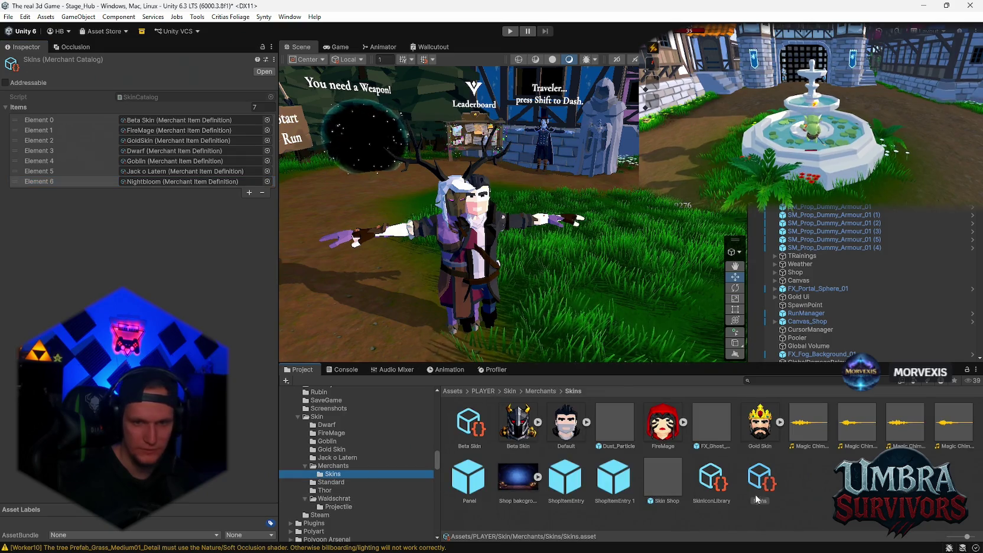
Add a ninth entry to SkinIconLibrary and expand it to inspect its Icon field
{"action": "left_click", "coordinate": [711, 479]}
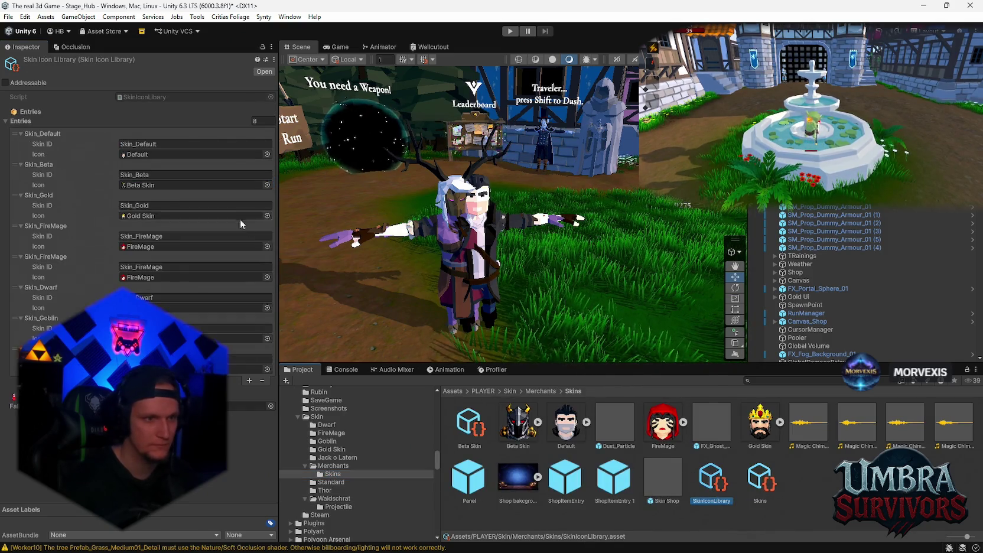
{"action": "left_click", "coordinate": [249, 380]}
{"action": "left_click", "coordinate": [15, 382]}
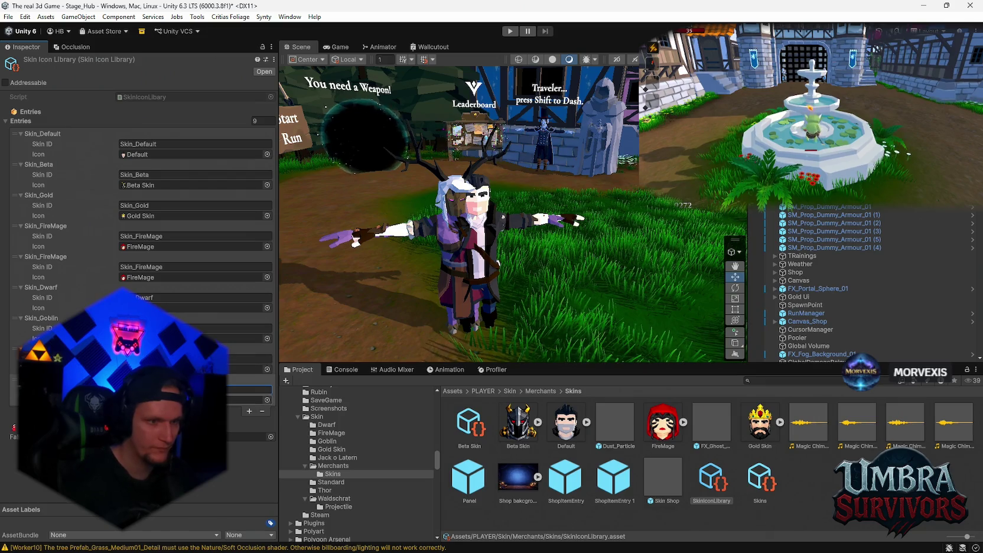
{"action": "left_click", "coordinate": [248, 369]}
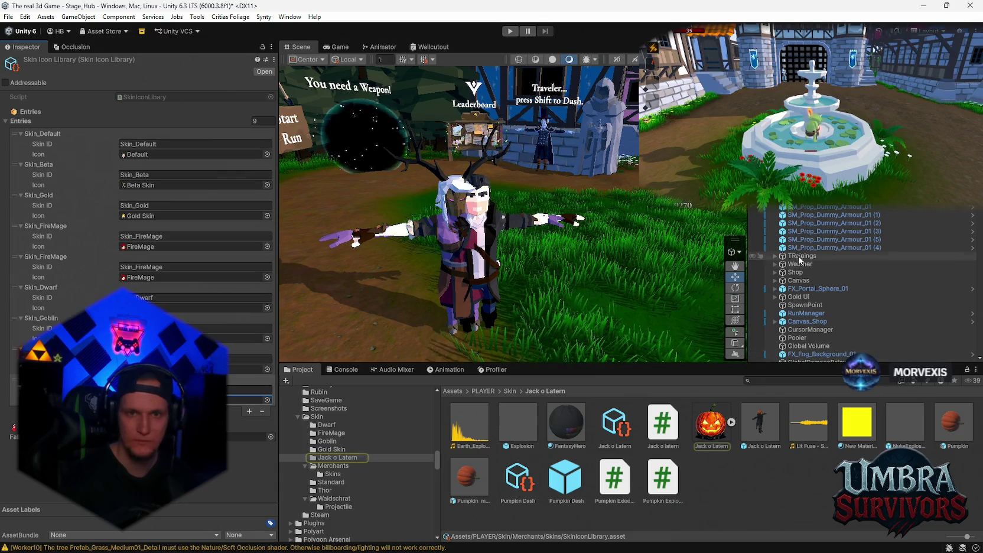
{"action": "scroll", "coordinate": [824, 217], "scroll_direction": "up", "scroll_amount": 10}
{"action": "scroll", "coordinate": [814, 253], "scroll_direction": "down", "scroll_amount": 3}
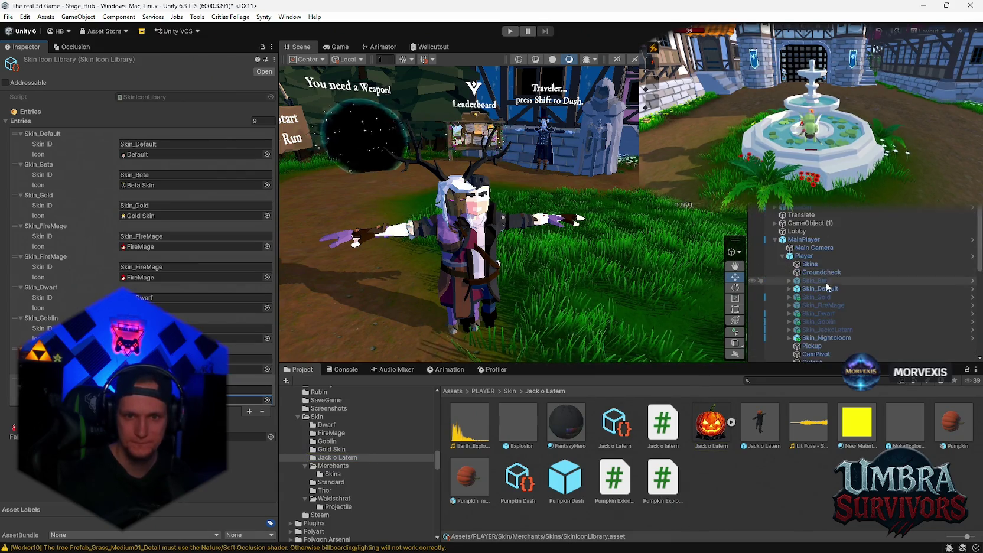
{"action": "left_click", "coordinate": [817, 255]}
Add a new Skin Weapon Sockets entry under the Player's Weapon Inventory
{"action": "scroll", "coordinate": [52, 221], "scroll_direction": "up", "scroll_amount": 3}
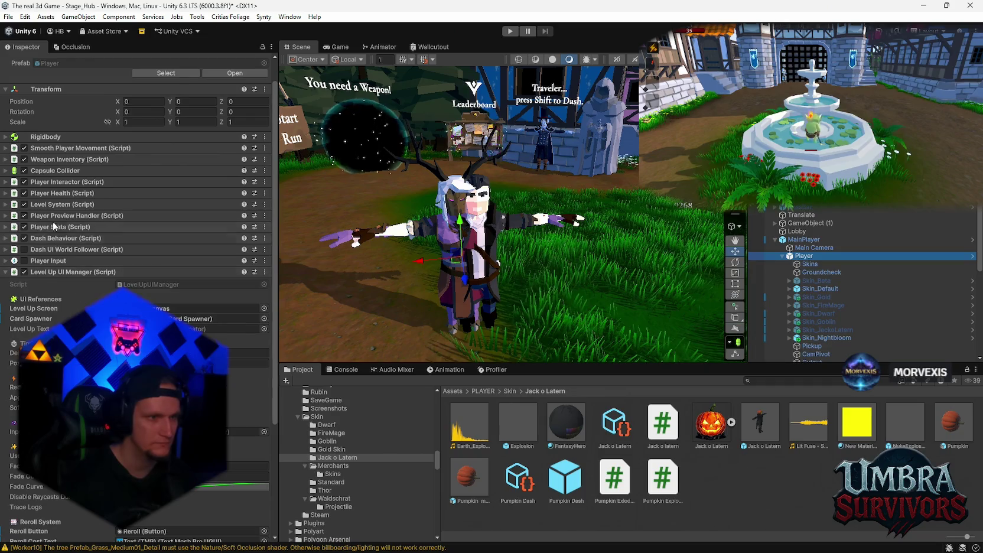
{"action": "left_click", "coordinate": [71, 159]}
{"action": "scroll", "coordinate": [110, 215], "scroll_direction": "down", "scroll_amount": 15}
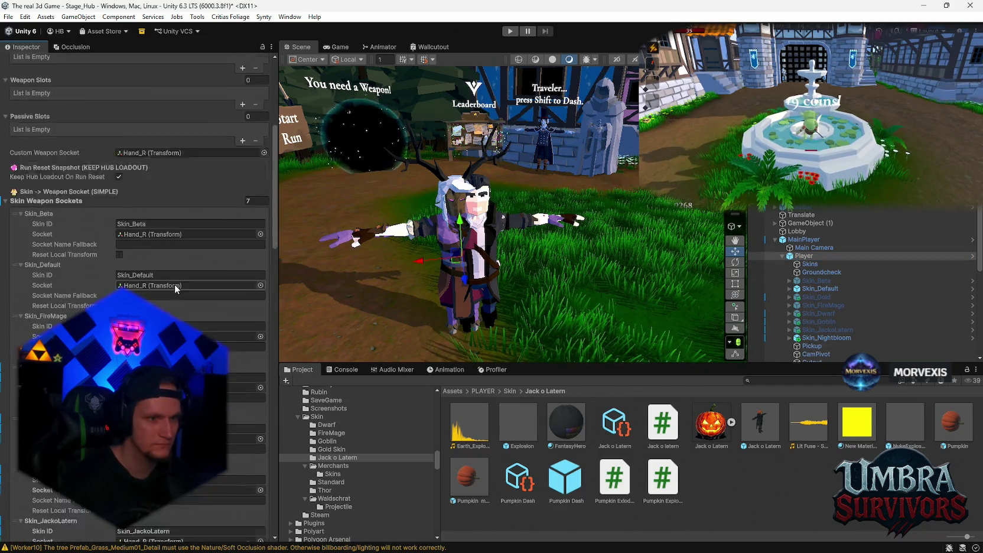
{"action": "left_click", "coordinate": [242, 352]}
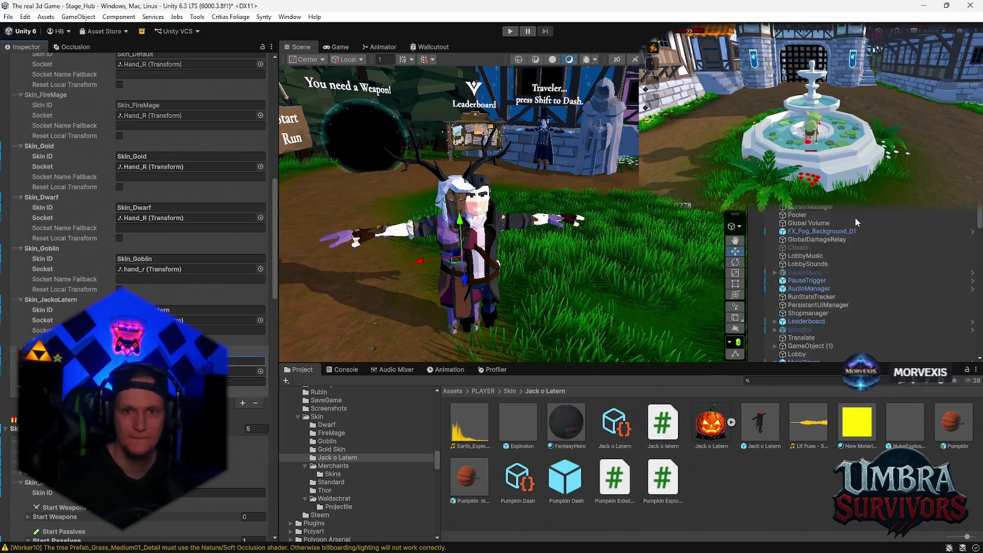
Select Skin_Nightbloom to review its scale and animator settings
{"action": "scroll", "coordinate": [851, 224], "scroll_direction": "down", "scroll_amount": 5}
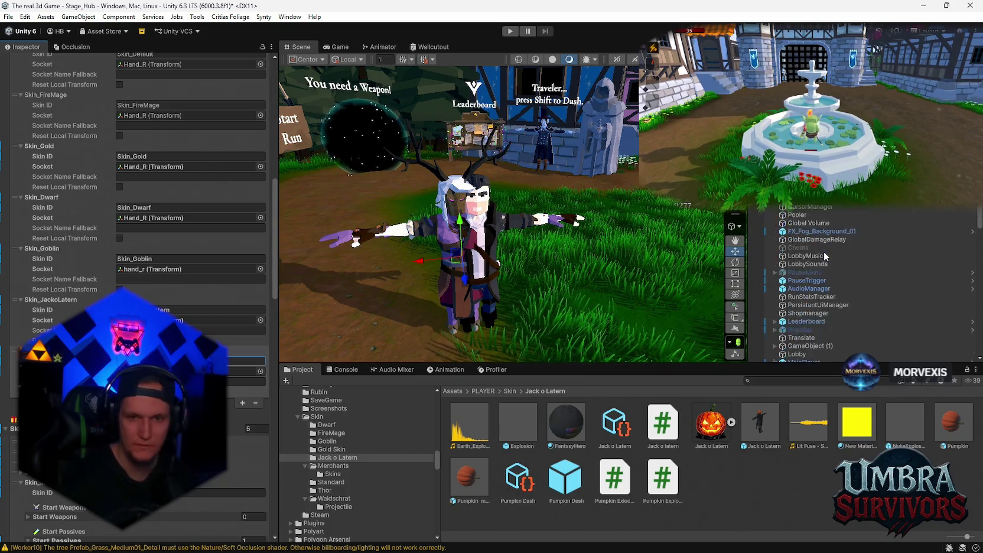
{"action": "scroll", "coordinate": [827, 249], "scroll_direction": "up", "scroll_amount": 4}
{"action": "left_click", "coordinate": [822, 277]}
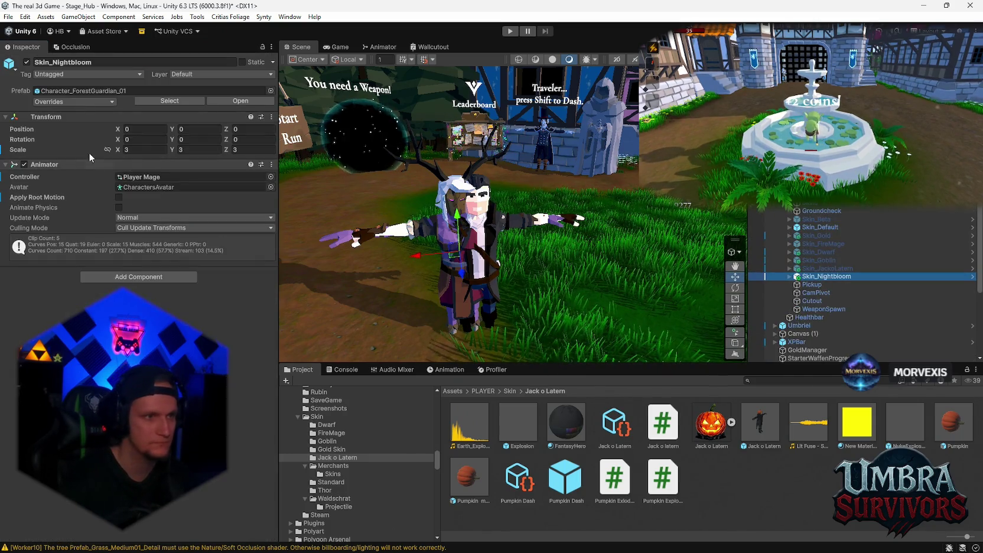
Apply all Skin_Nightbloom overrides to its prefab, disable the object, and reselect the Player
{"action": "left_click", "coordinate": [74, 102]}
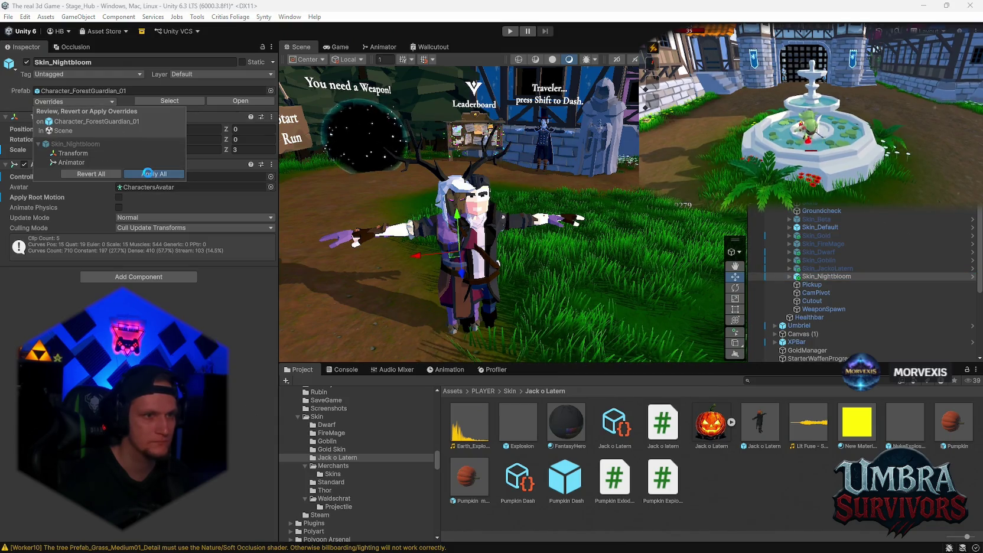
{"action": "left_click", "coordinate": [148, 173]}
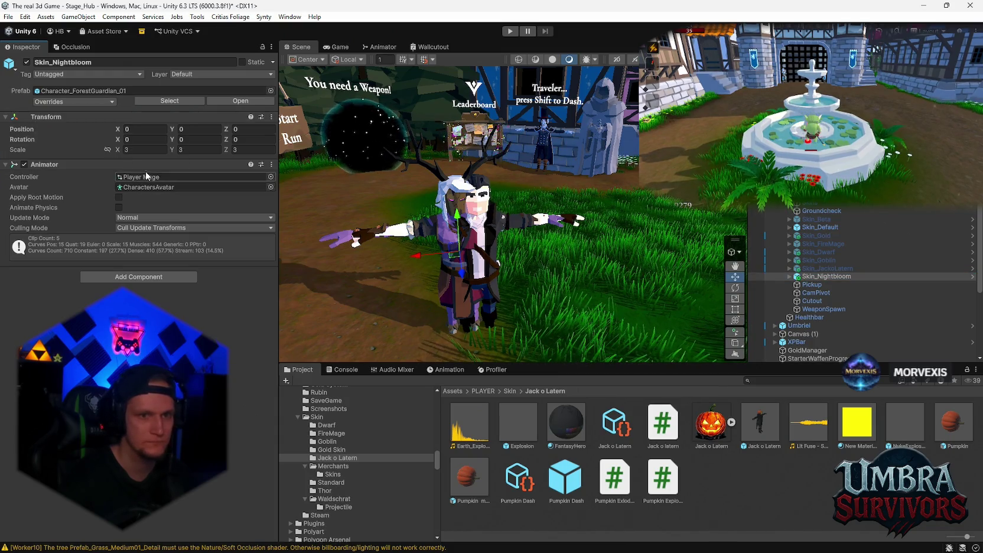
{"action": "left_click", "coordinate": [26, 62]}
{"action": "scroll", "coordinate": [804, 313], "scroll_direction": "down", "scroll_amount": 5}
{"action": "scroll", "coordinate": [806, 321], "scroll_direction": "up", "scroll_amount": 10}
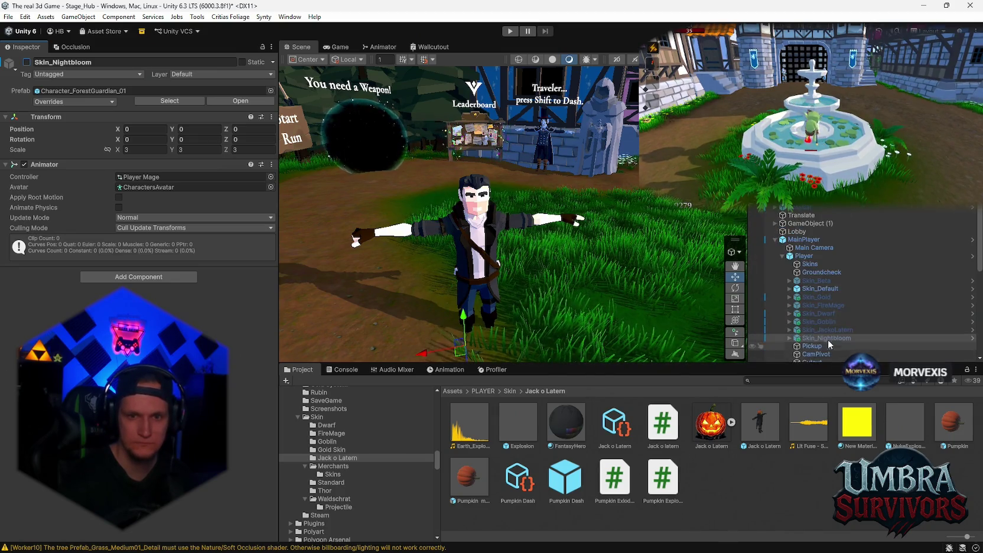
{"action": "scroll", "coordinate": [827, 340], "scroll_direction": "down", "scroll_amount": 5}
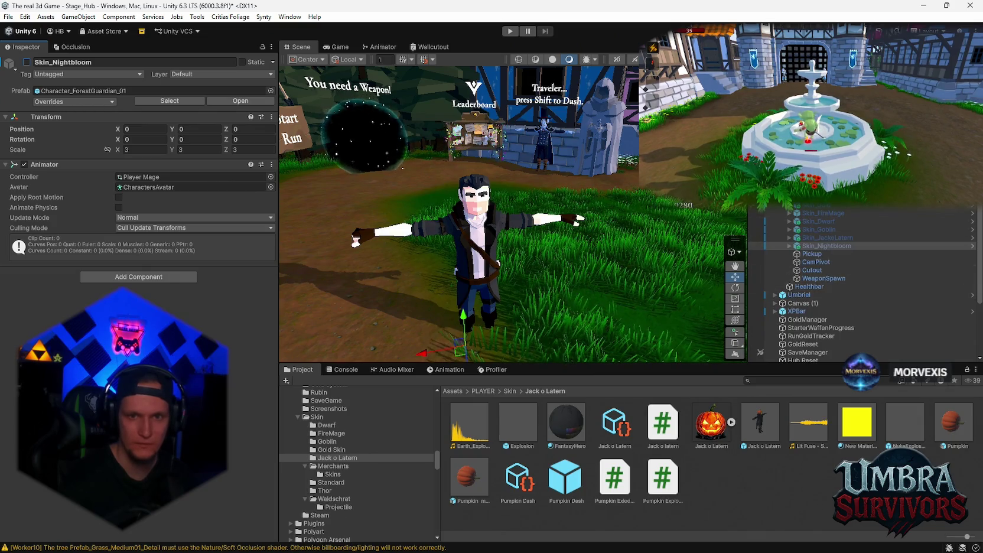
{"action": "left_click", "coordinate": [472, 254]}
{"action": "scroll", "coordinate": [142, 236], "scroll_direction": "down", "scroll_amount": 10}
{"action": "scroll", "coordinate": [139, 266], "scroll_direction": "down", "scroll_amount": 10}
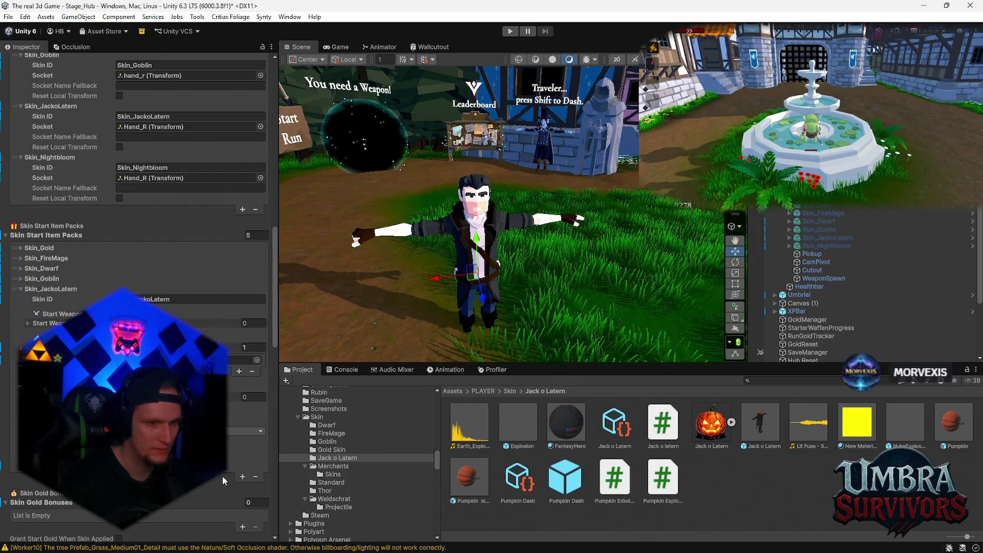
Collapse the first Skin_JackoLatern pack, expand the duplicate, and show its Start Passives
{"action": "scroll", "coordinate": [13, 248], "scroll_direction": "down", "scroll_amount": 2}
{"action": "left_click", "coordinate": [21, 236]}
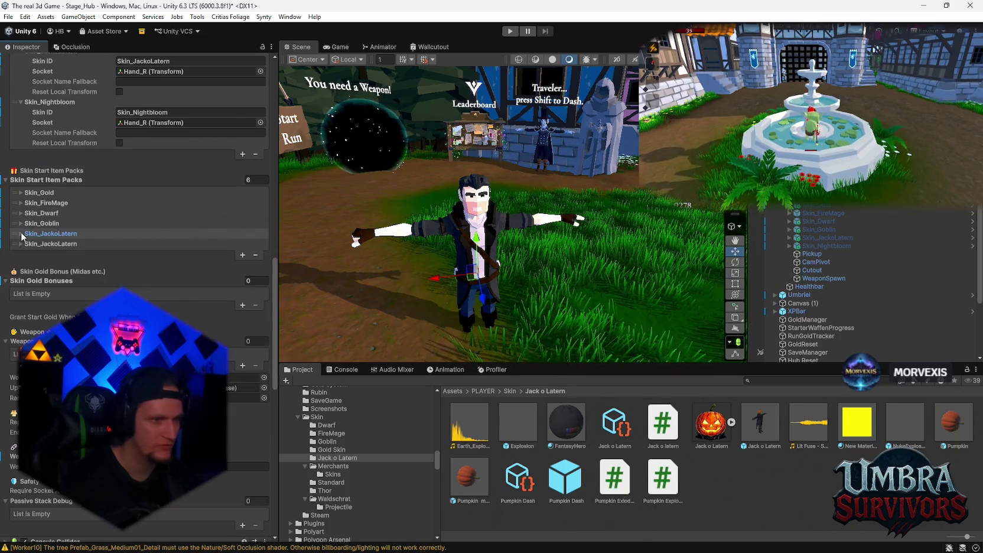
{"action": "left_click", "coordinate": [21, 244]}
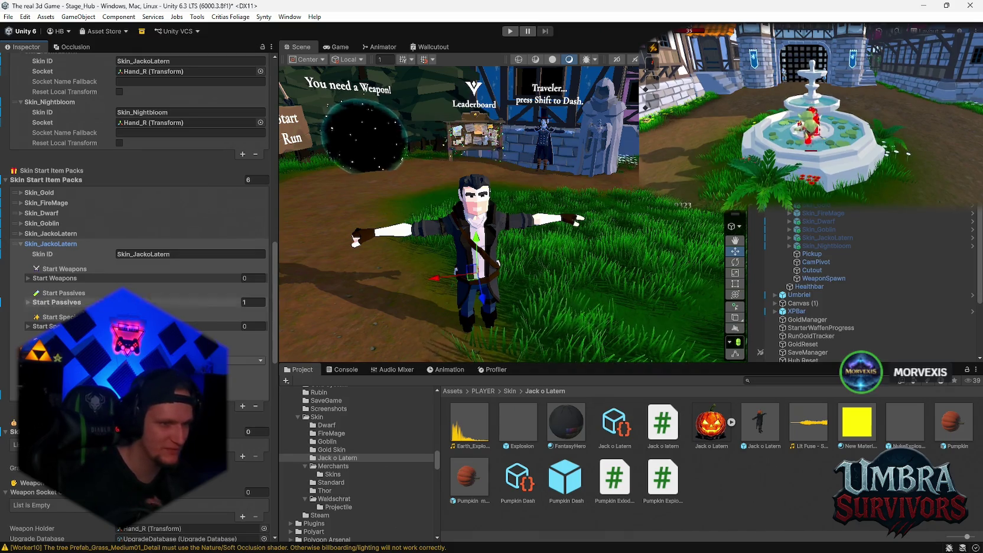
{"action": "left_click", "coordinate": [29, 302]}
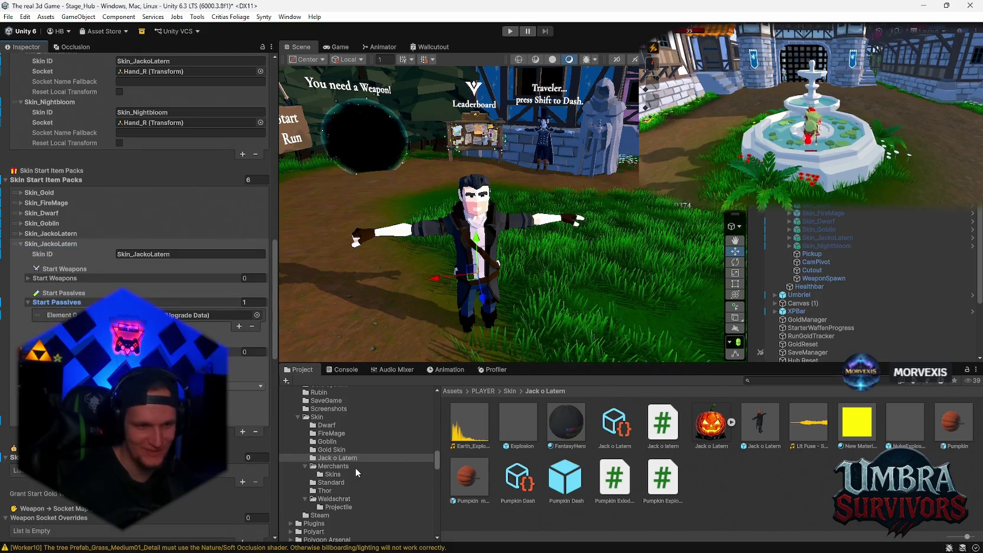
Browse Skins/Waldschrat, set the duplicate pack's Skin ID to Skin_Nightbloom, and collapse it
{"action": "left_click", "coordinate": [335, 475]}
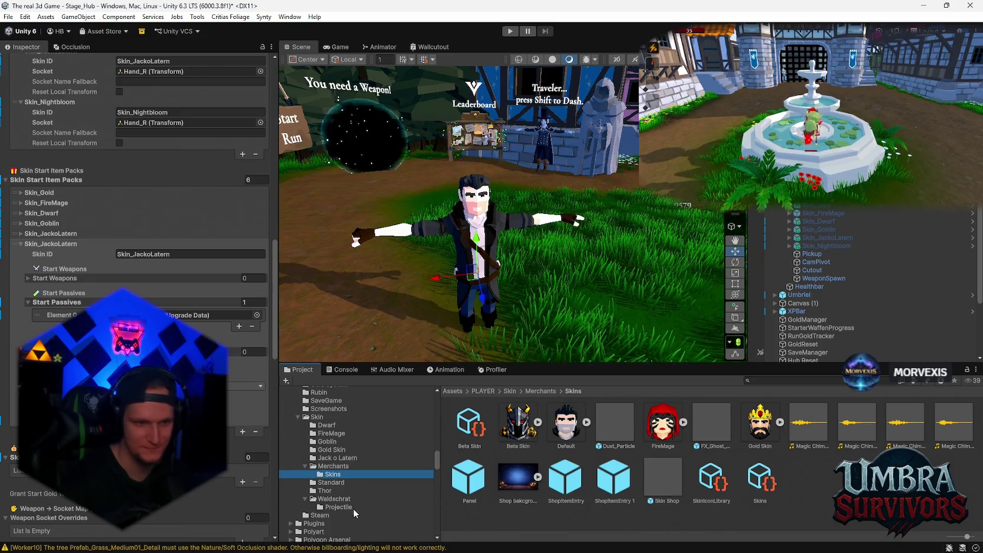
{"action": "left_click", "coordinate": [337, 499]}
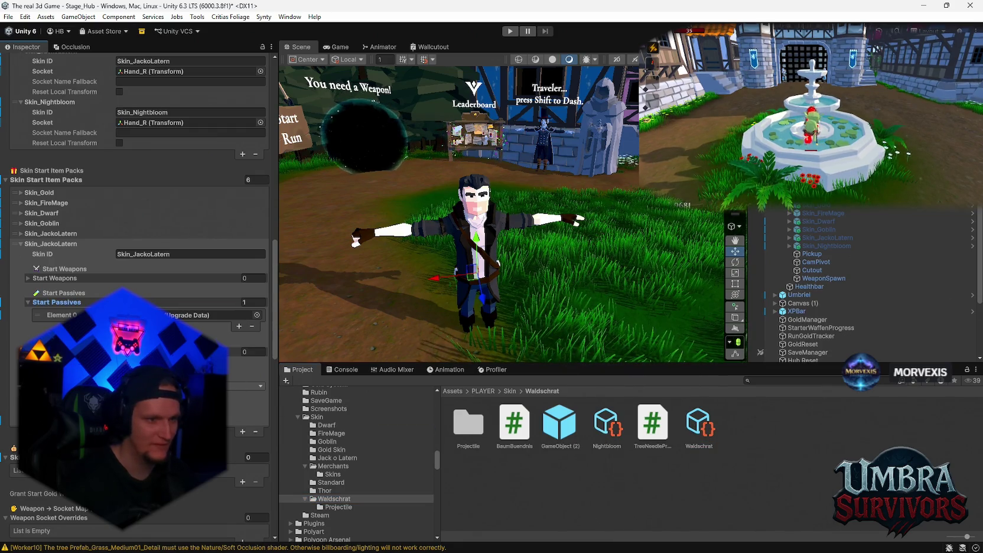
{"action": "left_click", "coordinate": [698, 426]}
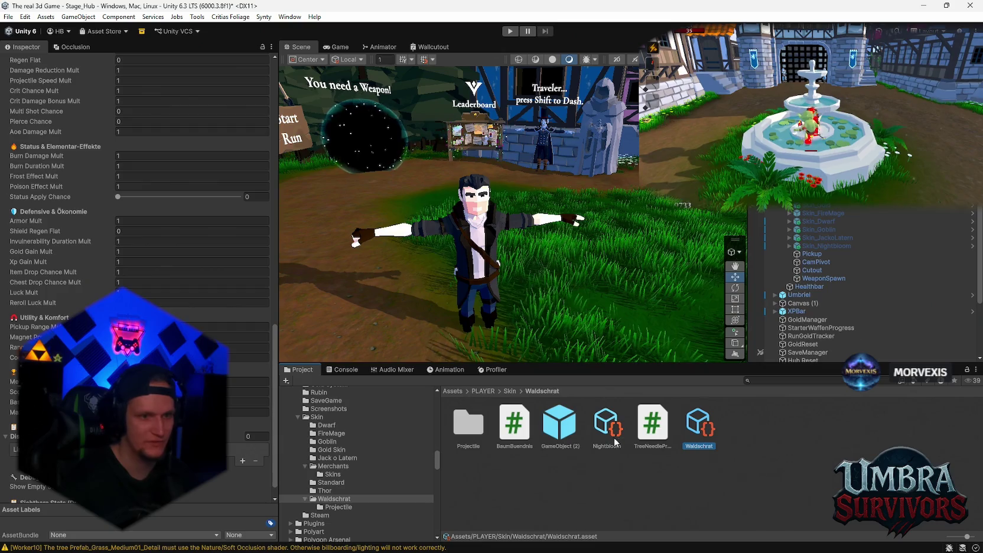
{"action": "left_click", "coordinate": [472, 248]}
{"action": "type", "text": "Skin_Nightbloom"}
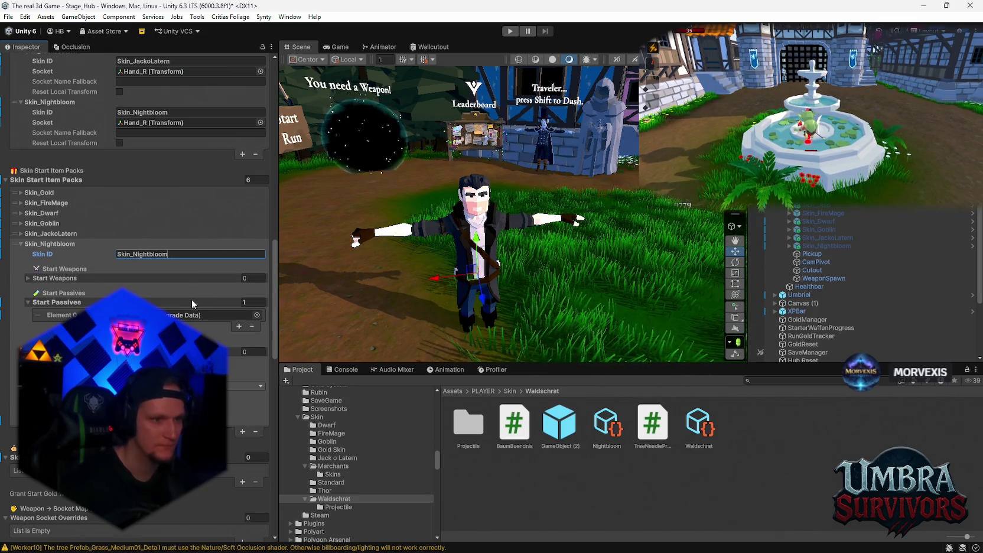
{"action": "left_click", "coordinate": [22, 244]}
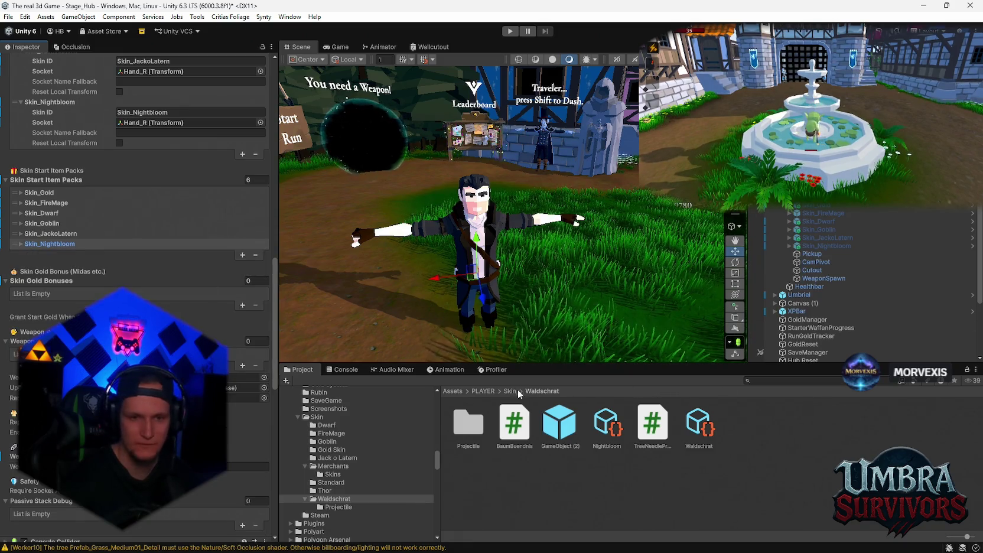
{"action": "left_click", "coordinate": [700, 425]}
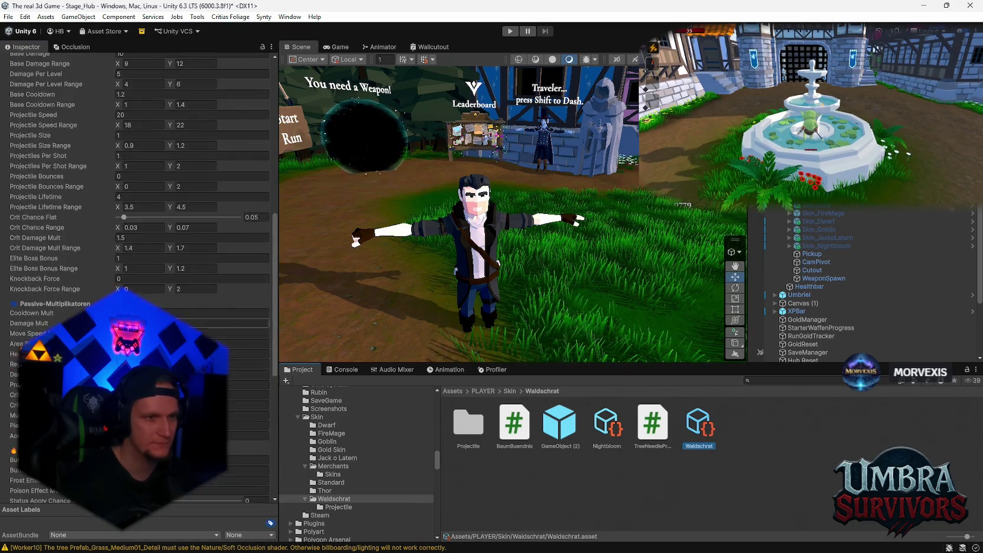
Inspect the GameObject (2) prefab, whose Passive_Baum Buendnis script uses the Waldschrat upgrade data
{"action": "scroll", "coordinate": [136, 236], "scroll_direction": "up", "scroll_amount": 5}
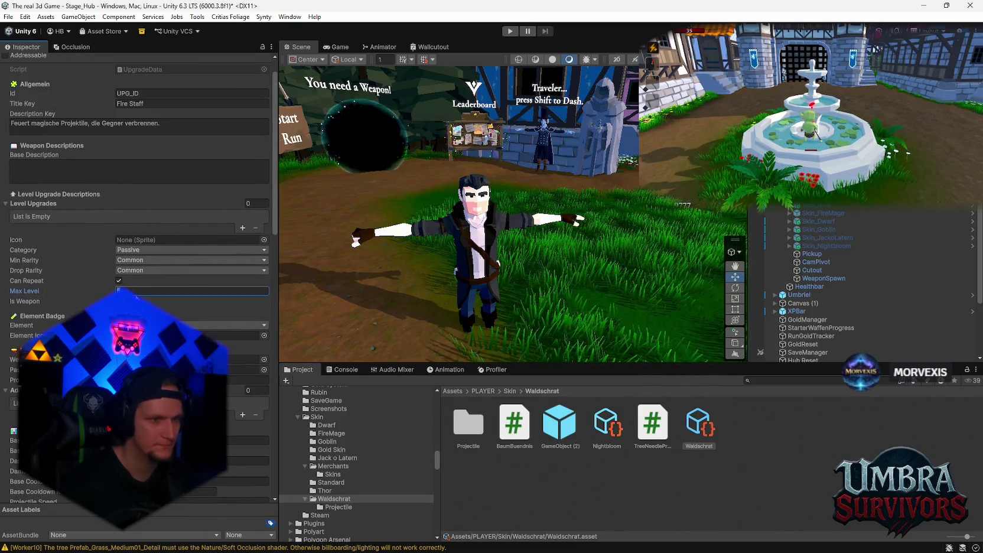
{"action": "scroll", "coordinate": [152, 221], "scroll_direction": "up", "scroll_amount": 2}
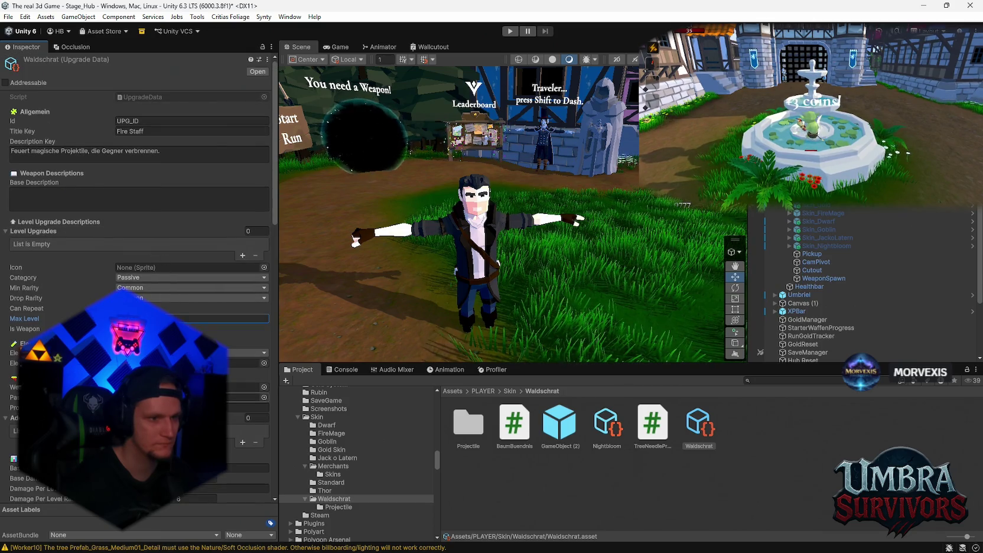
{"action": "scroll", "coordinate": [136, 236], "scroll_direction": "down", "scroll_amount": 4}
{"action": "left_click", "coordinate": [561, 431]}
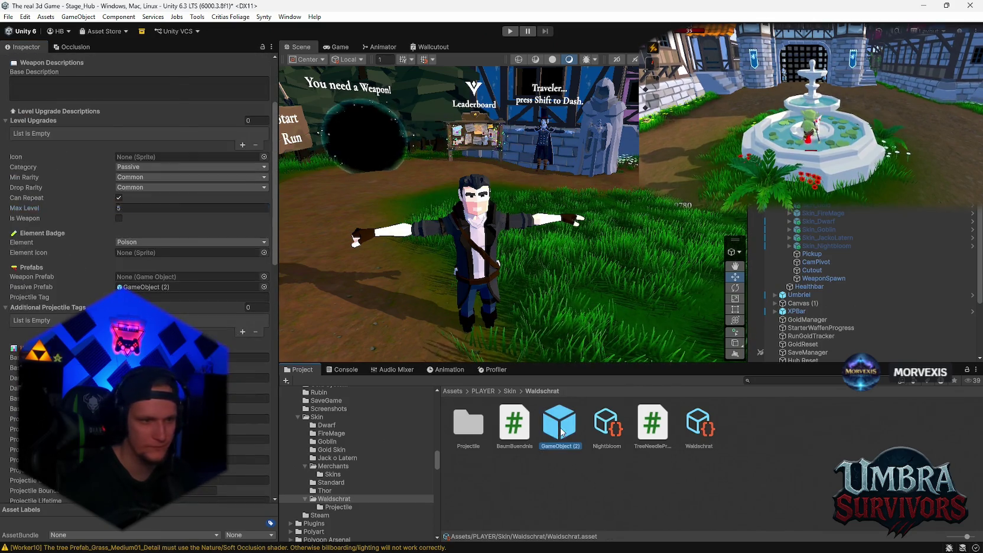
{"action": "scroll", "coordinate": [136, 236], "scroll_direction": "up", "scroll_amount": 3}
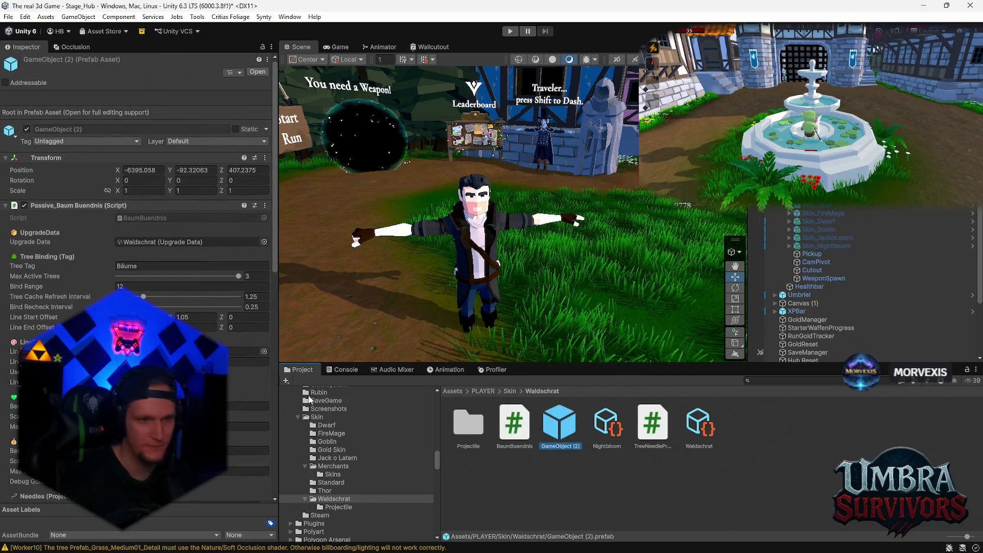
{"action": "left_click", "coordinate": [763, 381]}
{"action": "type", "text": "line"}
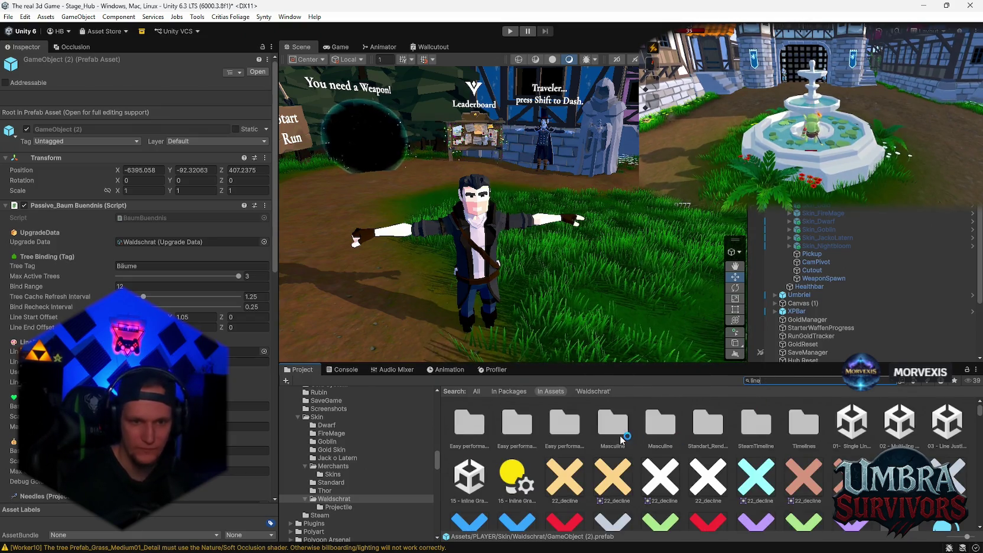
Browse the 'line' search results and CFXR Fire (line), then search the project for 'beam'
{"action": "scroll", "coordinate": [620, 494], "scroll_direction": "down", "scroll_amount": 10}
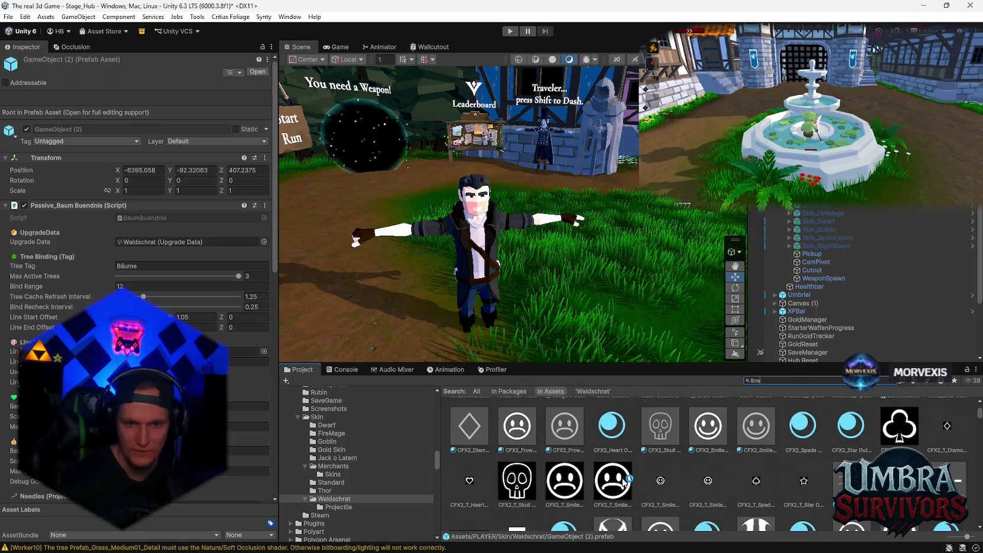
{"action": "scroll", "coordinate": [621, 493], "scroll_direction": "down", "scroll_amount": 5}
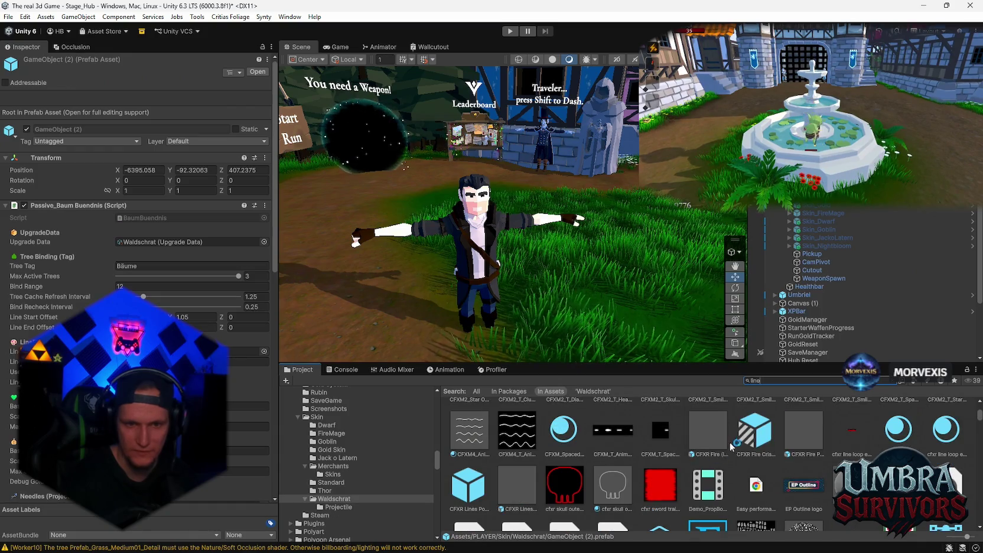
{"action": "left_click", "coordinate": [696, 448]}
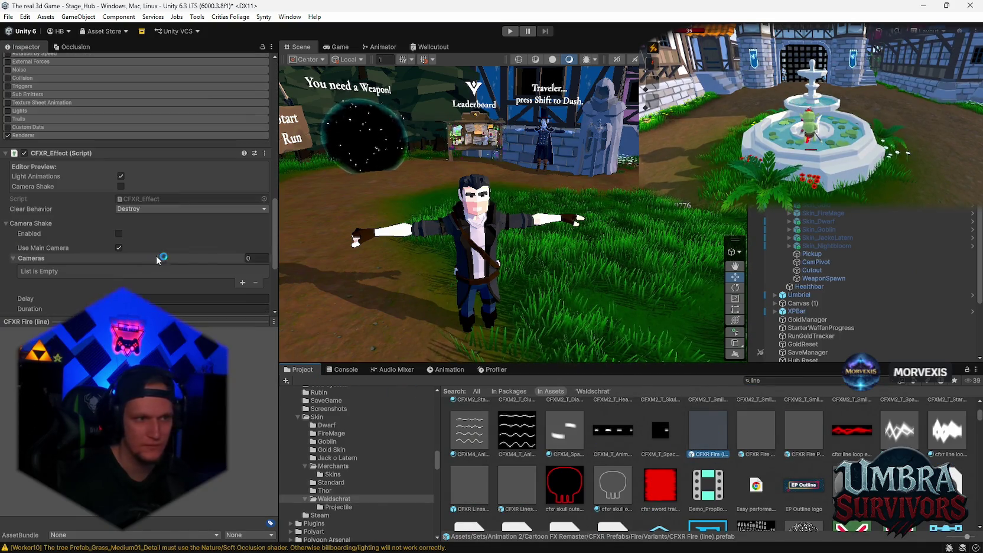
{"action": "scroll", "coordinate": [706, 442], "scroll_direction": "down", "scroll_amount": 10}
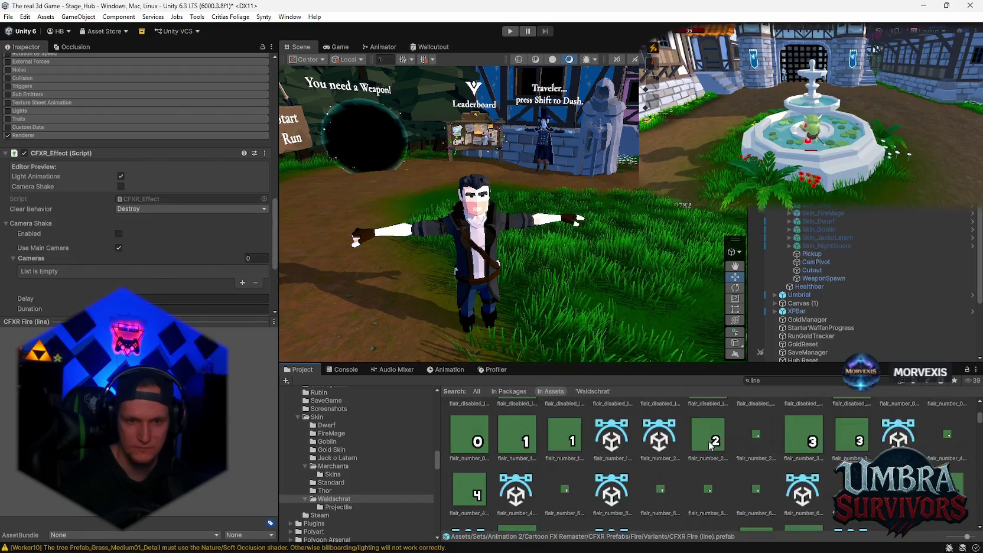
{"action": "scroll", "coordinate": [709, 447], "scroll_direction": "down", "scroll_amount": 5}
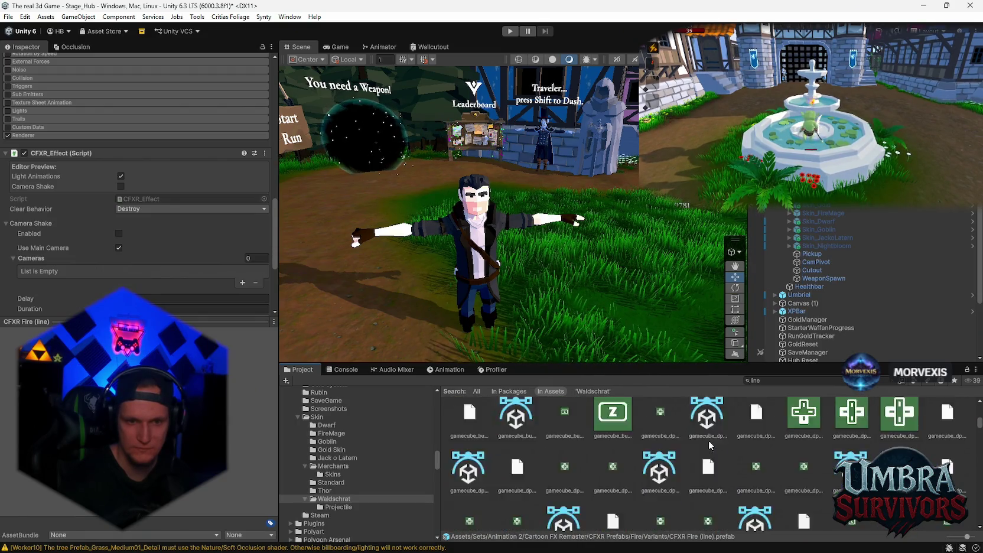
{"action": "scroll", "coordinate": [711, 446], "scroll_direction": "down", "scroll_amount": 10}
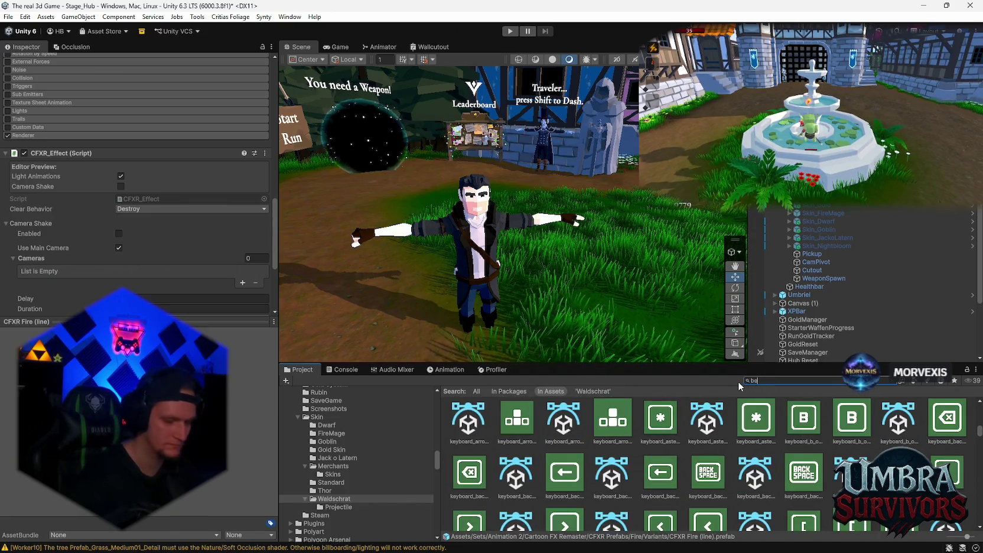
{"action": "type", "text": "beam"}
{"action": "scroll", "coordinate": [641, 445], "scroll_direction": "up", "scroll_amount": 5}
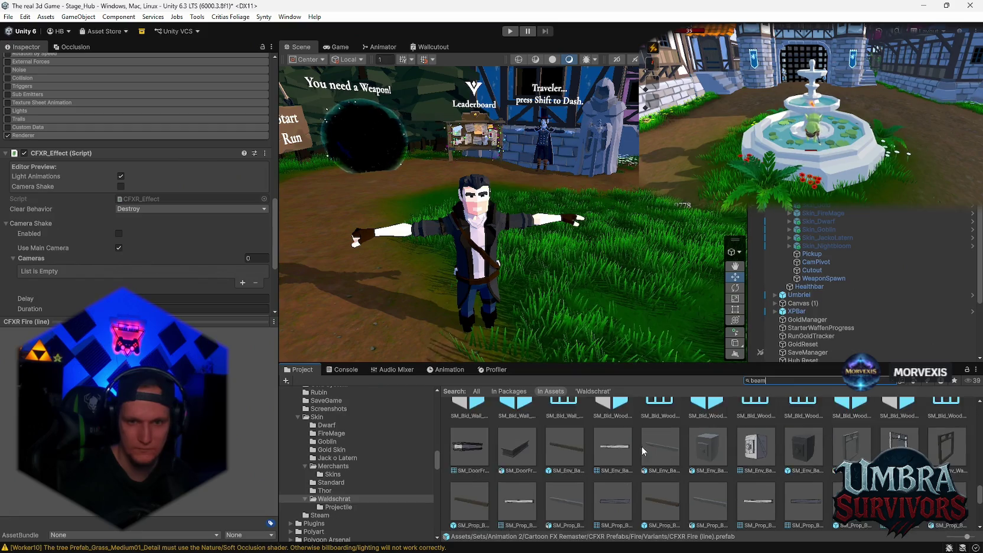
{"action": "scroll", "coordinate": [646, 449], "scroll_direction": "up", "scroll_amount": 10}
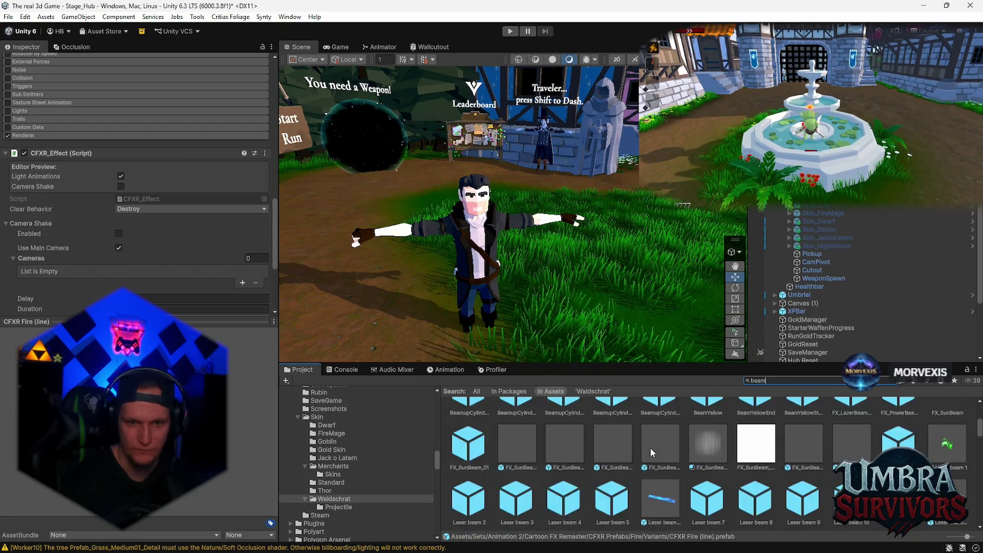
Preview the Beam, BeamBlue, BeamBlueEnd and BeamBlueStart prefabs from the beam results
{"action": "left_click", "coordinate": [660, 423]}
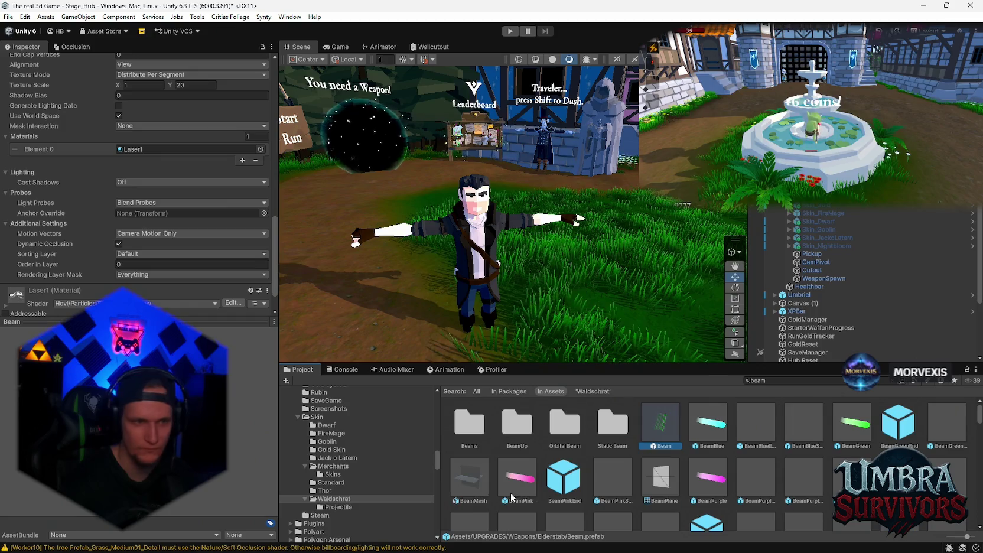
{"action": "scroll", "coordinate": [175, 252], "scroll_direction": "up", "scroll_amount": 5}
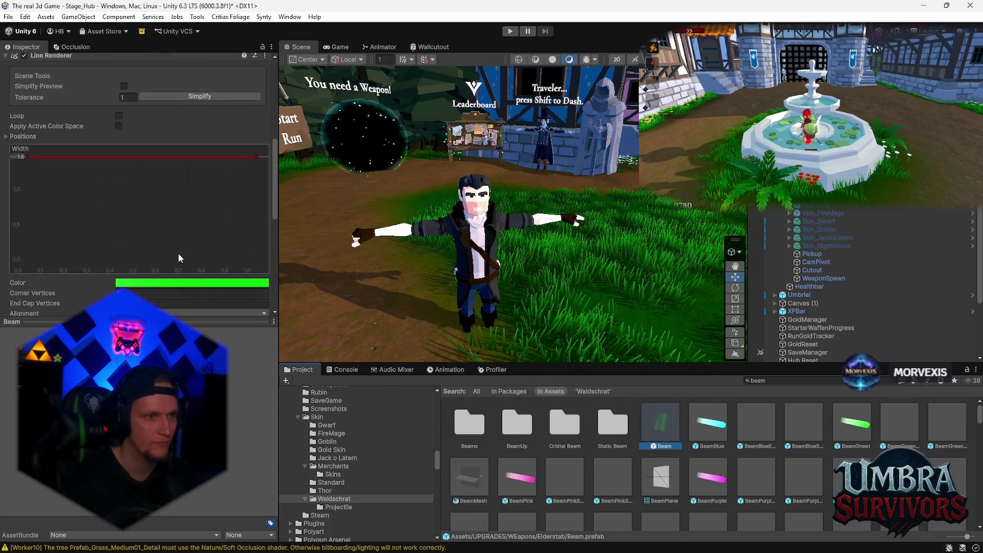
{"action": "left_click", "coordinate": [710, 429]}
{"action": "scroll", "coordinate": [171, 235], "scroll_direction": "up", "scroll_amount": 8}
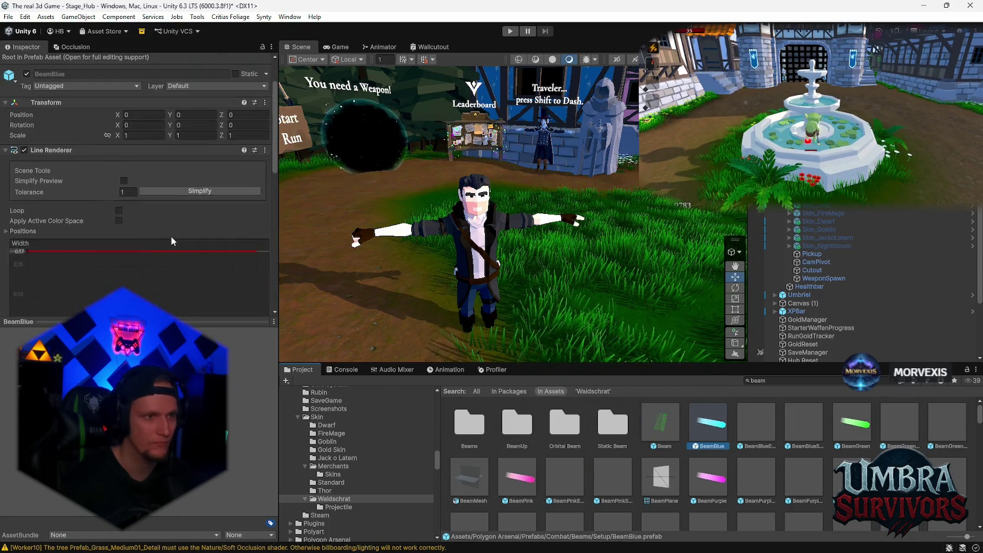
{"action": "scroll", "coordinate": [146, 239], "scroll_direction": "down", "scroll_amount": 6}
{"action": "scroll", "coordinate": [151, 236], "scroll_direction": "down", "scroll_amount": 2}
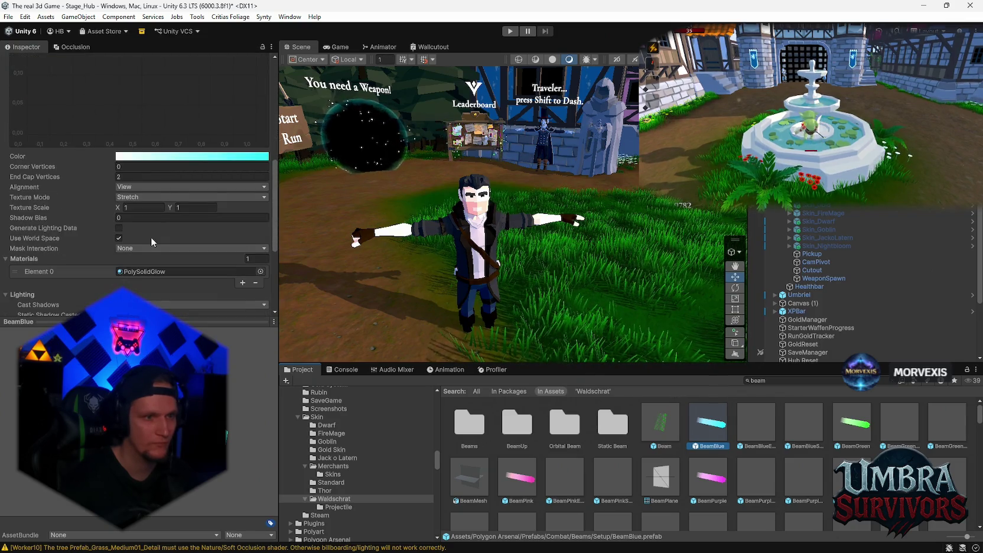
{"action": "scroll", "coordinate": [150, 236], "scroll_direction": "down", "scroll_amount": 2}
{"action": "scroll", "coordinate": [804, 434], "scroll_direction": "down", "scroll_amount": 3}
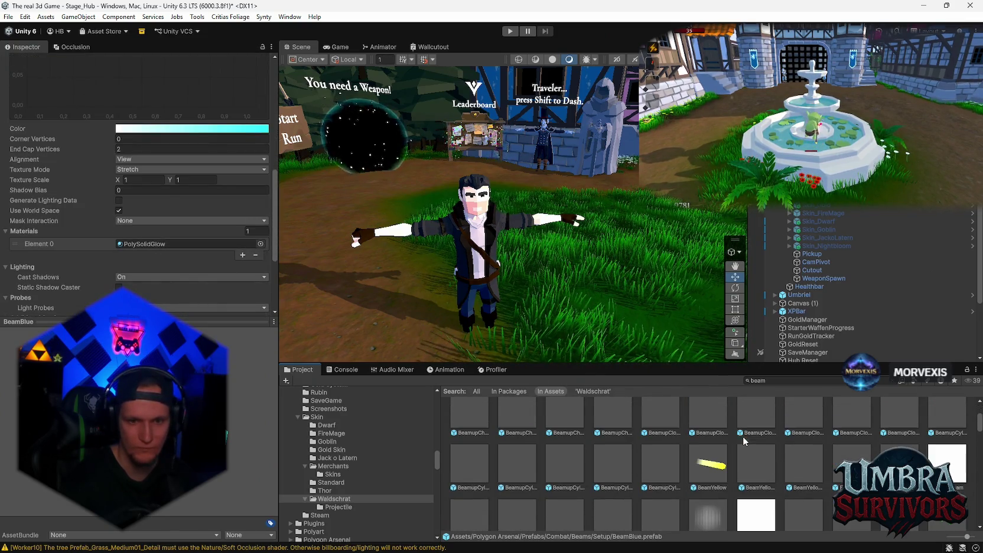
{"action": "scroll", "coordinate": [760, 465], "scroll_direction": "up", "scroll_amount": 3}
{"action": "double_click", "coordinate": [764, 428]}
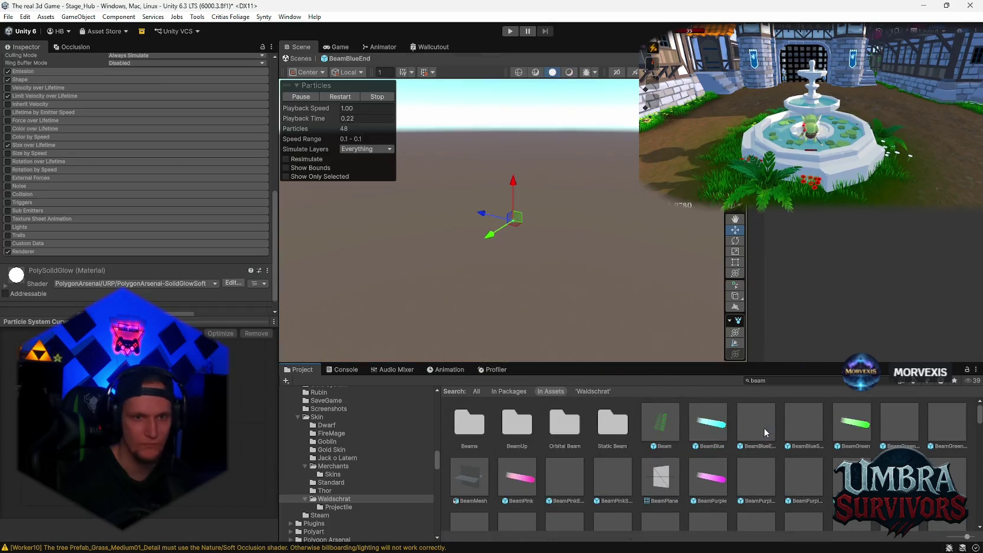
{"action": "scroll", "coordinate": [132, 190], "scroll_direction": "up", "scroll_amount": 5}
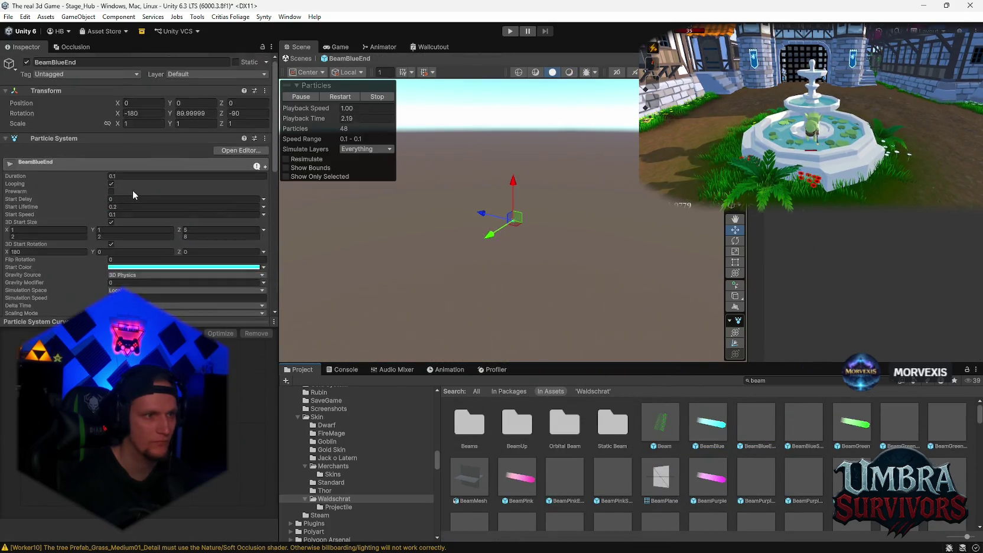
{"action": "scroll", "coordinate": [133, 190], "scroll_direction": "down", "scroll_amount": 5}
{"action": "double_click", "coordinate": [804, 423]}
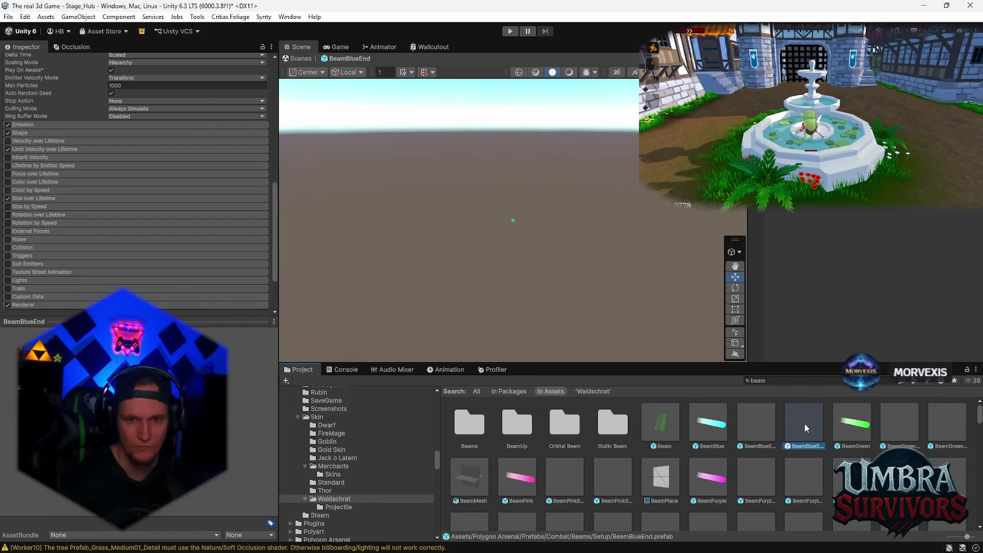
{"action": "scroll", "coordinate": [787, 463], "scroll_direction": "down", "scroll_amount": 5}
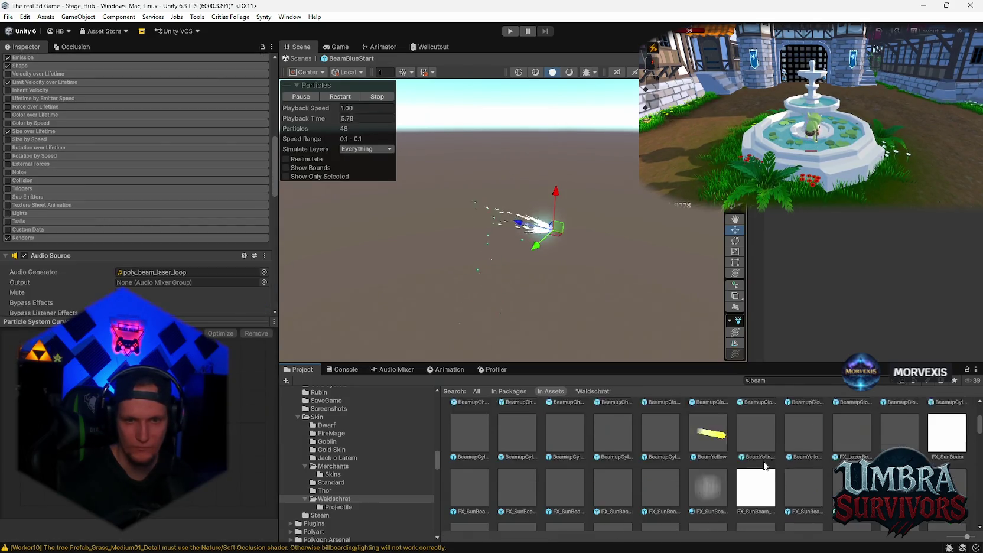
Look at Laser beam 1 and the laser beam demo, then preview the green Laser beam 8
{"action": "left_click", "coordinate": [947, 426]}
{"action": "left_click", "coordinate": [758, 482]}
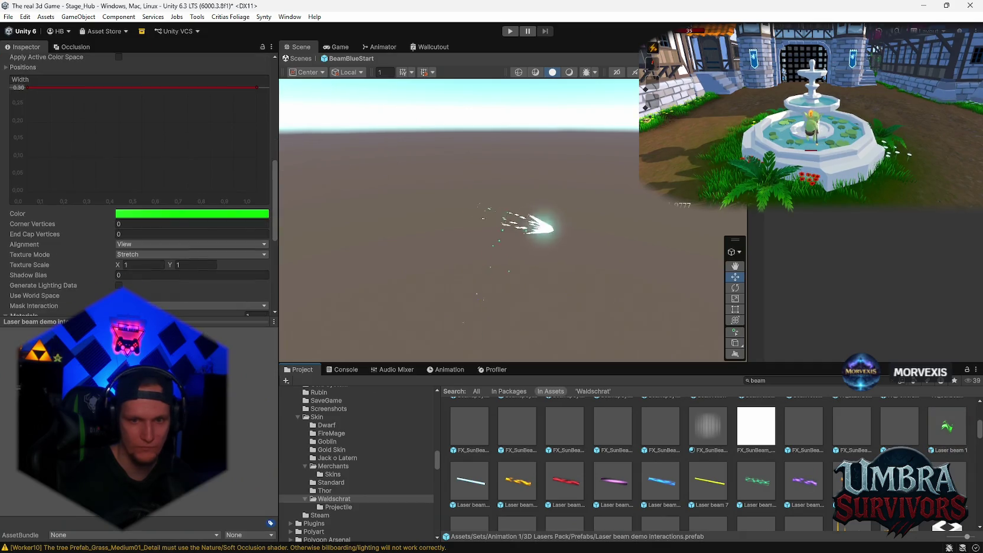
{"action": "double_click", "coordinate": [762, 487]}
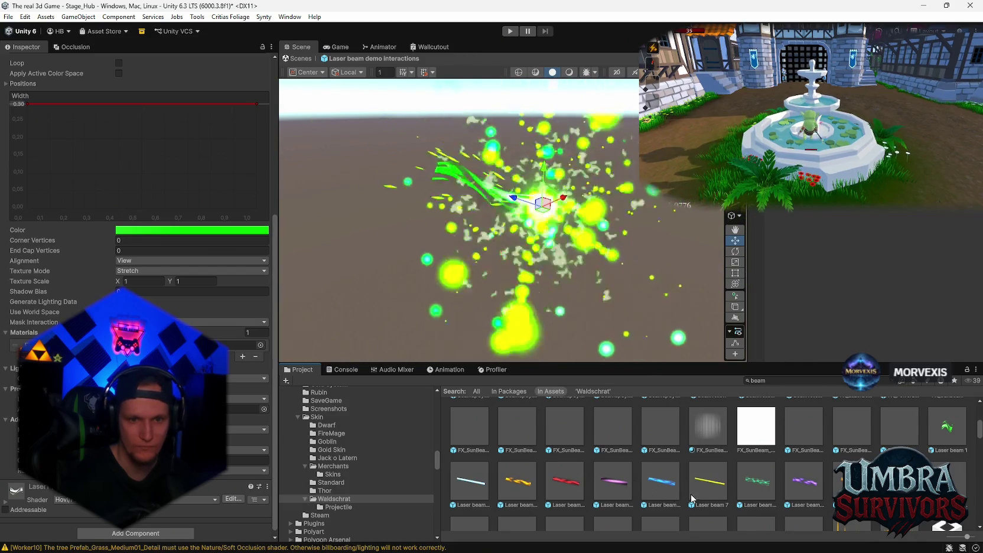
{"action": "left_click", "coordinate": [754, 490]}
{"action": "double_click", "coordinate": [754, 491]}
{"action": "scroll", "coordinate": [715, 478], "scroll_direction": "down", "scroll_amount": 2}
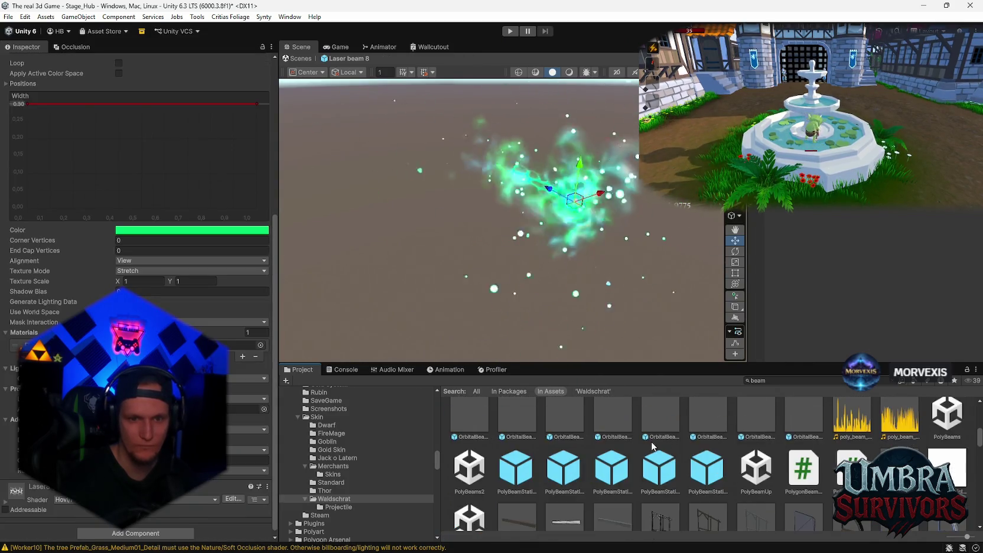
{"action": "scroll", "coordinate": [717, 481], "scroll_direction": "up", "scroll_amount": 1}
{"action": "scroll", "coordinate": [154, 268], "scroll_direction": "up", "scroll_amount": 5}
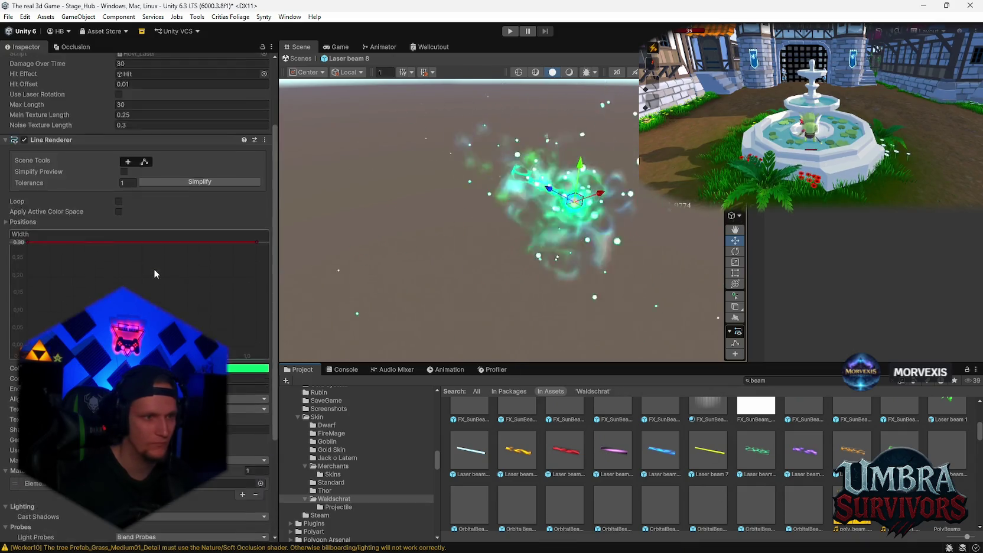
{"action": "scroll", "coordinate": [183, 257], "scroll_direction": "down", "scroll_amount": 3}
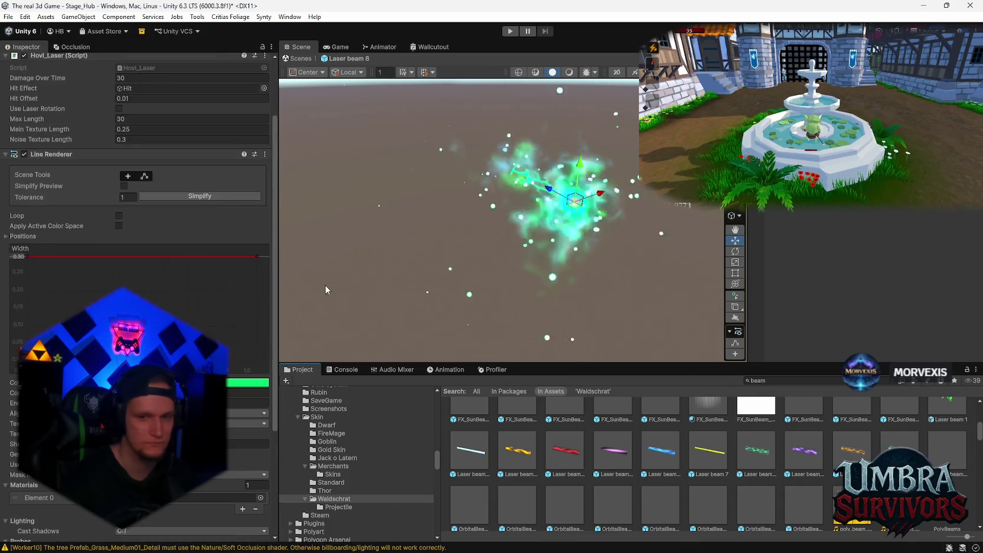
{"action": "scroll", "coordinate": [788, 456], "scroll_direction": "down", "scroll_amount": 1}
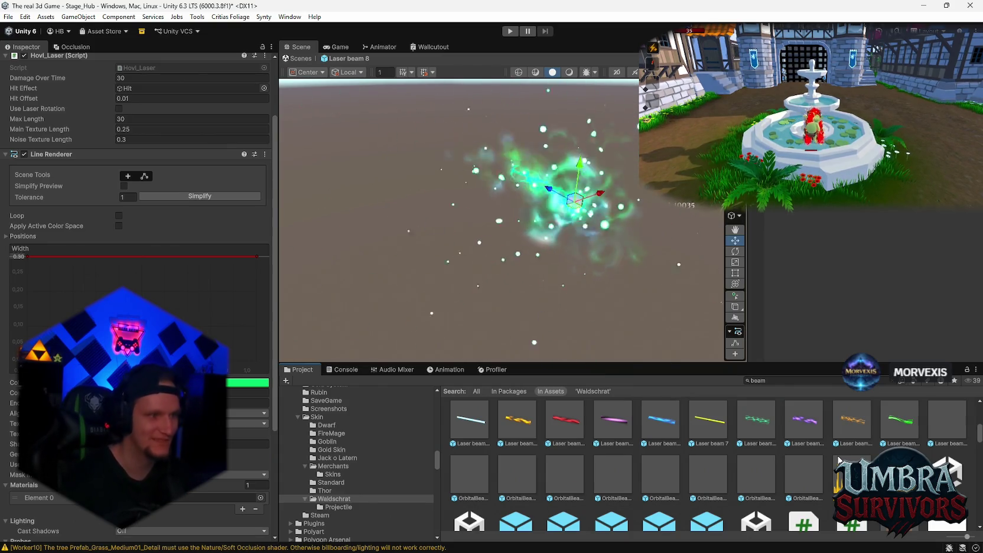
Compare OrbitalBeamBlue and Laser beams 7, 5, 4, 2 and 9, ending with Laser beam 8 selected
{"action": "key", "text": "Right"}
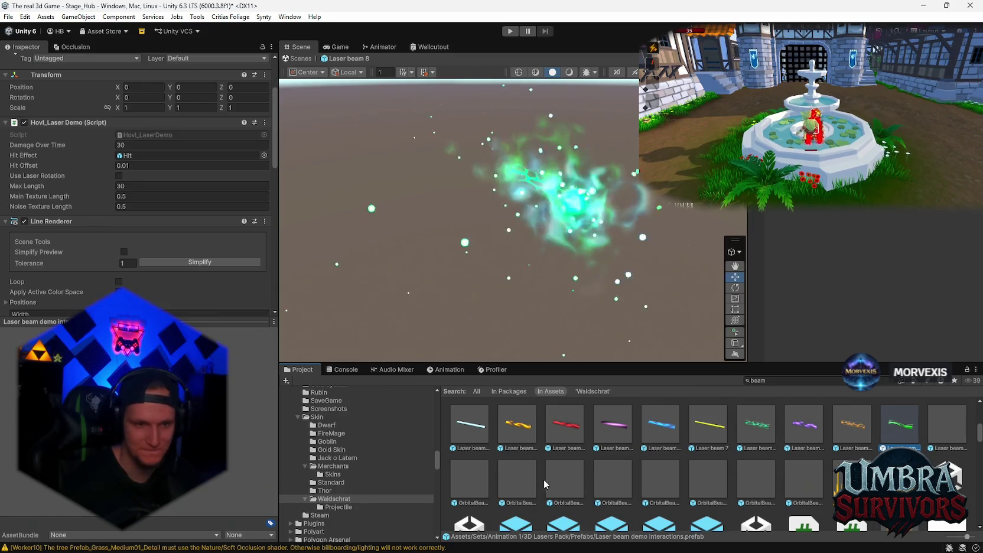
{"action": "double_click", "coordinate": [473, 479]}
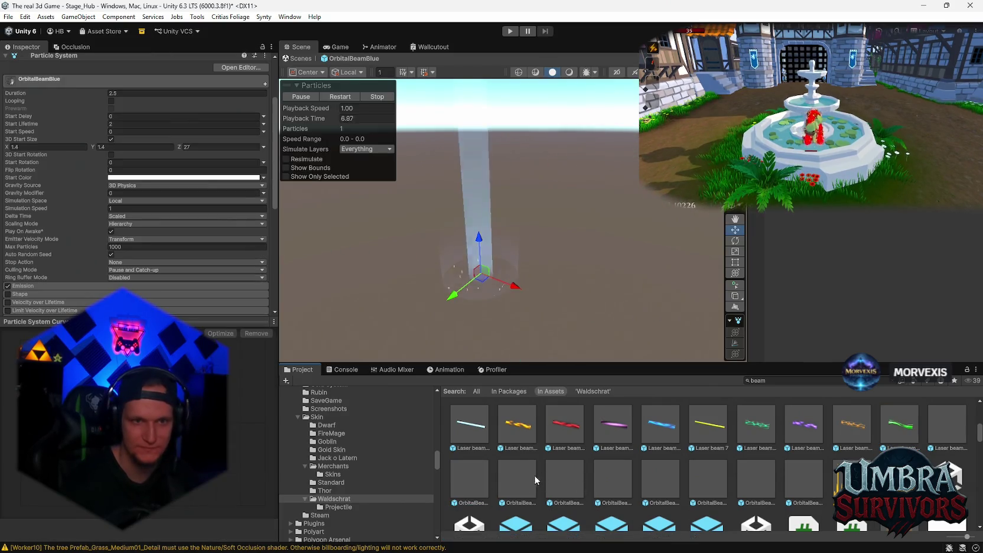
{"action": "scroll", "coordinate": [592, 473], "scroll_direction": "down", "scroll_amount": 3}
{"action": "scroll", "coordinate": [592, 472], "scroll_direction": "up", "scroll_amount": 2}
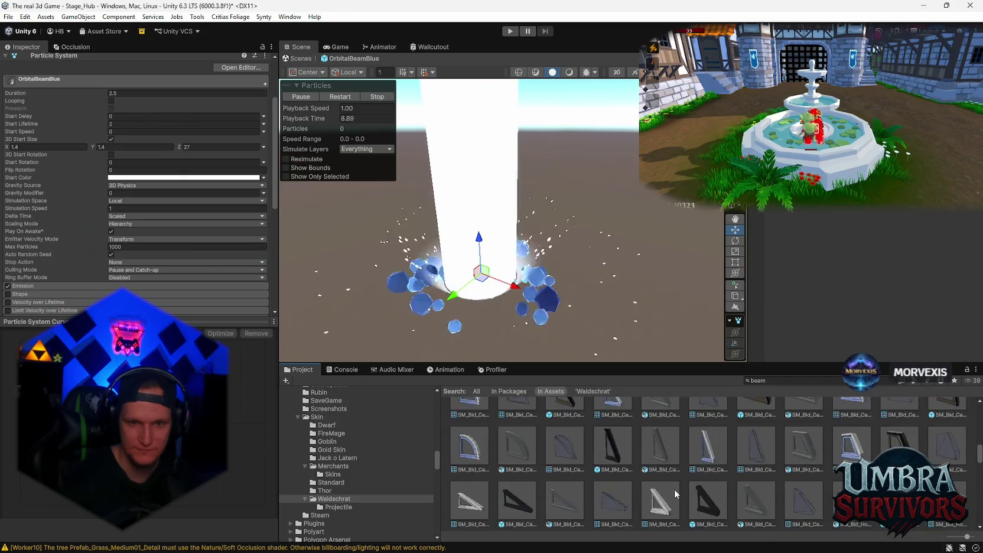
{"action": "scroll", "coordinate": [719, 502], "scroll_direction": "up", "scroll_amount": 2}
{"action": "double_click", "coordinate": [708, 424]}
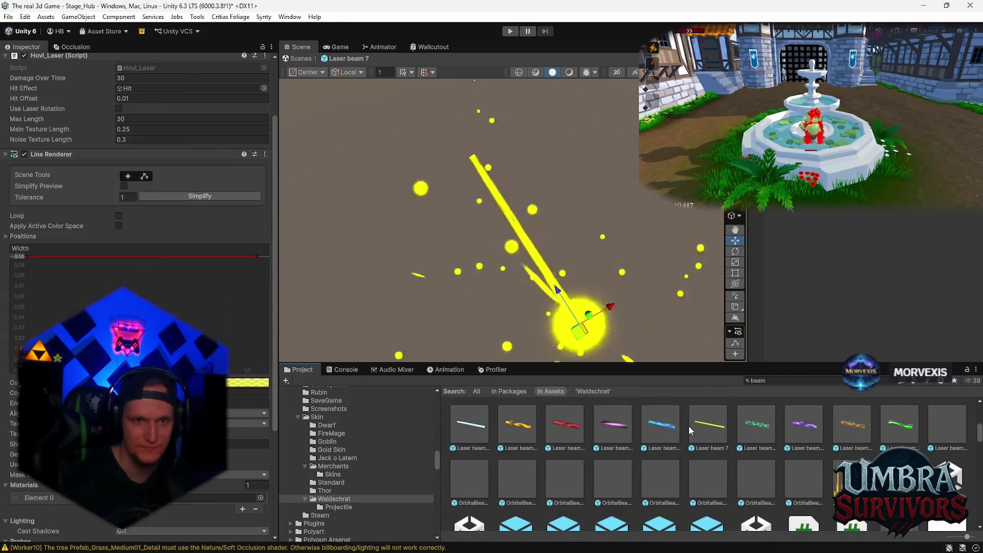
{"action": "left_click", "coordinate": [677, 425]}
{"action": "double_click", "coordinate": [678, 425]}
{"action": "double_click", "coordinate": [613, 424]}
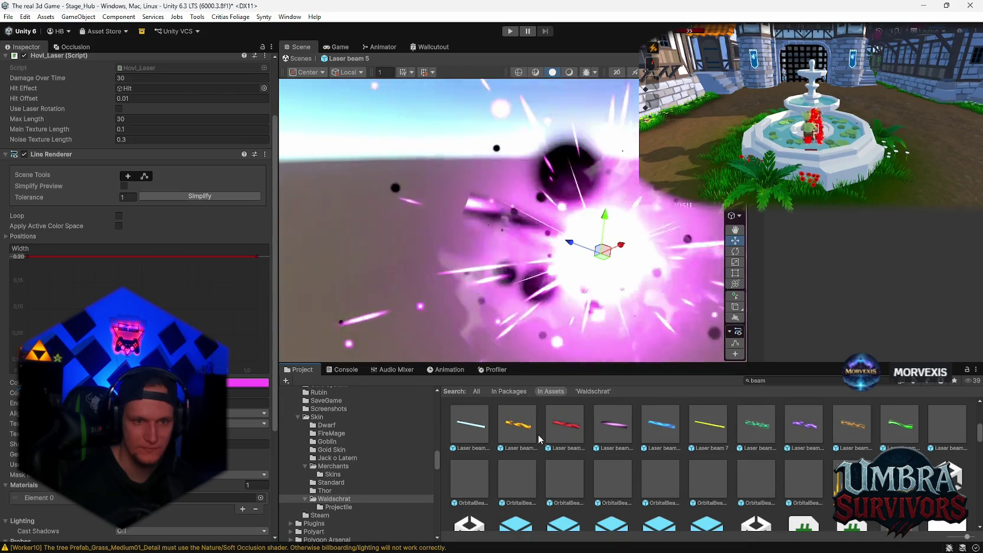
{"action": "double_click", "coordinate": [534, 432]}
{"action": "double_click", "coordinate": [565, 425]}
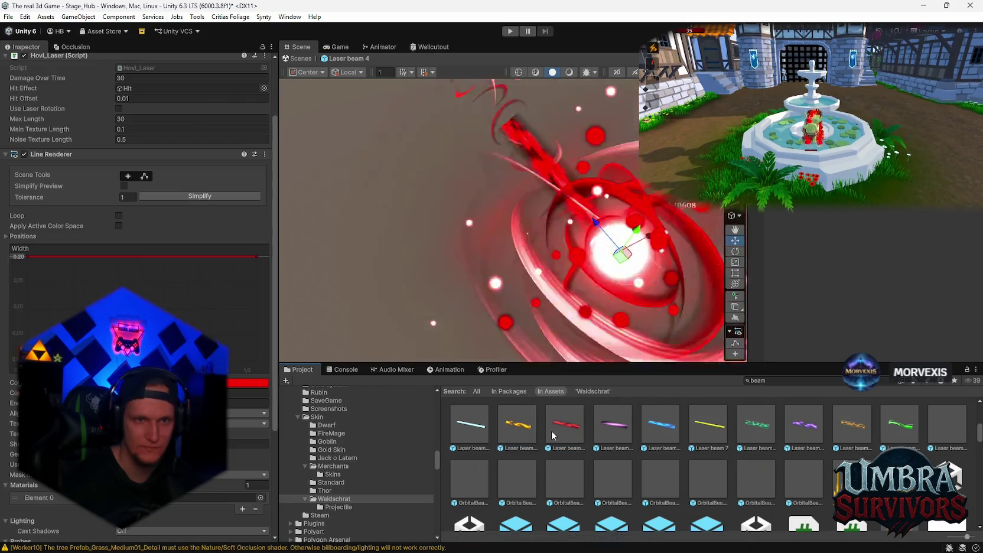
{"action": "double_click", "coordinate": [677, 429]}
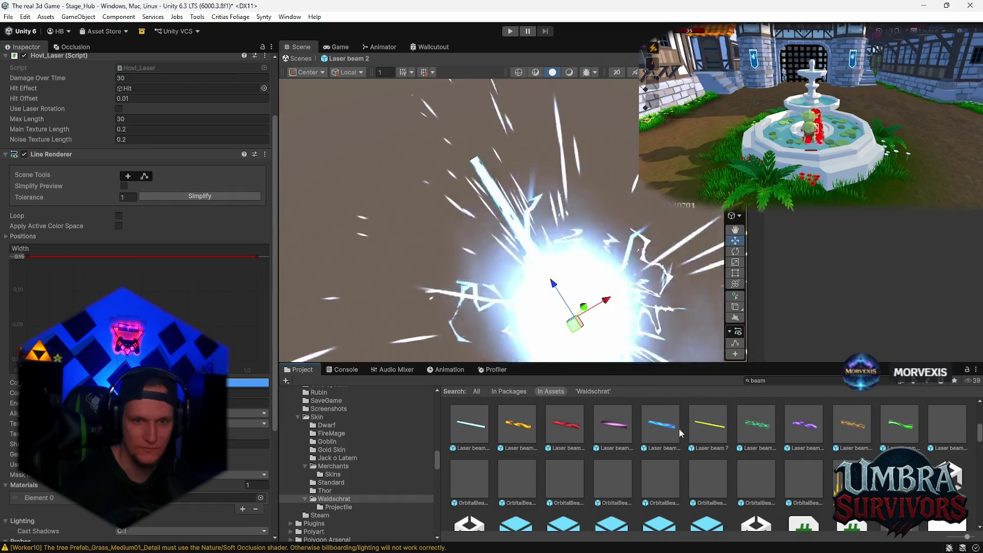
{"action": "double_click", "coordinate": [709, 429]}
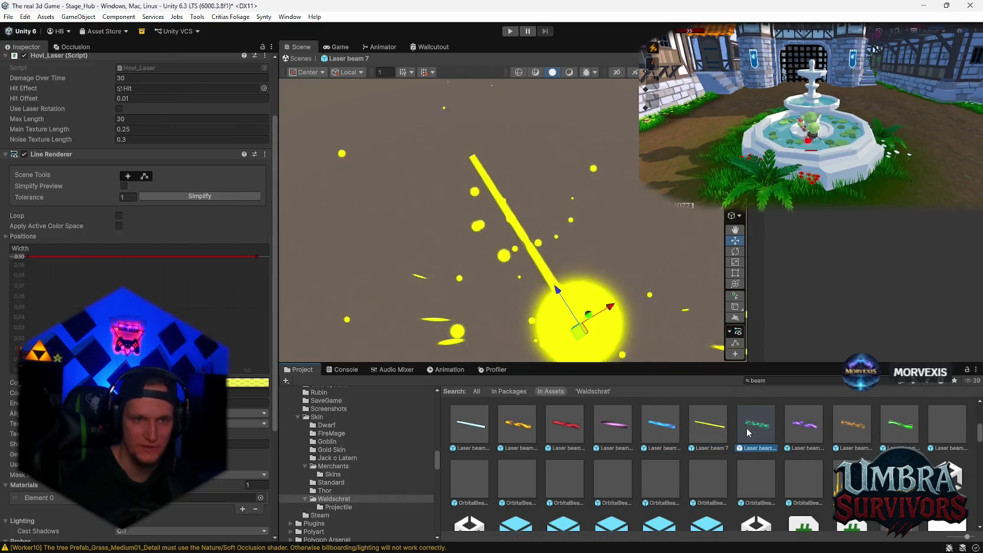
{"action": "double_click", "coordinate": [747, 427]}
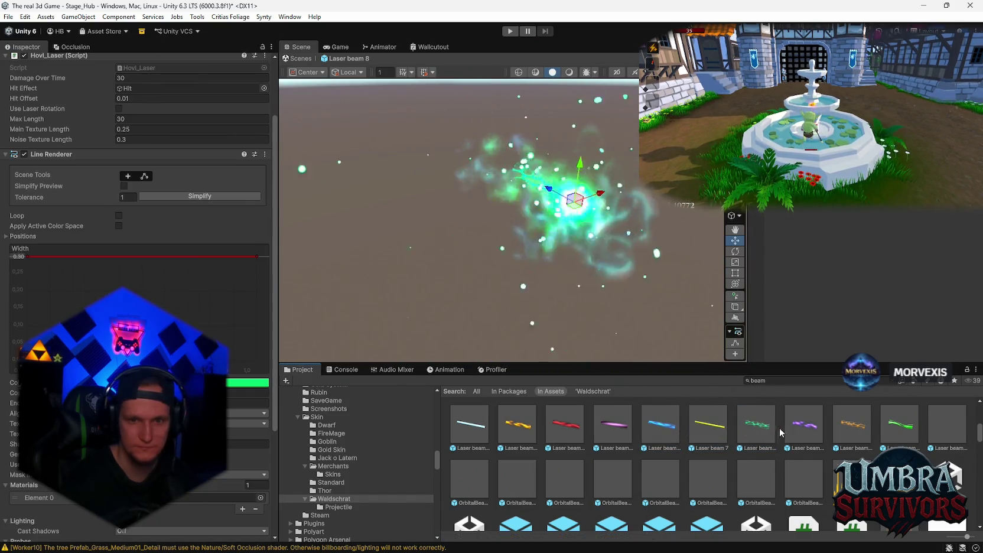
{"action": "left_click", "coordinate": [804, 425]}
{"action": "left_click", "coordinate": [761, 429]}
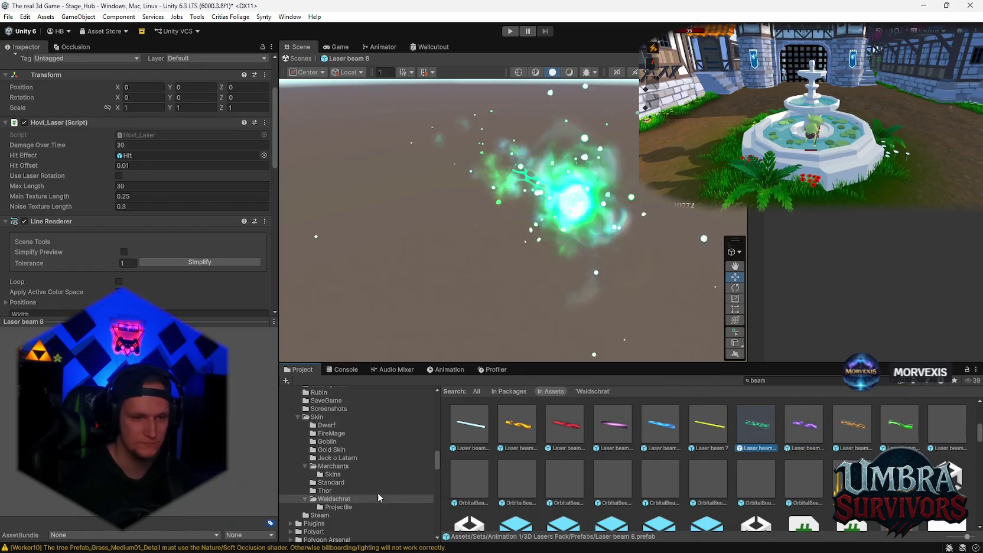
{"action": "scroll", "coordinate": [378, 494], "scroll_direction": "down", "scroll_amount": 2}
Move the Laser beam 8 prefab into the Waldschrat skin folder
{"action": "left_click", "coordinate": [338, 445]}
{"action": "left_click", "coordinate": [333, 437]}
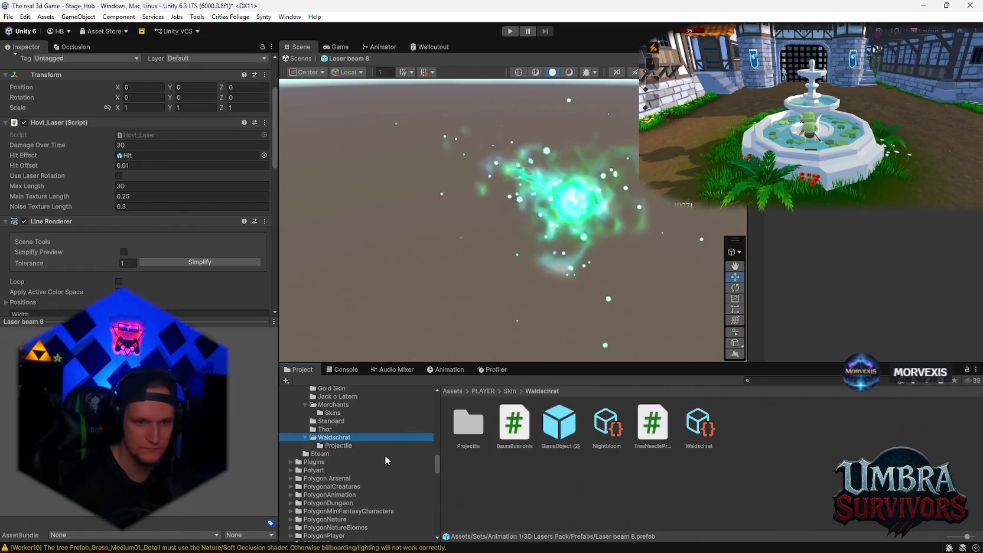
{"action": "left_click", "coordinate": [340, 447]}
{"action": "left_click", "coordinate": [334, 437]}
{"action": "left_click", "coordinate": [583, 499]}
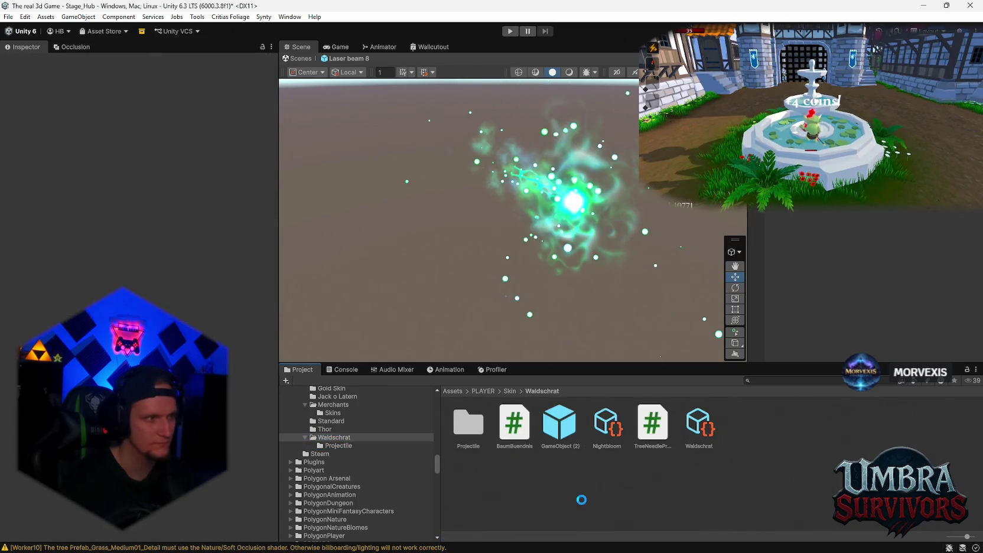
{"action": "scroll", "coordinate": [159, 233], "scroll_direction": "down", "scroll_amount": 3}
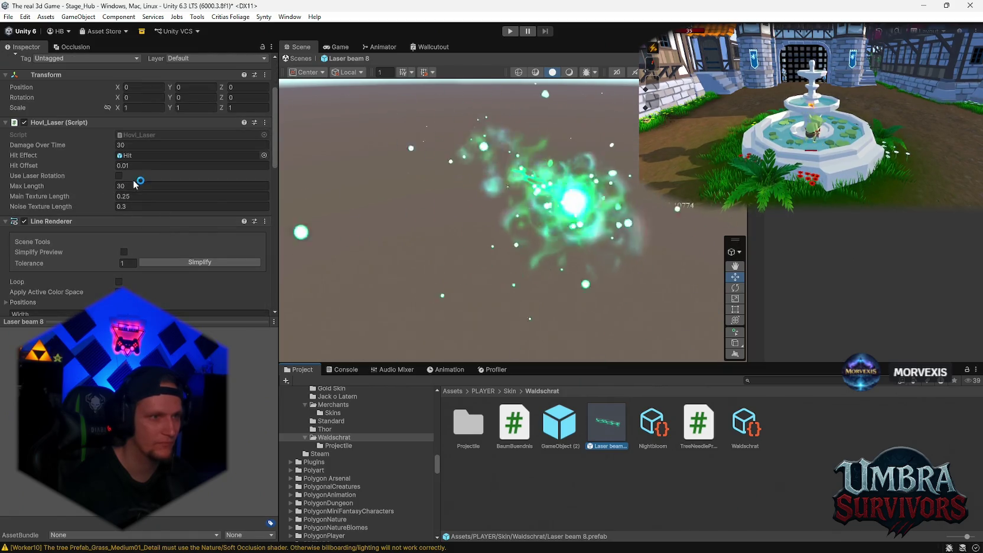
Remove the Hovl_Laser script from Laser beam 8 and locate its Laser8 material
{"action": "right_click", "coordinate": [67, 121]}
{"action": "left_click", "coordinate": [93, 142]}
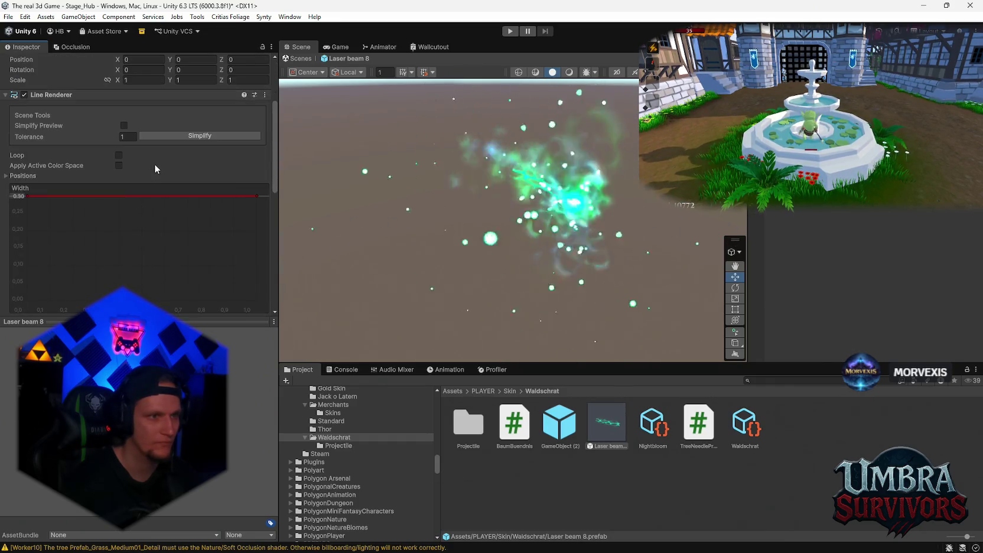
{"action": "scroll", "coordinate": [154, 164], "scroll_direction": "down", "scroll_amount": 10}
{"action": "scroll", "coordinate": [153, 200], "scroll_direction": "down", "scroll_amount": 1}
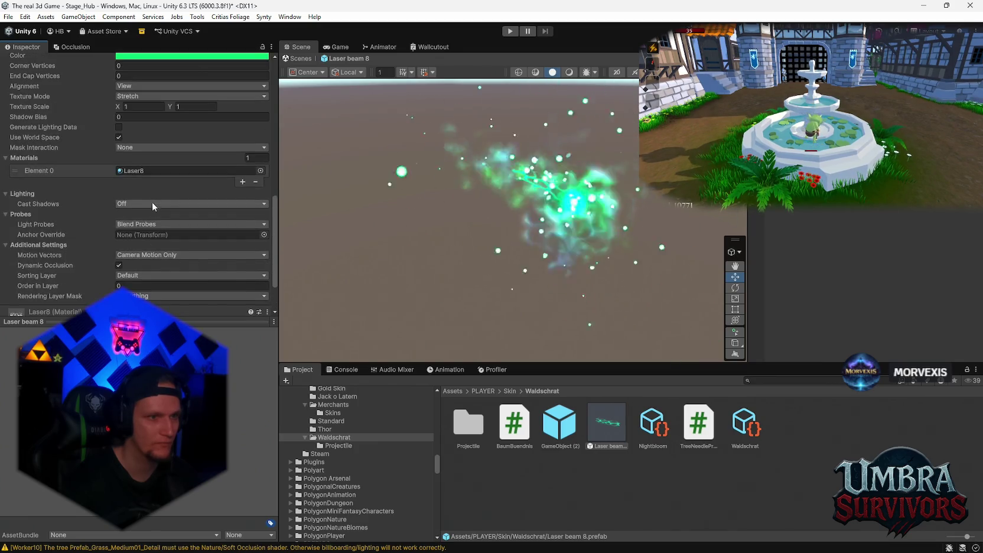
{"action": "left_click", "coordinate": [142, 170]}
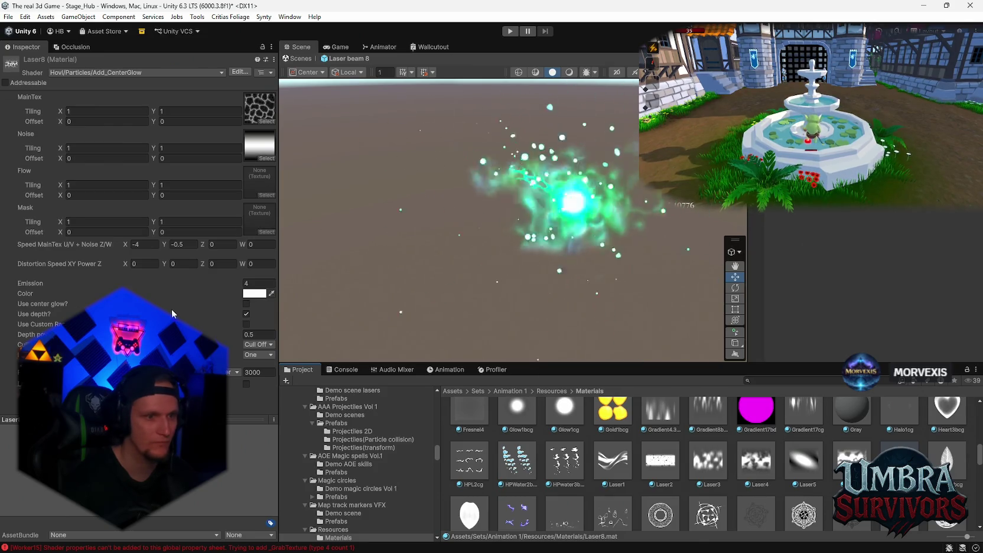
Clear the Console errors and exit prefab mode back to the hub scene
{"action": "left_click", "coordinate": [346, 369]}
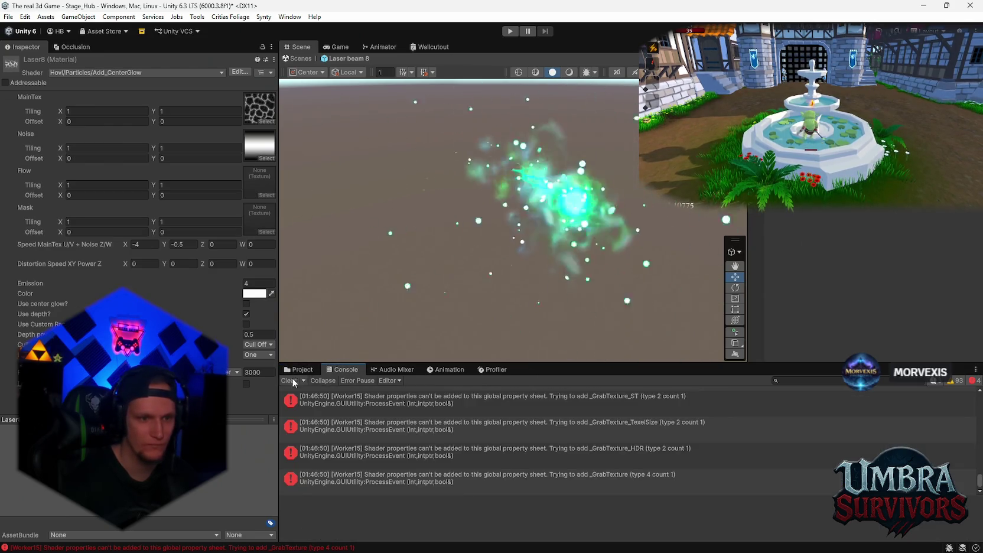
{"action": "left_click", "coordinate": [294, 381]}
{"action": "left_click", "coordinate": [299, 369]}
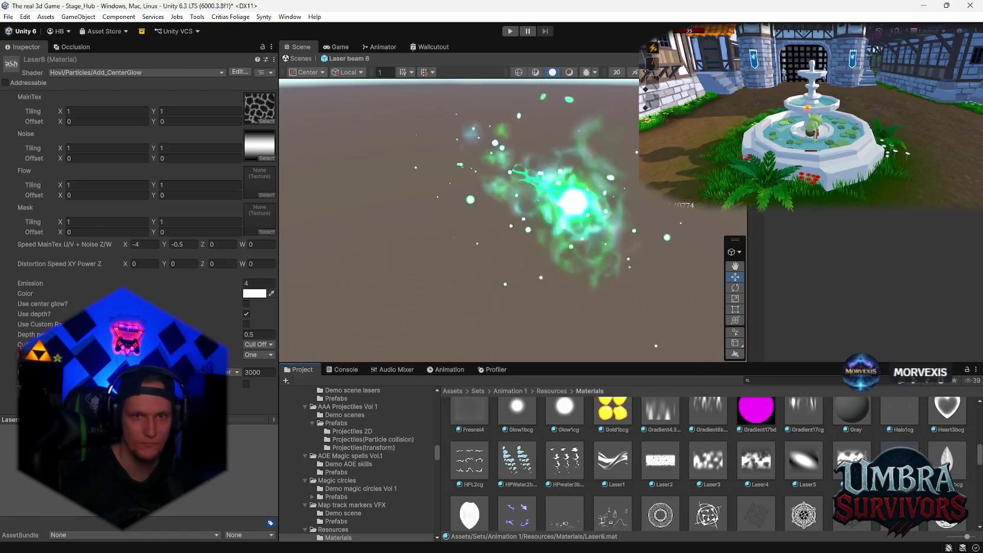
{"action": "left_click", "coordinate": [301, 59]}
{"action": "scroll", "coordinate": [409, 470], "scroll_direction": "down", "scroll_amount": 5}
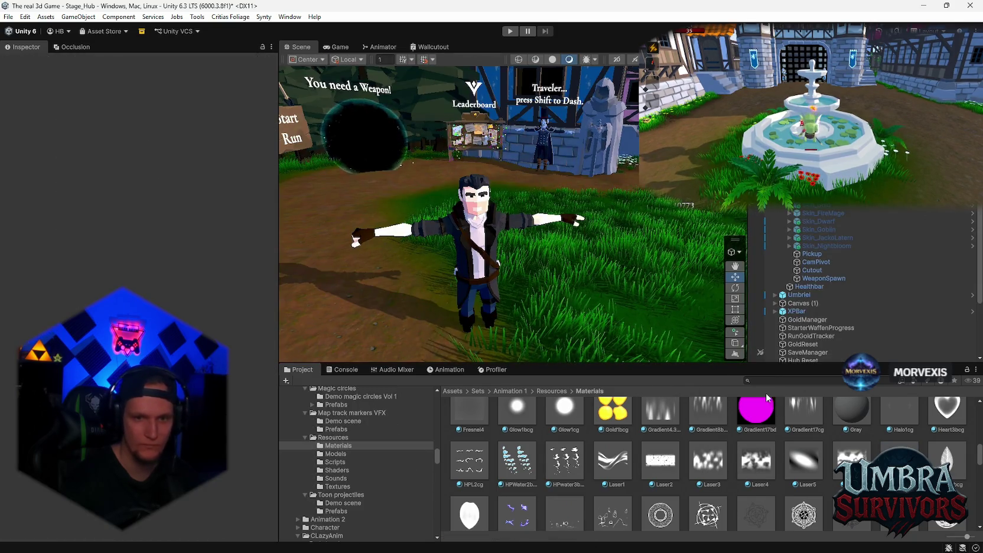
Open the Laser beam 8 prefab from the Waldschrat folder for editing
{"action": "type", "text": "waldsch"}
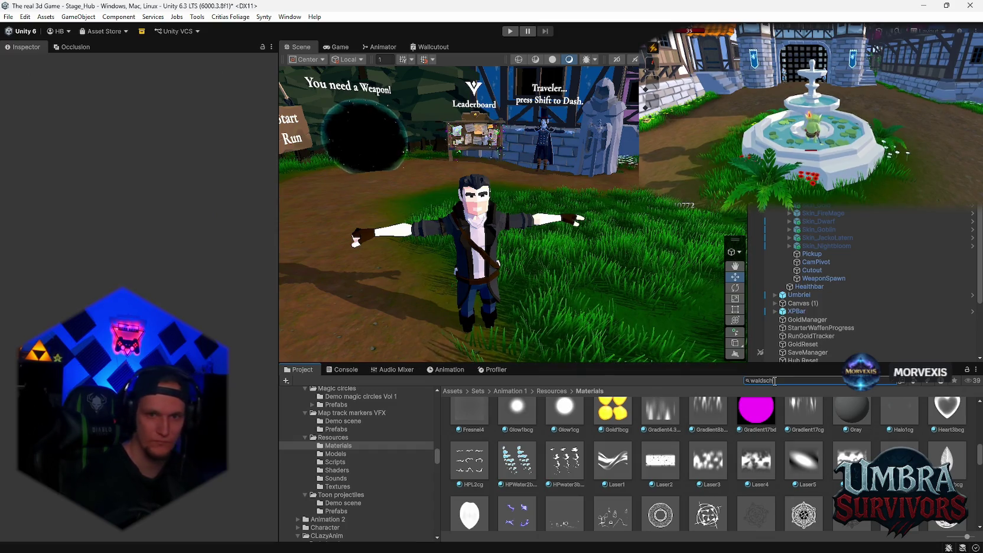
{"action": "double_click", "coordinate": [468, 422]}
{"action": "left_click", "coordinate": [604, 421]}
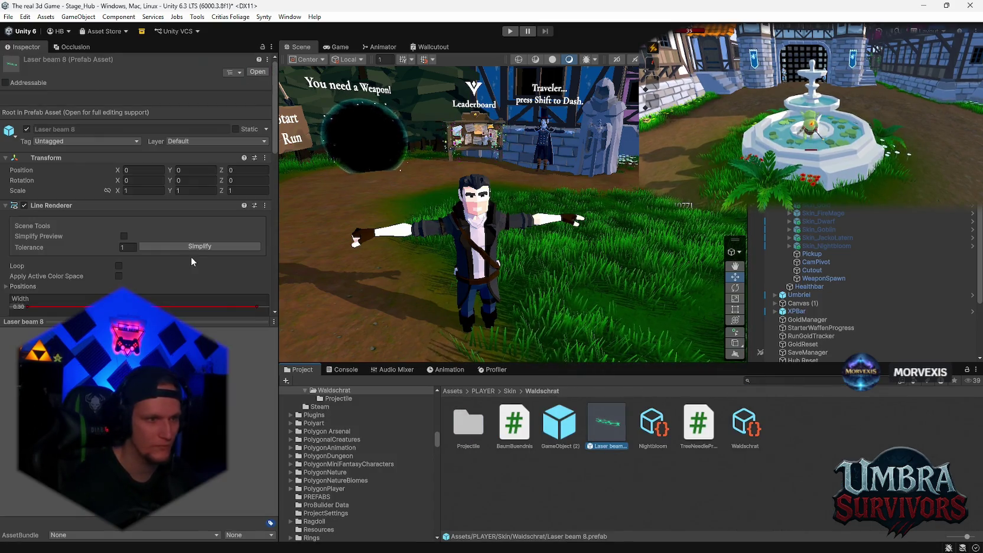
{"action": "double_click", "coordinate": [596, 437]}
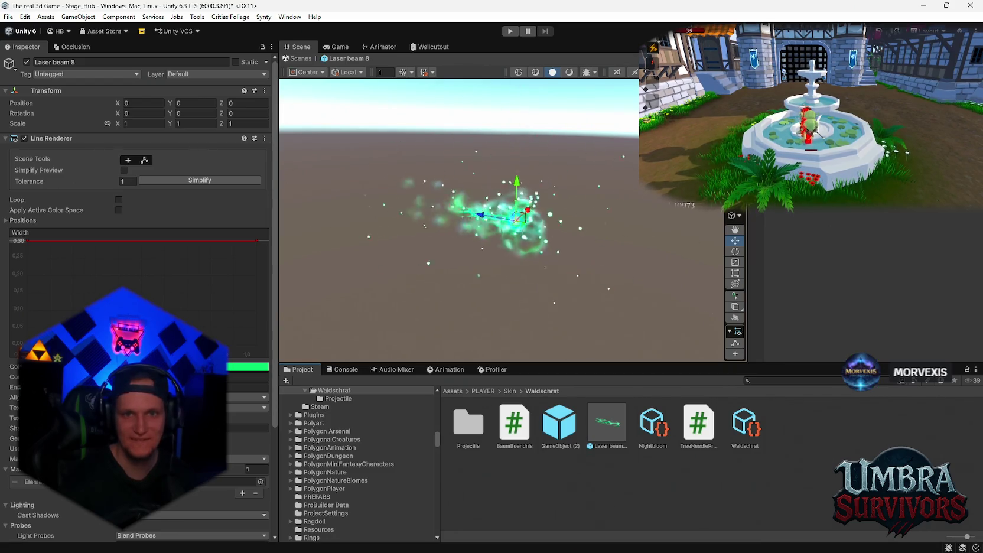
Check the Flash and Hit effects, then turn off Simplify Preview on the green 0.30-wide Line Renderer
{"action": "left_click", "coordinate": [517, 219]}
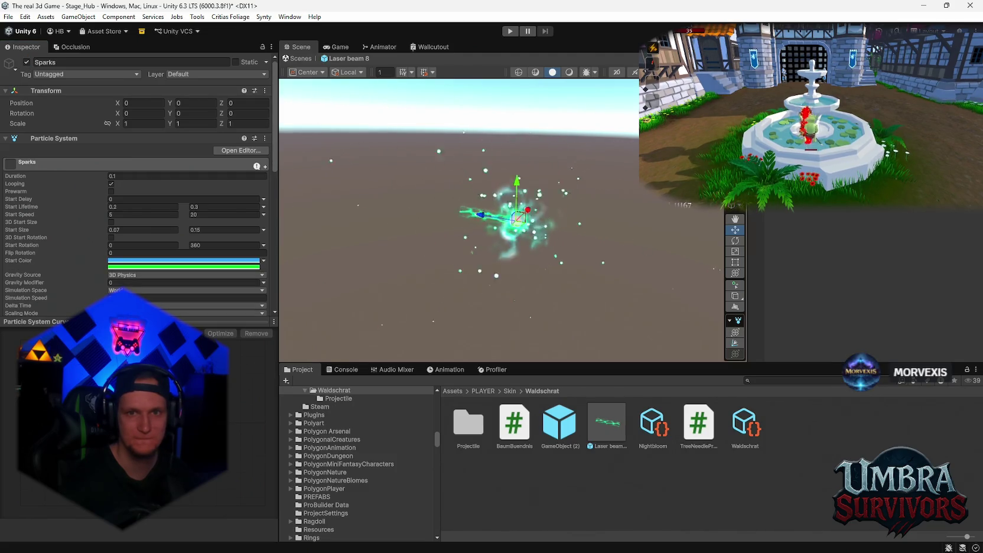
{"action": "left_click", "coordinate": [517, 218]}
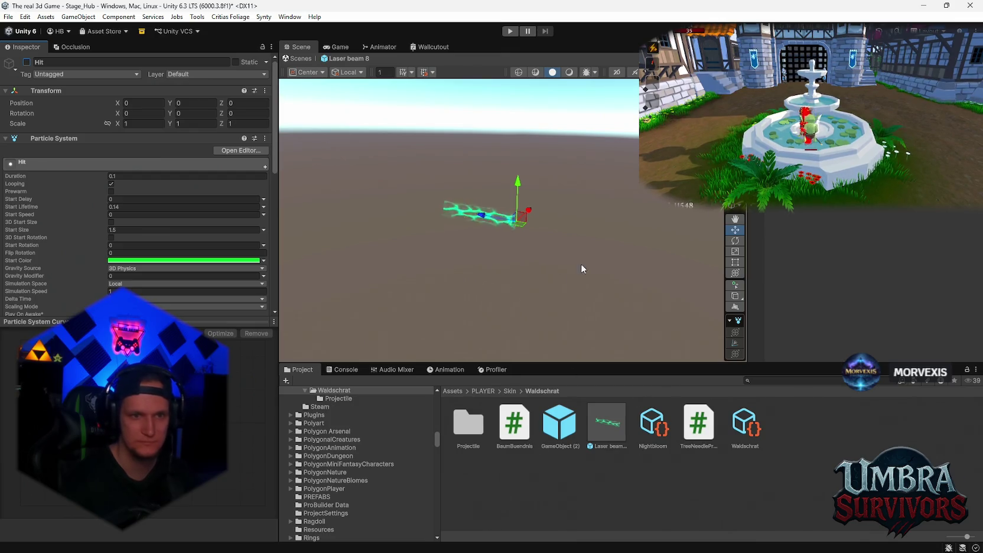
{"action": "left_click", "coordinate": [485, 214]}
{"action": "scroll", "coordinate": [135, 236], "scroll_direction": "down", "scroll_amount": 10}
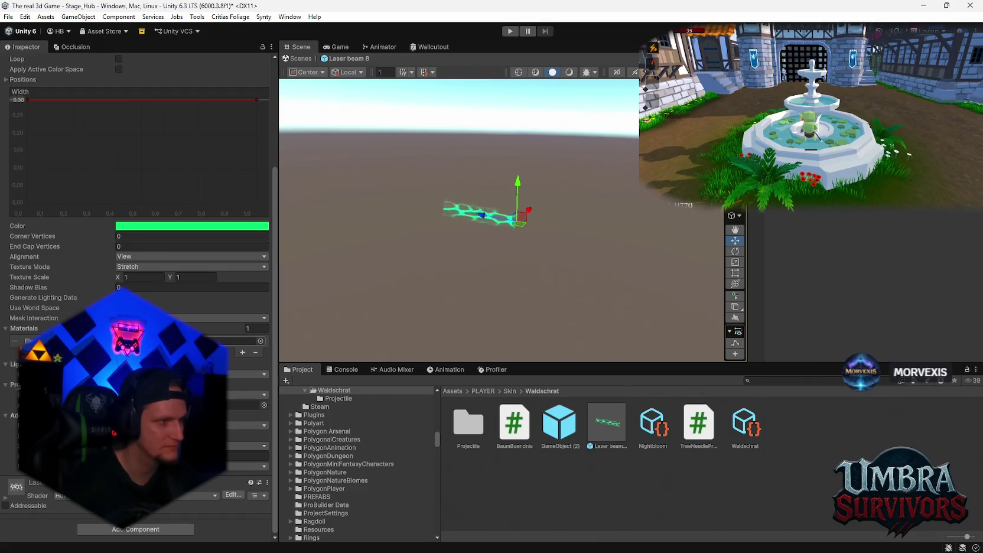
{"action": "scroll", "coordinate": [135, 177], "scroll_direction": "up", "scroll_amount": 3}
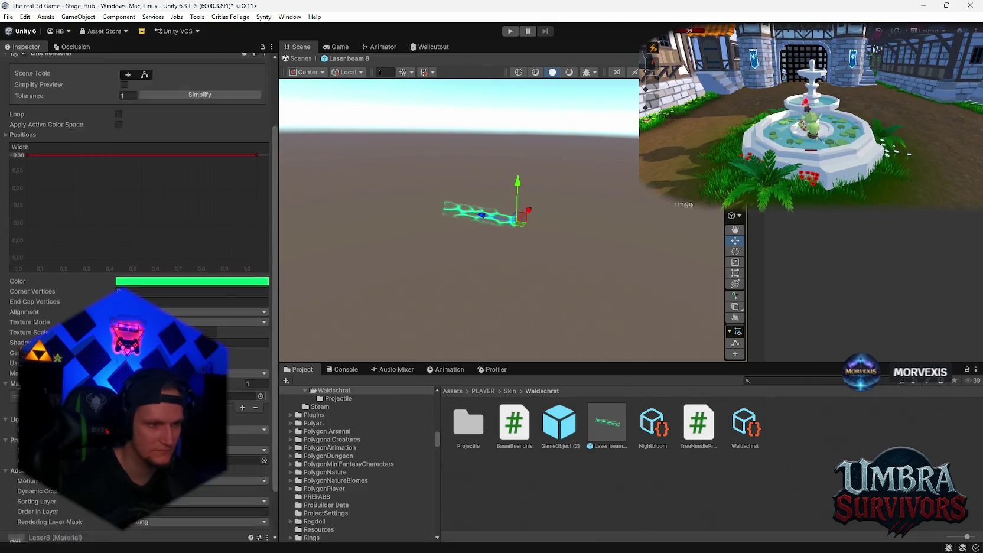
{"action": "scroll", "coordinate": [136, 237], "scroll_direction": "up", "scroll_amount": 3}
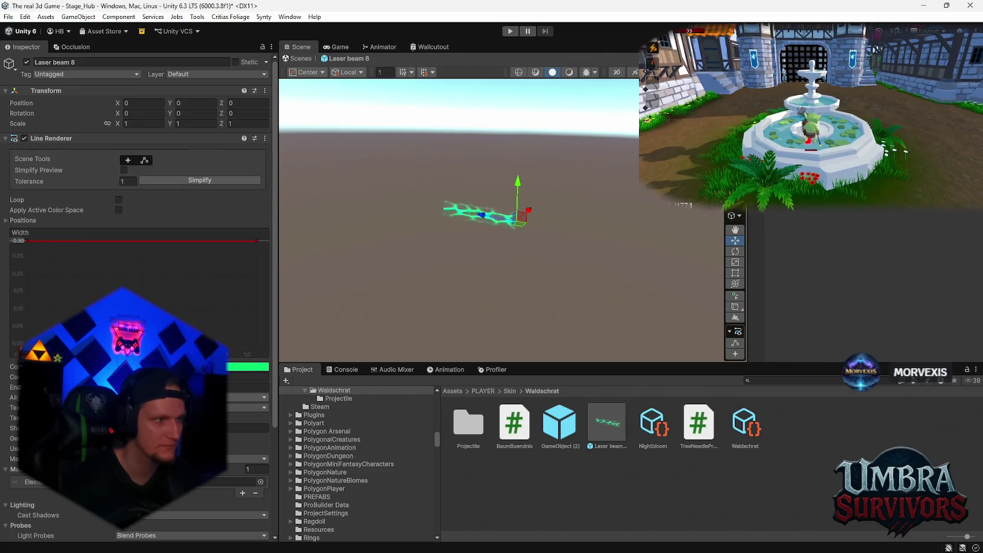
{"action": "left_click", "coordinate": [124, 171]}
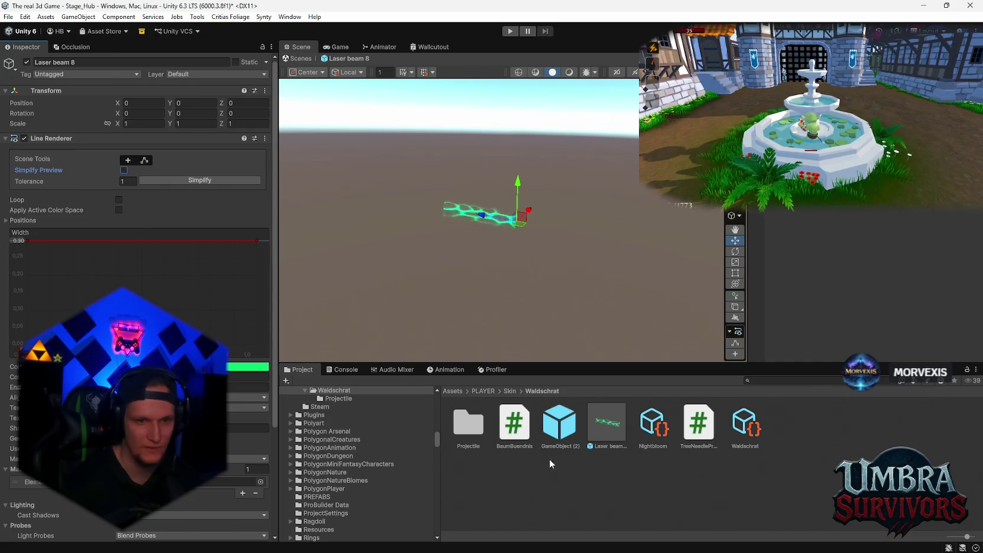
{"action": "scroll", "coordinate": [139, 300], "scroll_direction": "down", "scroll_amount": 1}
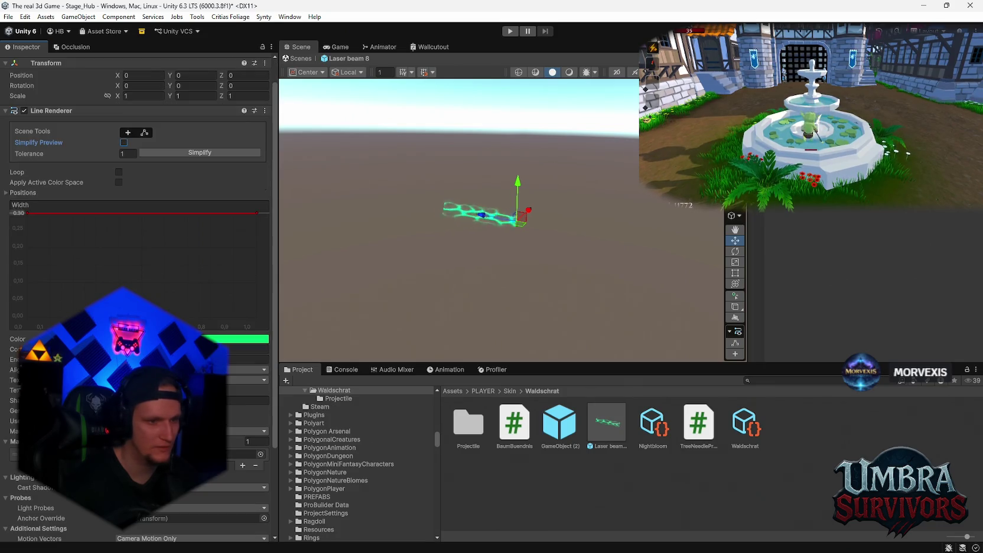
{"action": "left_click", "coordinate": [555, 437]}
{"action": "left_click", "coordinate": [653, 423]}
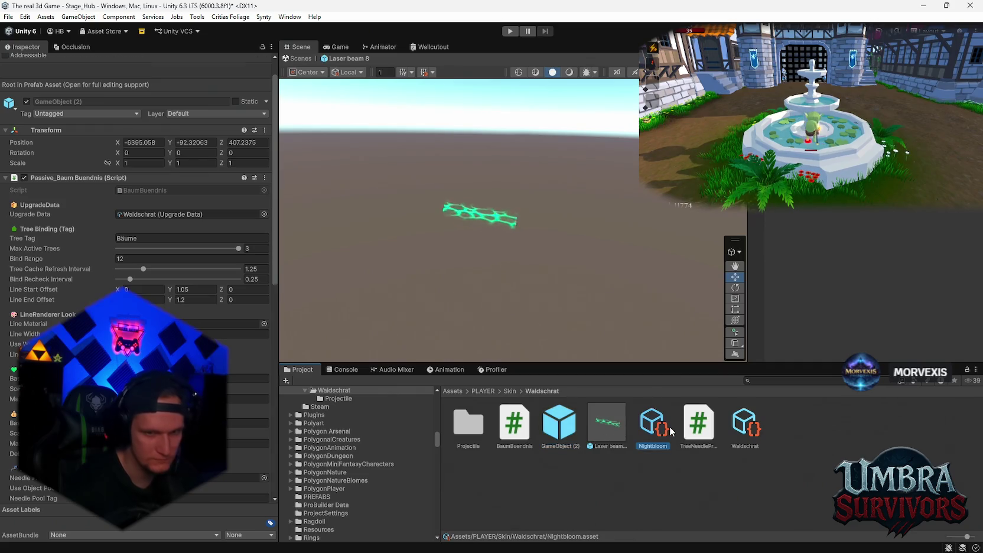
{"action": "left_click", "coordinate": [746, 426]}
{"action": "scroll", "coordinate": [139, 278], "scroll_direction": "down", "scroll_amount": 15}
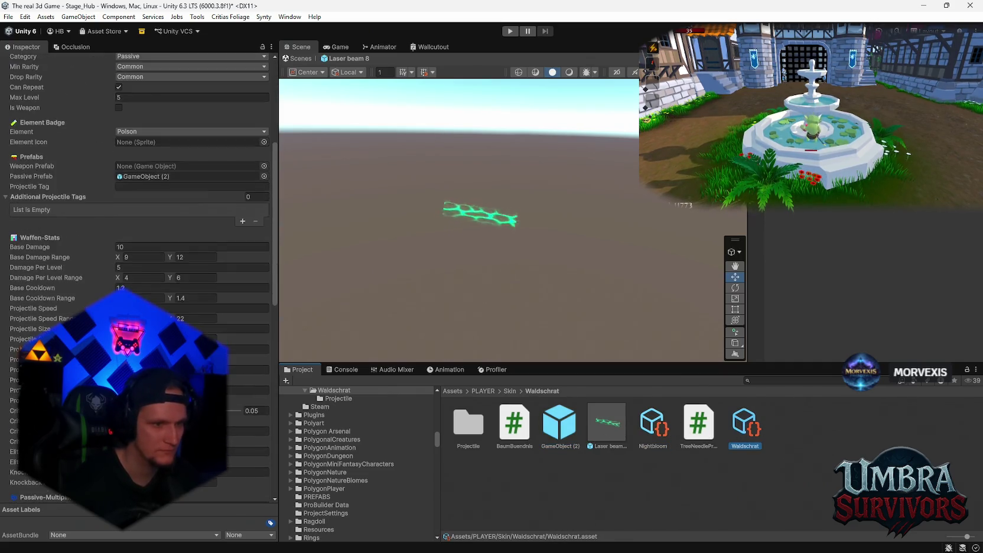
{"action": "scroll", "coordinate": [138, 277], "scroll_direction": "up", "scroll_amount": 10}
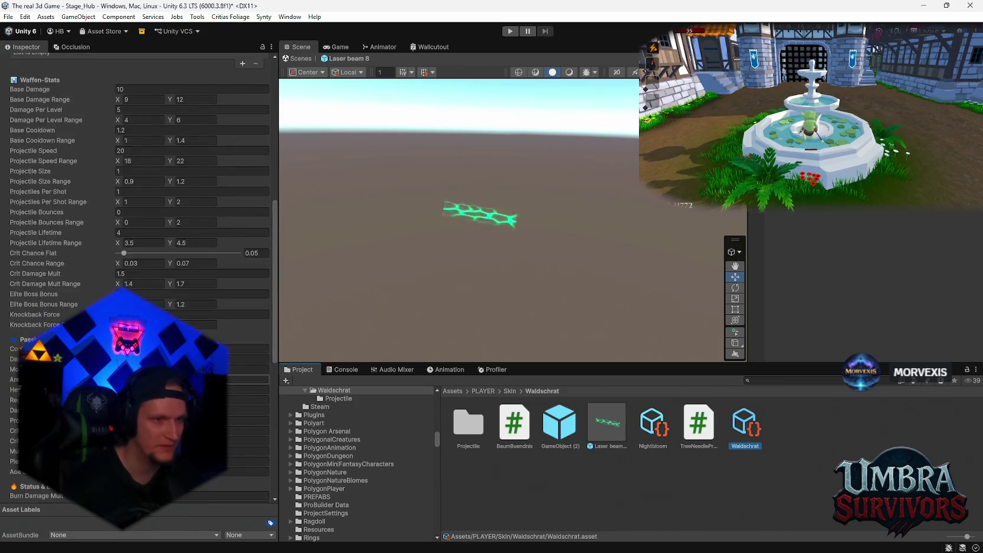
{"action": "scroll", "coordinate": [139, 278], "scroll_direction": "up", "scroll_amount": 3}
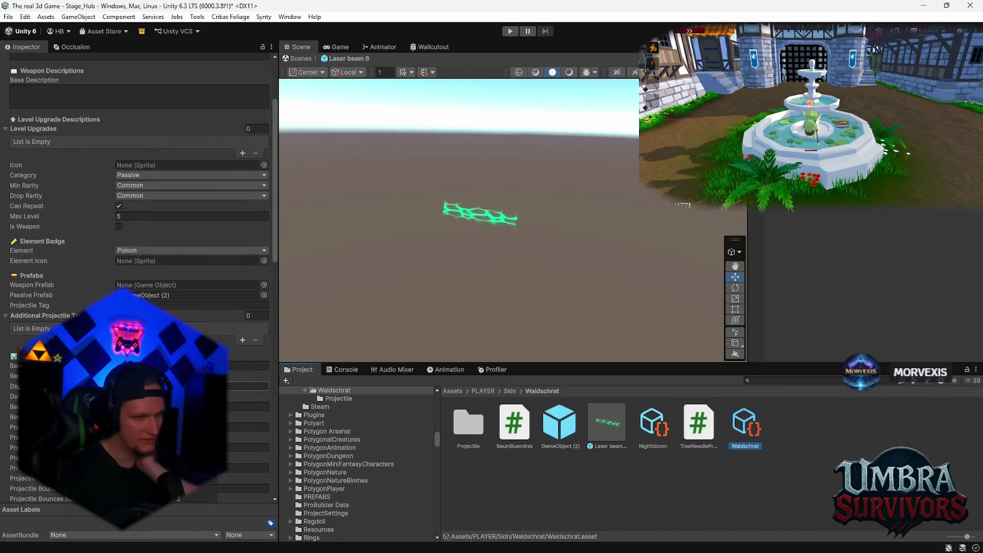
{"action": "left_click", "coordinate": [575, 446]}
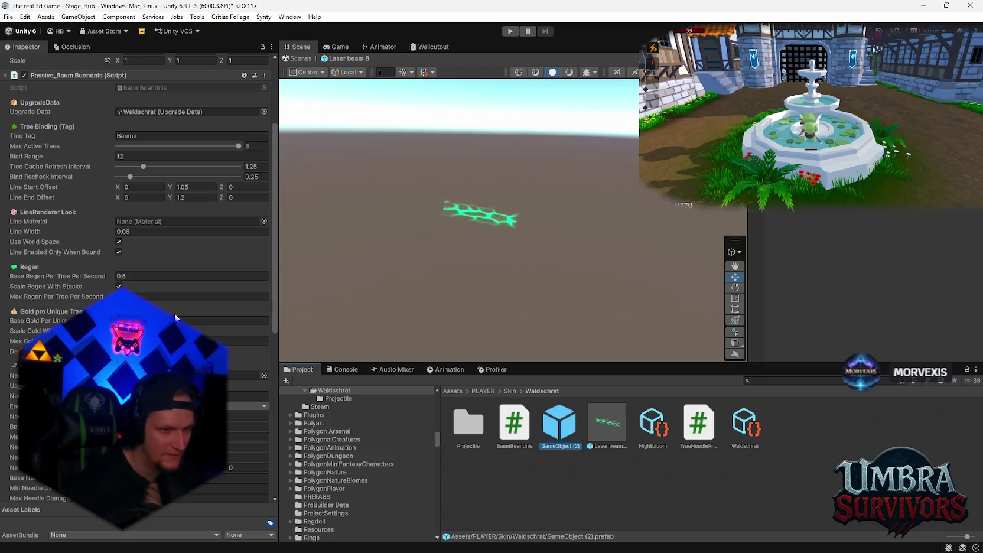
{"action": "scroll", "coordinate": [175, 317], "scroll_direction": "down", "scroll_amount": 8}
{"action": "scroll", "coordinate": [175, 317], "scroll_direction": "up", "scroll_amount": 3}
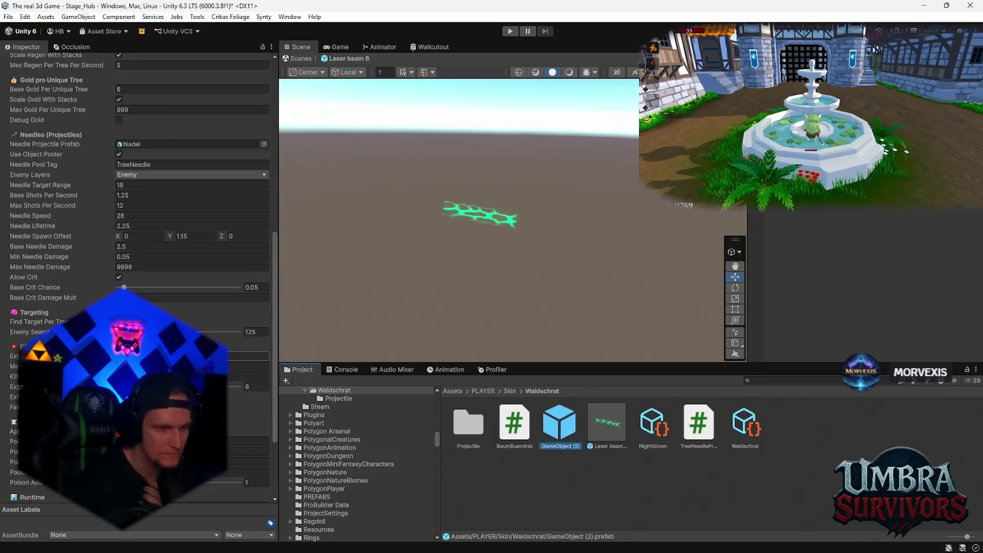
{"action": "scroll", "coordinate": [193, 321], "scroll_direction": "up", "scroll_amount": 2}
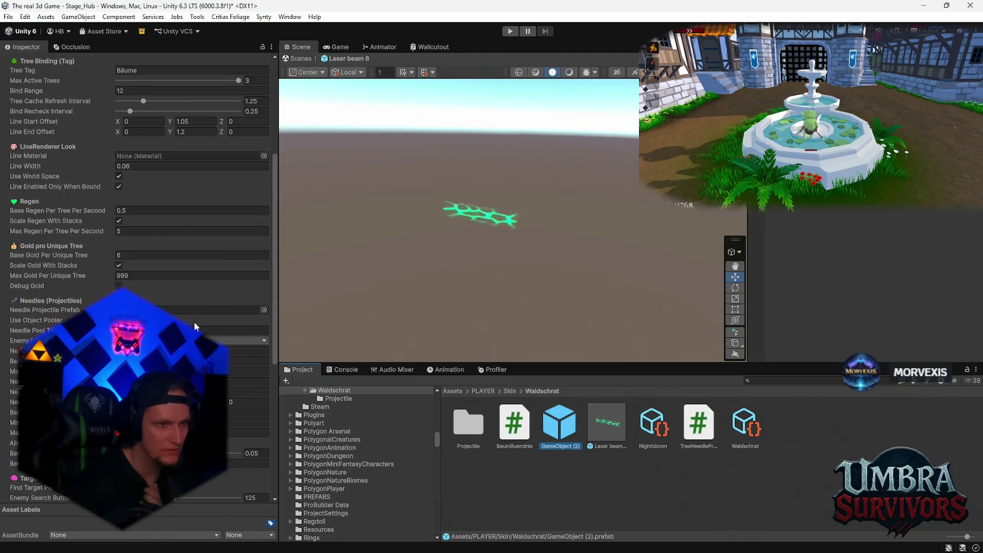
{"action": "scroll", "coordinate": [189, 317], "scroll_direction": "up", "scroll_amount": 1}
{"action": "mouse_move", "coordinate": [604, 428]}
{"action": "left_mouse_down"}
{"action": "mouse_move", "coordinate": [163, 190]}
{"action": "mouse_move", "coordinate": [357, 293]}
{"action": "left_mouse_up"}
{"action": "left_click", "coordinate": [612, 436]}
{"action": "scroll", "coordinate": [150, 275], "scroll_direction": "up", "scroll_amount": 6}
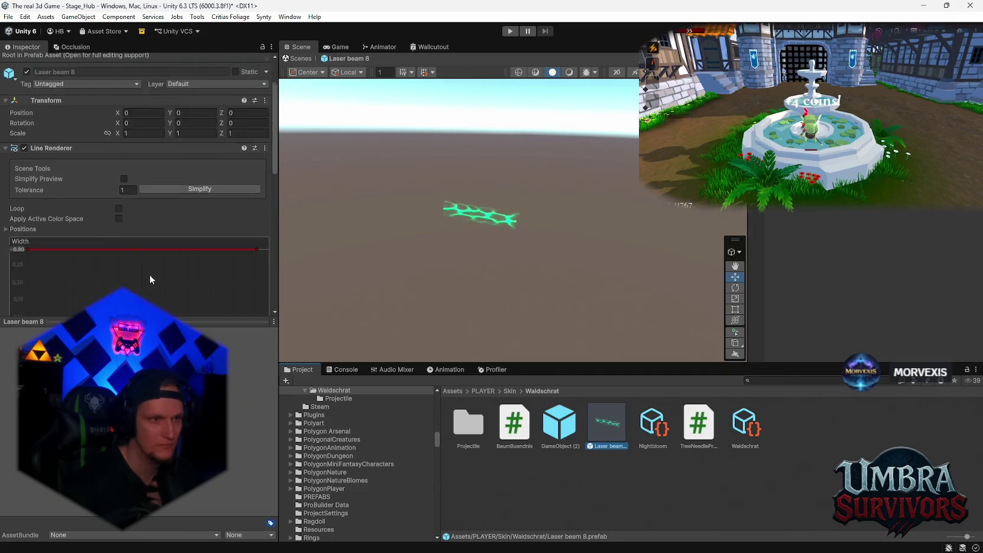
Locate the Laser8 material and move it into the Waldschrat folder, found by searching 'waldsc'
{"action": "scroll", "coordinate": [164, 258], "scroll_direction": "down", "scroll_amount": 5}
{"action": "scroll", "coordinate": [166, 256], "scroll_direction": "down", "scroll_amount": 2}
{"action": "left_click", "coordinate": [148, 216]}
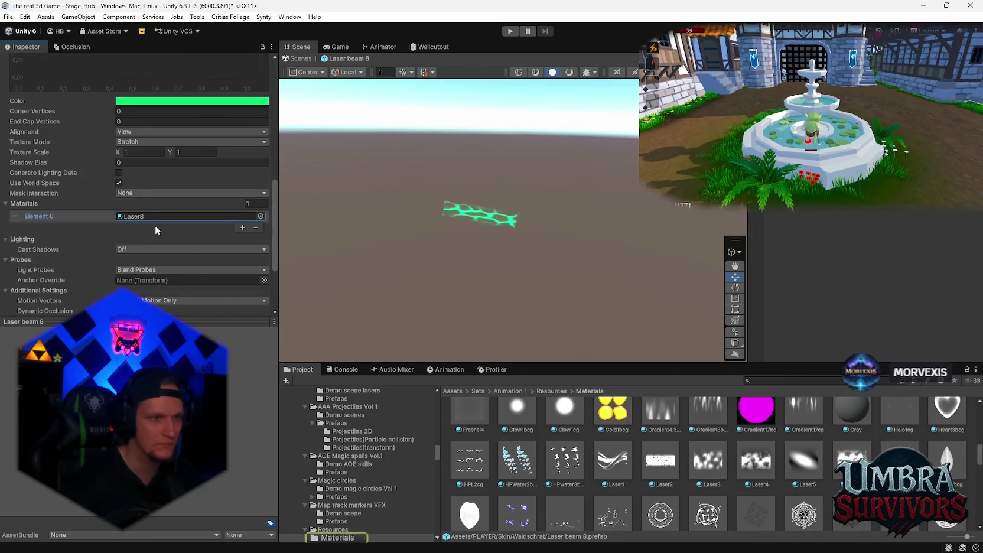
{"action": "double_click", "coordinate": [149, 216]}
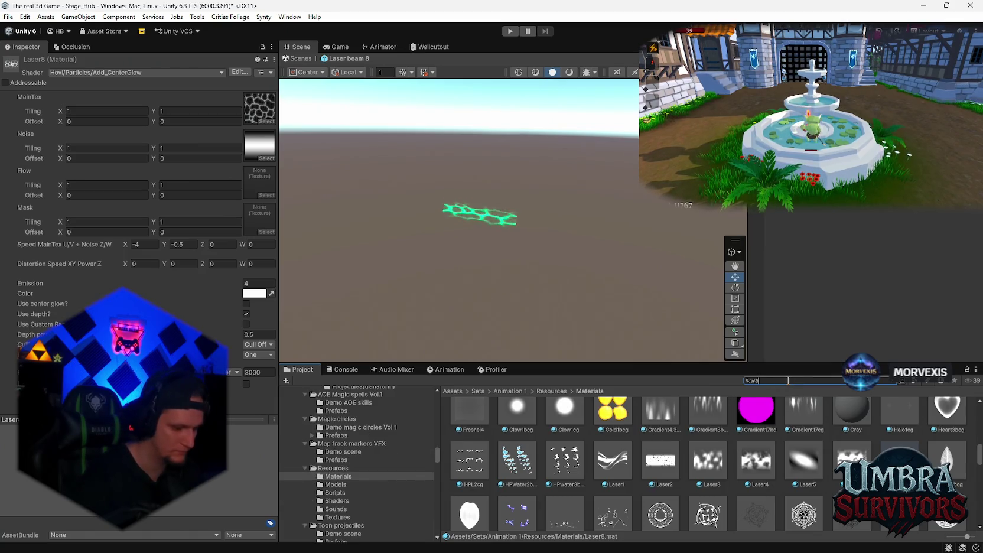
{"action": "type", "text": "ldschrat"}
{"action": "double_click", "coordinate": [468, 416]}
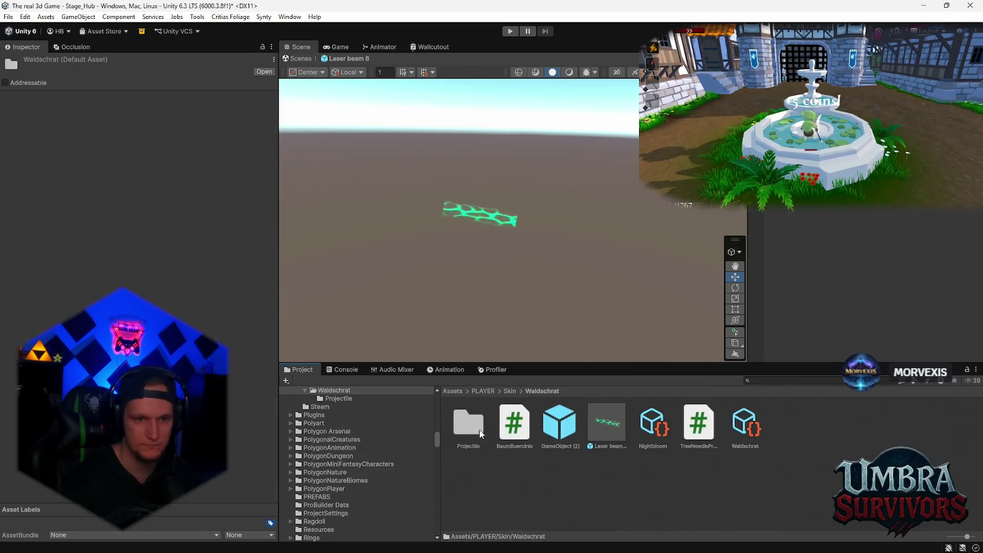
{"action": "left_click", "coordinate": [691, 437]}
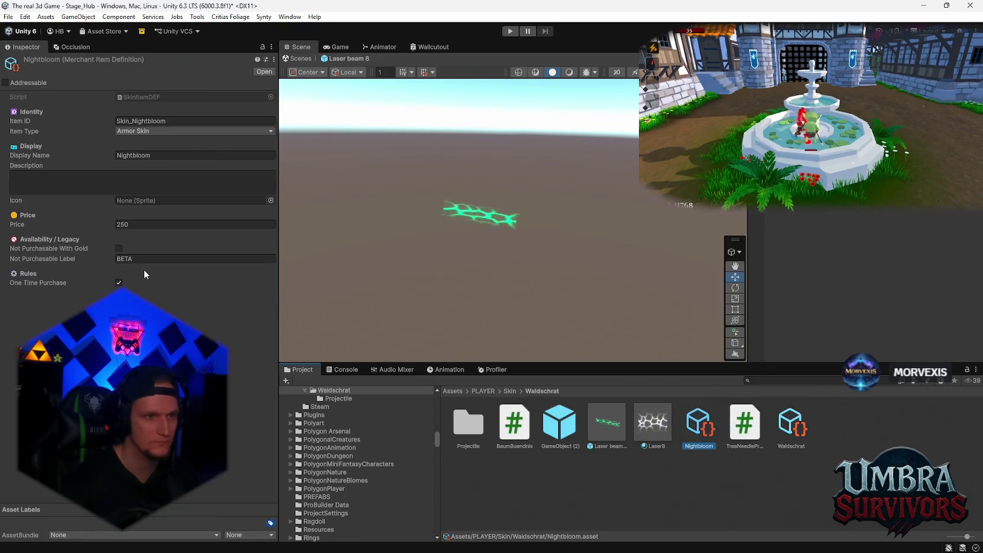
Assign Laser8 as GameObject (2)'s Line Material and set its Bind Range to 30
{"action": "left_click", "coordinate": [792, 428]}
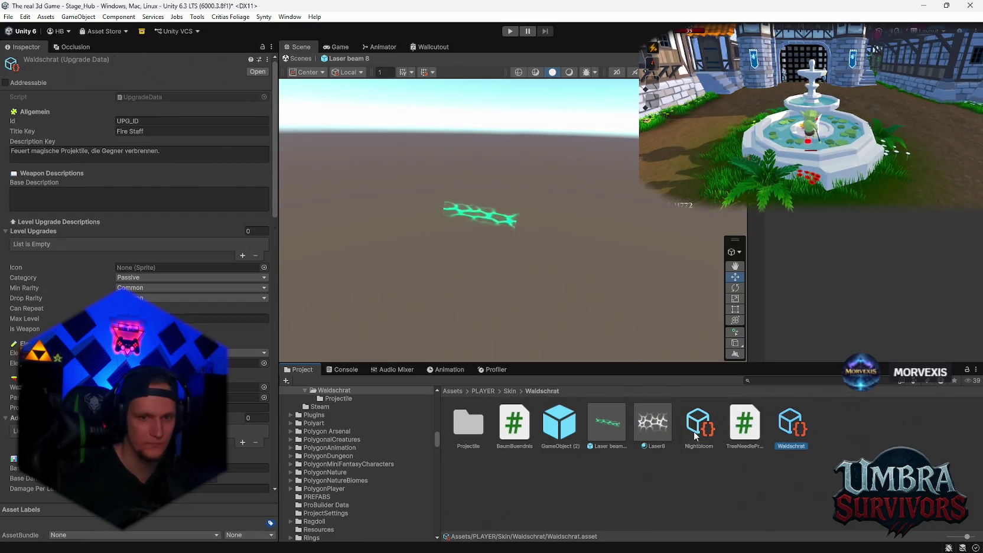
{"action": "left_click", "coordinate": [564, 424]}
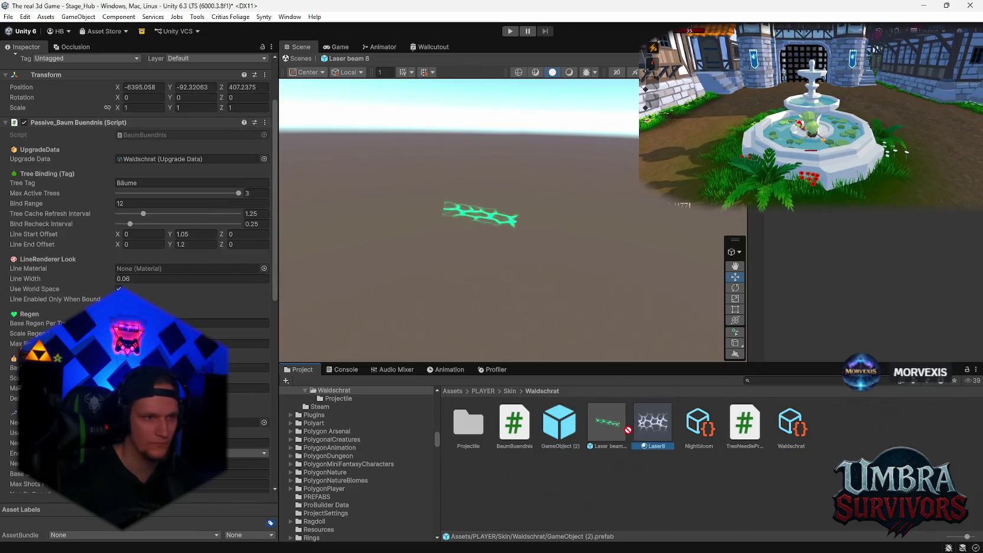
{"action": "left_click_drag", "start_coordinate": [653, 422], "coordinate": [145, 271]}
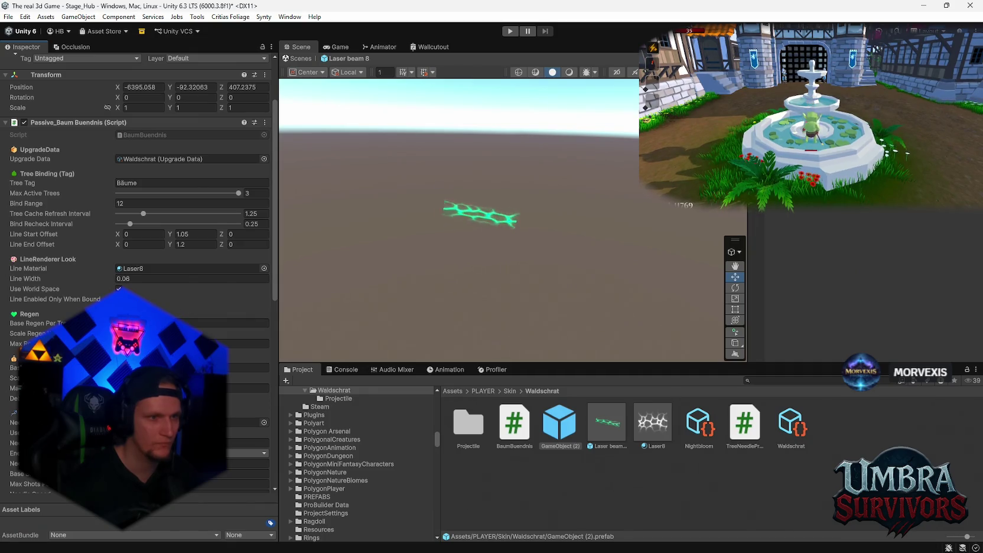
{"action": "scroll", "coordinate": [136, 177], "scroll_direction": "up", "scroll_amount": 1}
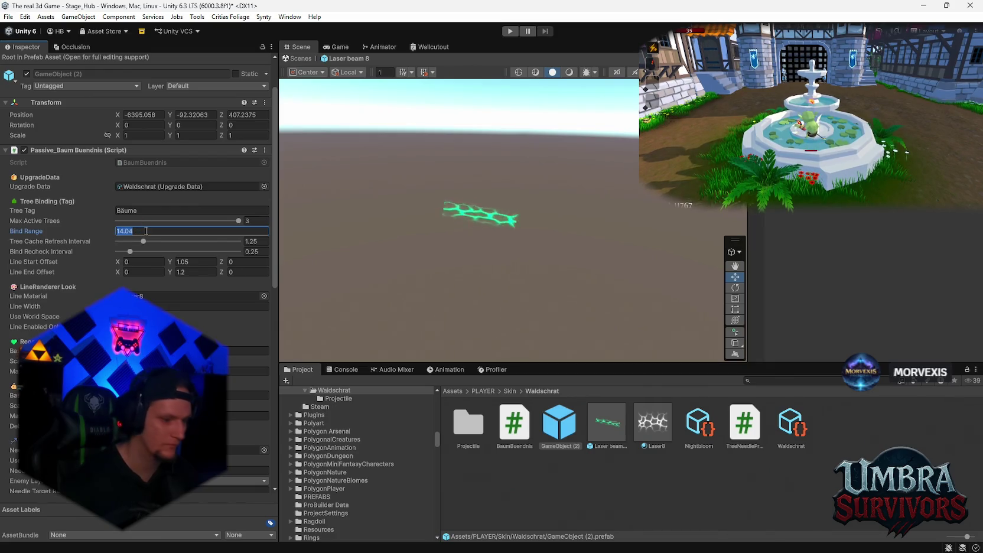
{"action": "type", "text": "30"}
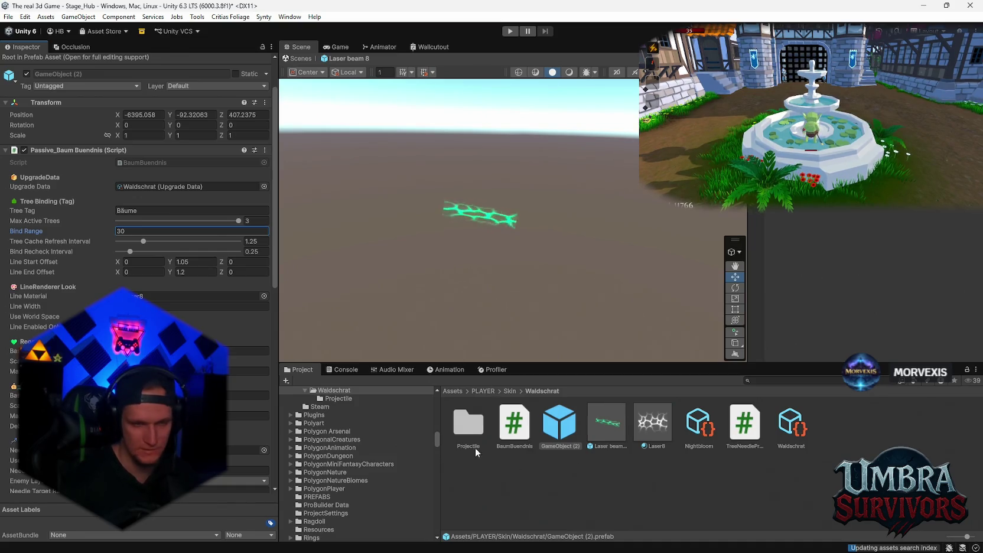
Check the Console and exit prefab mode back to the hub scene
{"action": "left_click", "coordinate": [346, 370]}
{"action": "left_click", "coordinate": [302, 369]}
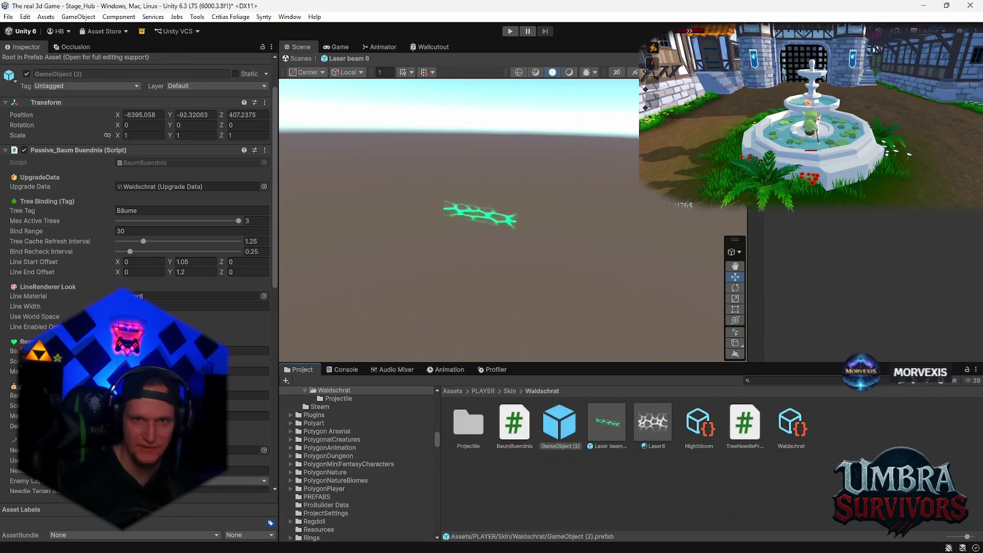
{"action": "left_click", "coordinate": [299, 59]}
{"action": "scroll", "coordinate": [587, 225], "scroll_direction": "down", "scroll_amount": 5}
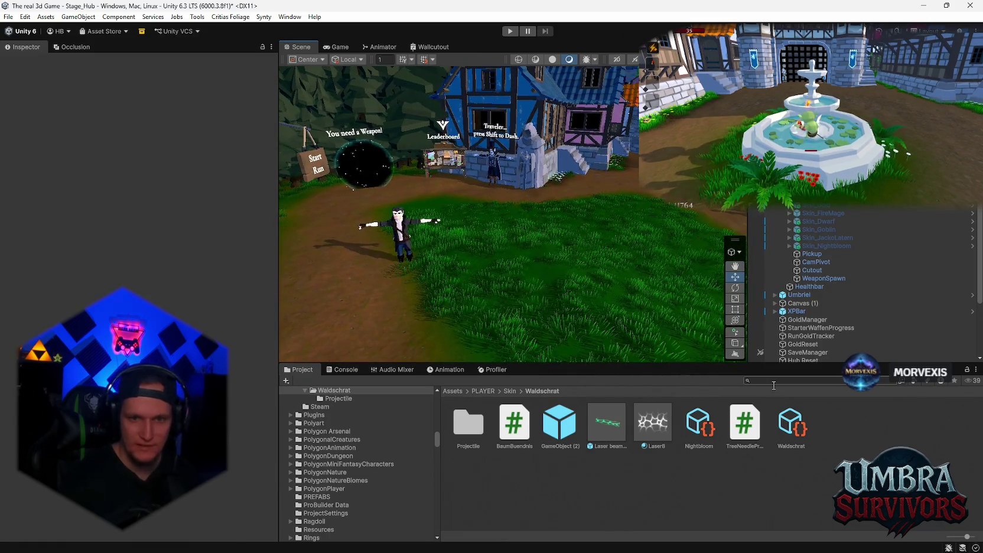
Search the project for 'stage_' and open the Stage_Forest prefab folder
{"action": "left_click", "coordinate": [777, 380]}
{"action": "type", "text": "stage_fore"}
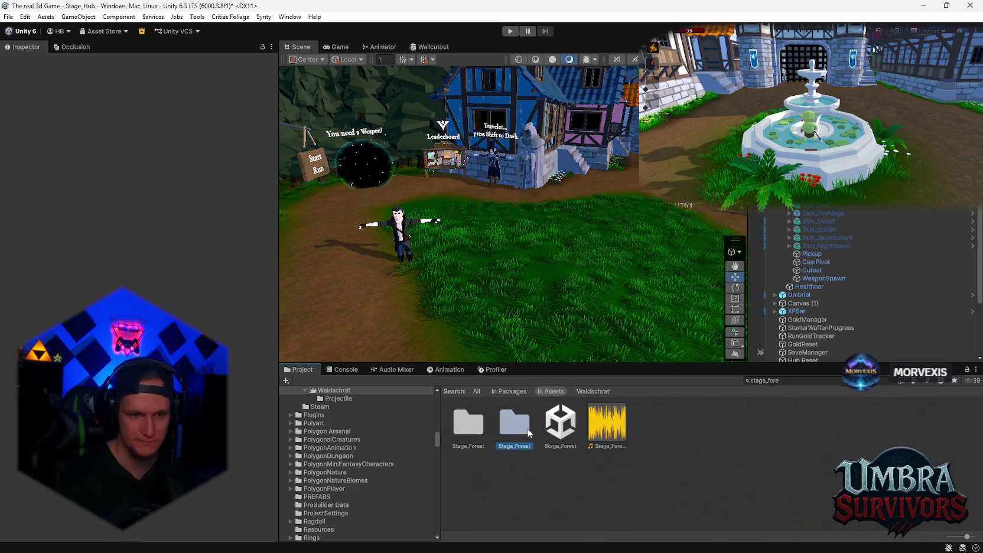
{"action": "double_click", "coordinate": [527, 428]}
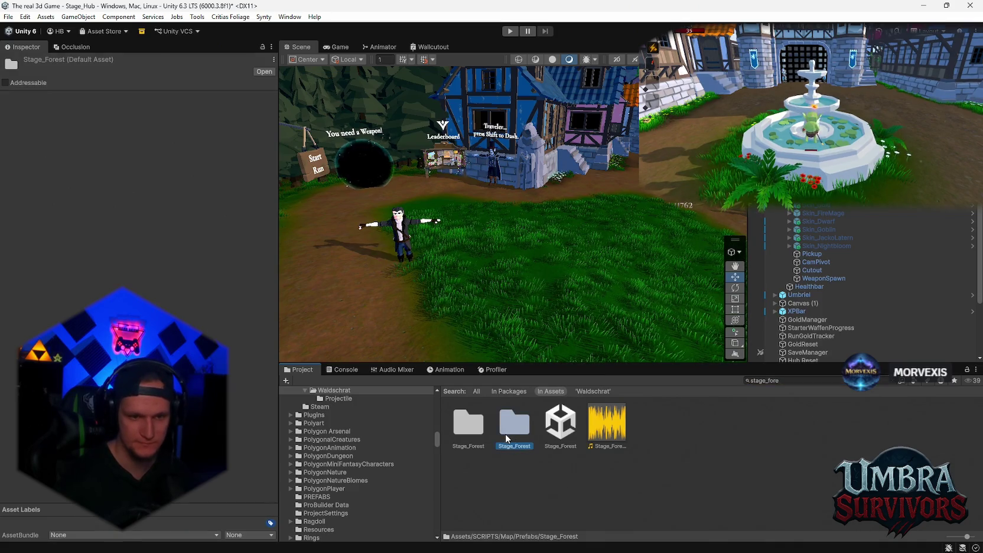
{"action": "scroll", "coordinate": [677, 472], "scroll_direction": "down", "scroll_amount": 5}
Place the Trans tree and two Trans 2 trees into the hub scene near the forest path
{"action": "mouse_move", "coordinate": [678, 472]}
{"action": "left_mouse_down"}
{"action": "mouse_move", "coordinate": [553, 251]}
{"action": "mouse_move", "coordinate": [516, 215]}
{"action": "mouse_move", "coordinate": [512, 223]}
{"action": "left_mouse_up"}
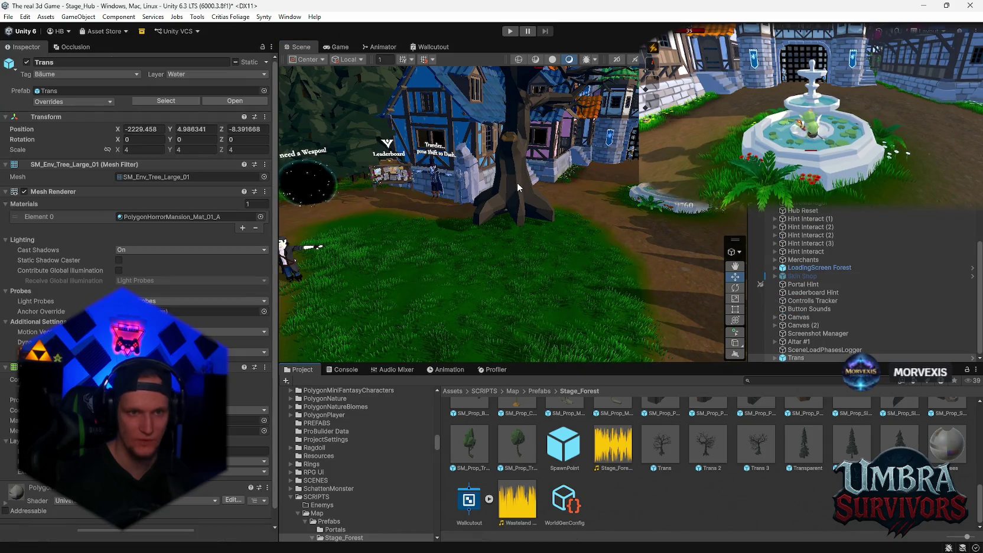
{"action": "key", "text": "f"}
{"action": "mouse_move", "coordinate": [711, 459]}
{"action": "left_mouse_down"}
{"action": "mouse_move", "coordinate": [597, 226]}
{"action": "mouse_move", "coordinate": [694, 219]}
{"action": "left_mouse_up"}
{"action": "type", "text": "f"}
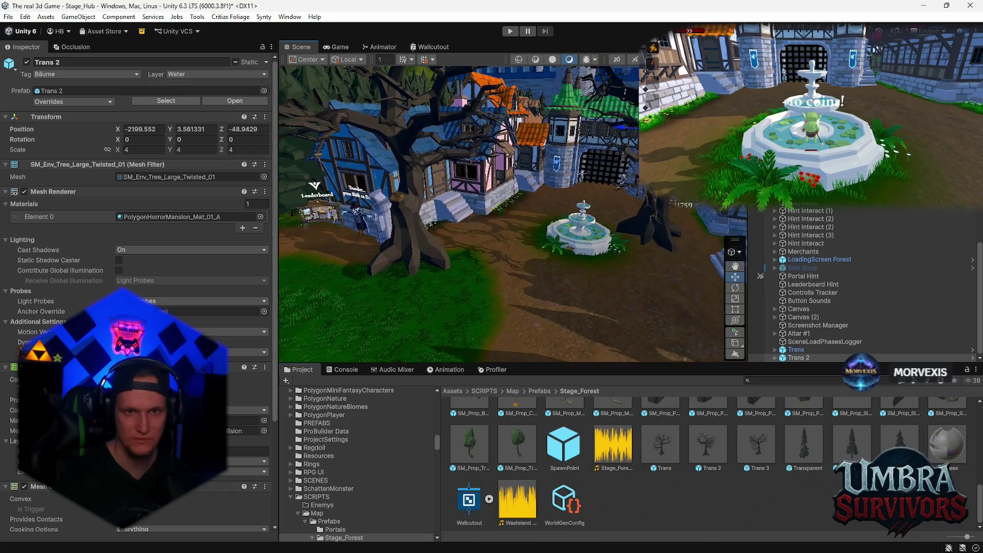
{"action": "type", "text": "1.59"}
{"action": "key", "text": "ctrl+z"}
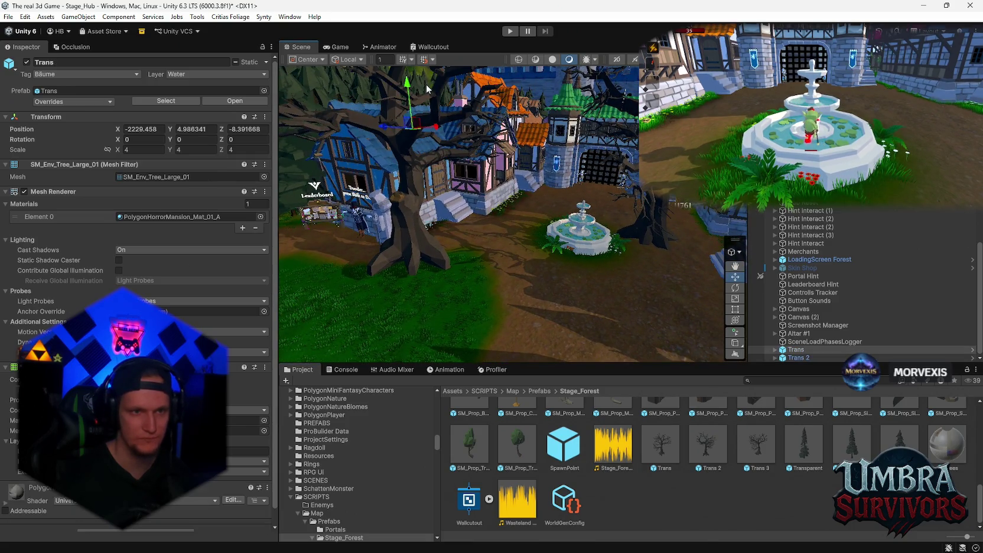
{"action": "left_click_drag", "start_coordinate": [549, 283], "coordinate": [568, 262]}
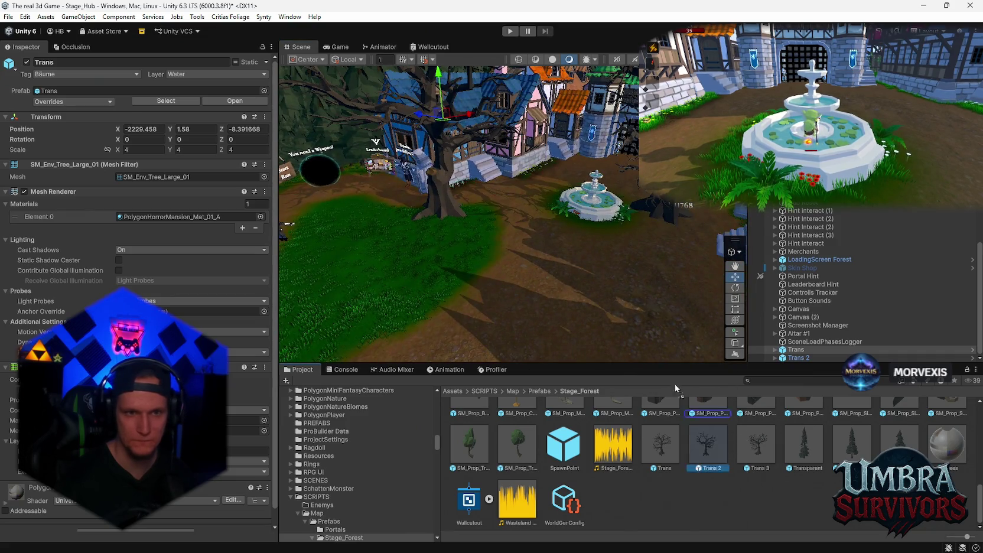
{"action": "mouse_move", "coordinate": [676, 387]}
{"action": "left_mouse_down"}
{"action": "mouse_move", "coordinate": [549, 86]}
{"action": "mouse_move", "coordinate": [534, 84]}
{"action": "left_mouse_up"}
{"action": "left_click_drag", "start_coordinate": [430, 234], "coordinate": [573, 252]}
Save the project with File > Save Project
{"action": "left_click", "coordinate": [8, 17]}
{"action": "left_click", "coordinate": [8, 17]}
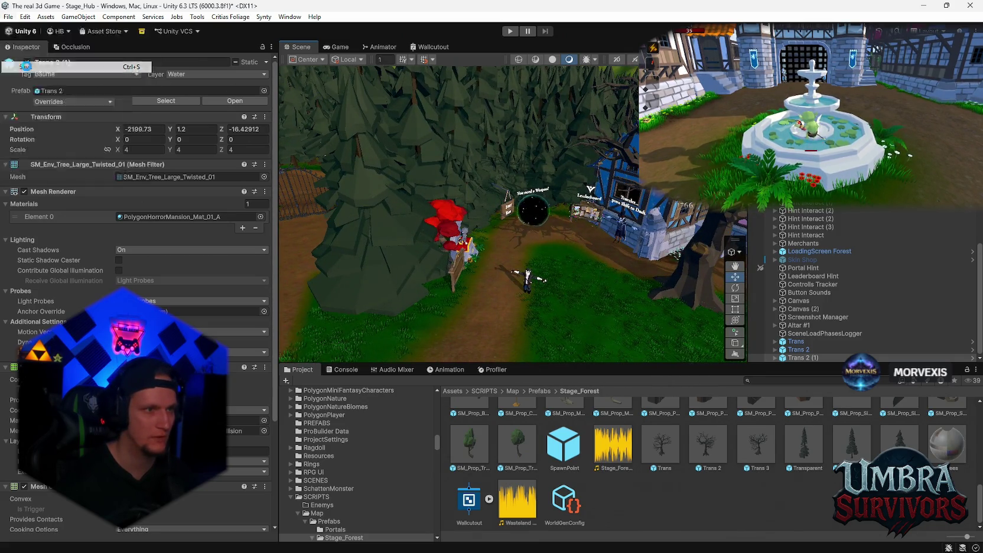
{"action": "left_click", "coordinate": [8, 16]}
{"action": "left_click", "coordinate": [29, 128]}
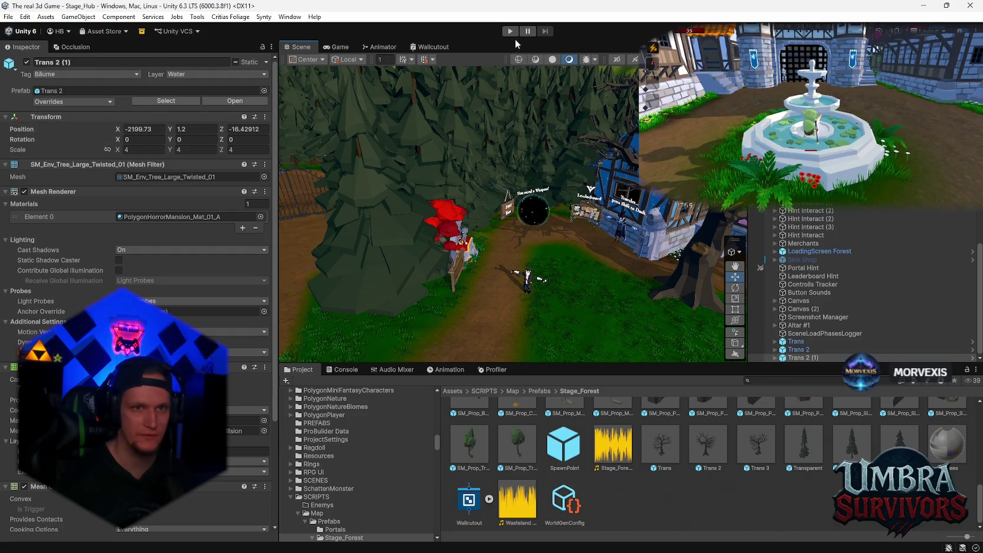
Start play mode, walk into the merchant stall, and scroll the Skin Shop to Nightbloom
{"action": "left_click", "coordinate": [509, 31]}
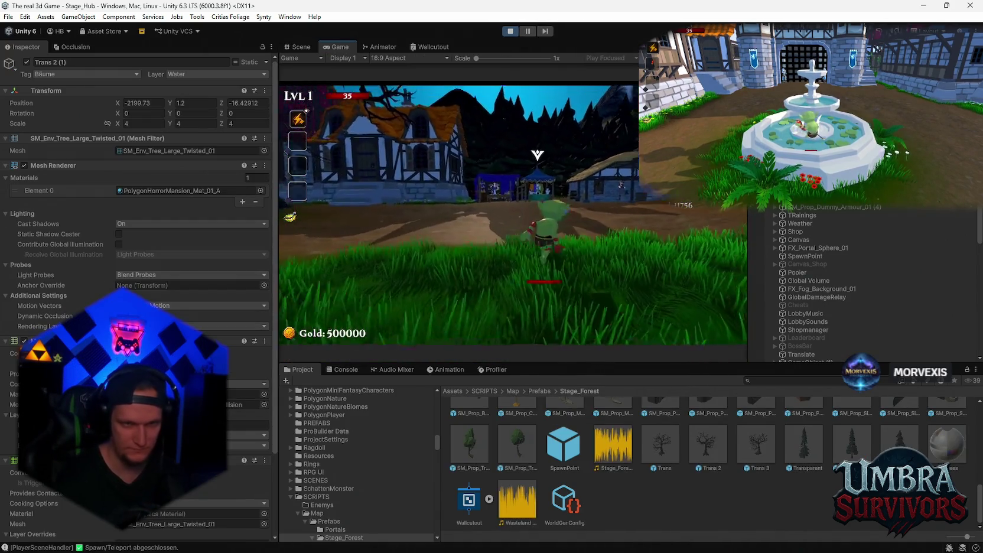
{"action": "key", "text": "w"}
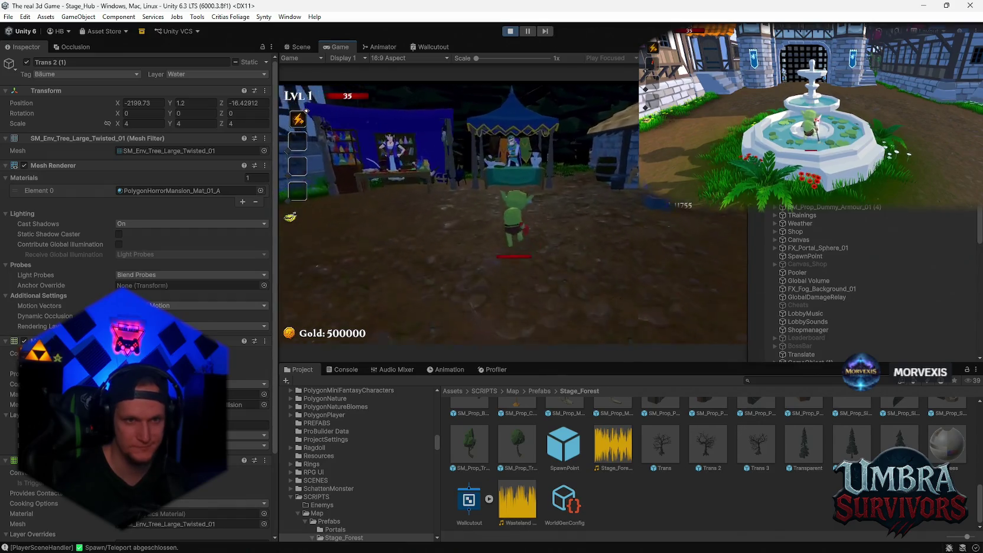
{"action": "scroll", "coordinate": [485, 266], "scroll_direction": "down", "scroll_amount": 4}
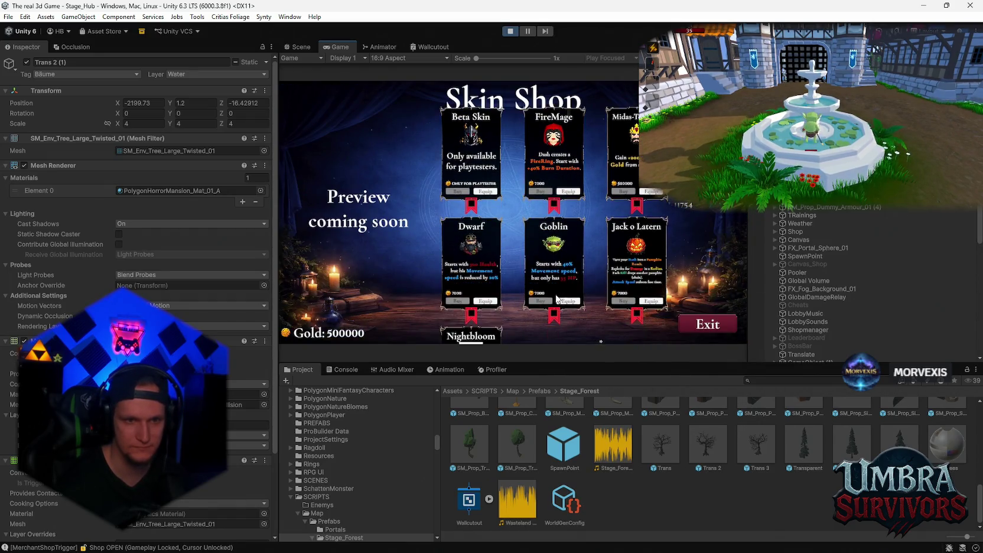
Buy and equip the Nightbloom skin, then leave the shop and run toward the fountain
{"action": "left_click", "coordinate": [427, 307]}
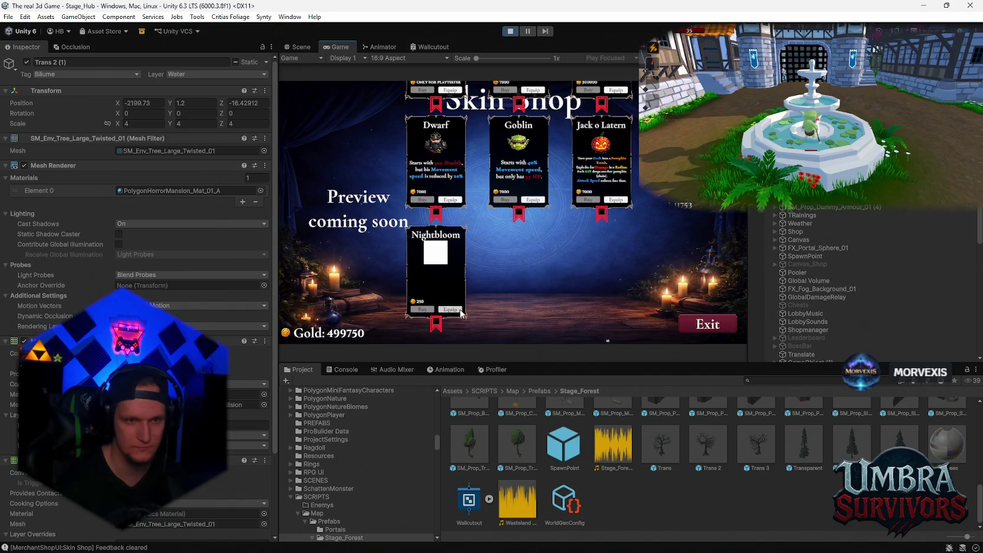
{"action": "left_click", "coordinate": [461, 313]}
{"action": "key", "text": "Escape"}
{"action": "key", "text": "s"}
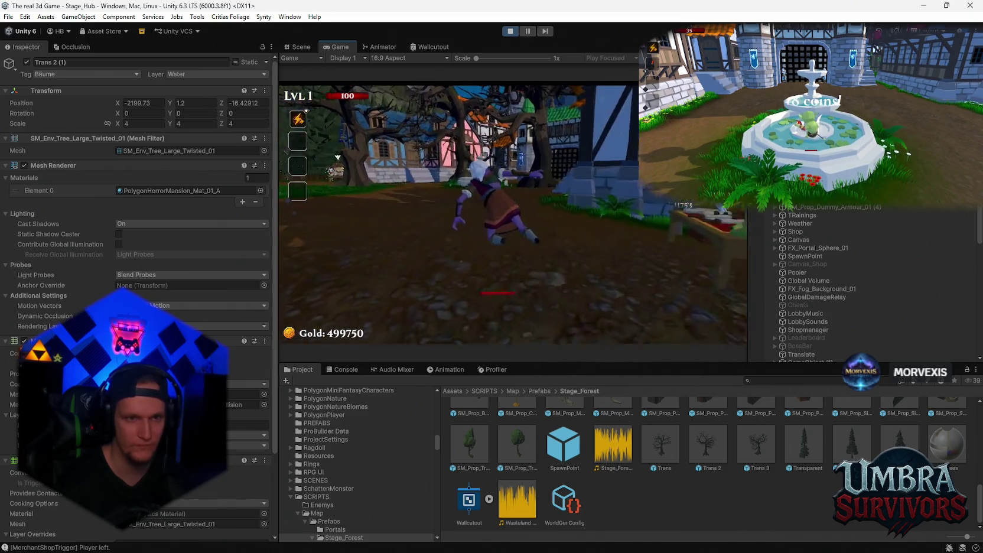
{"action": "key", "text": "w"}
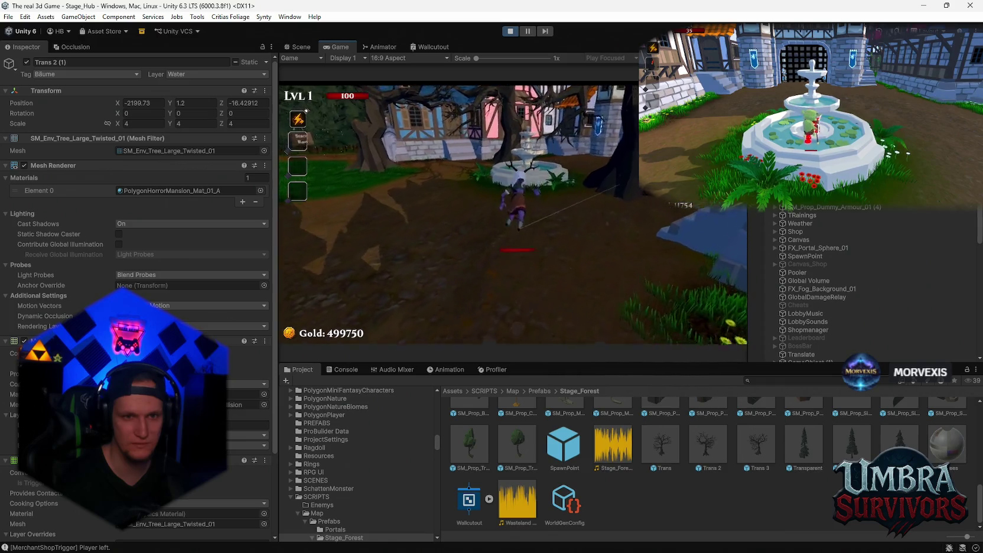
Walk around the fountain and houses, pausing and resuming the game twice
{"action": "key", "text": "s"}
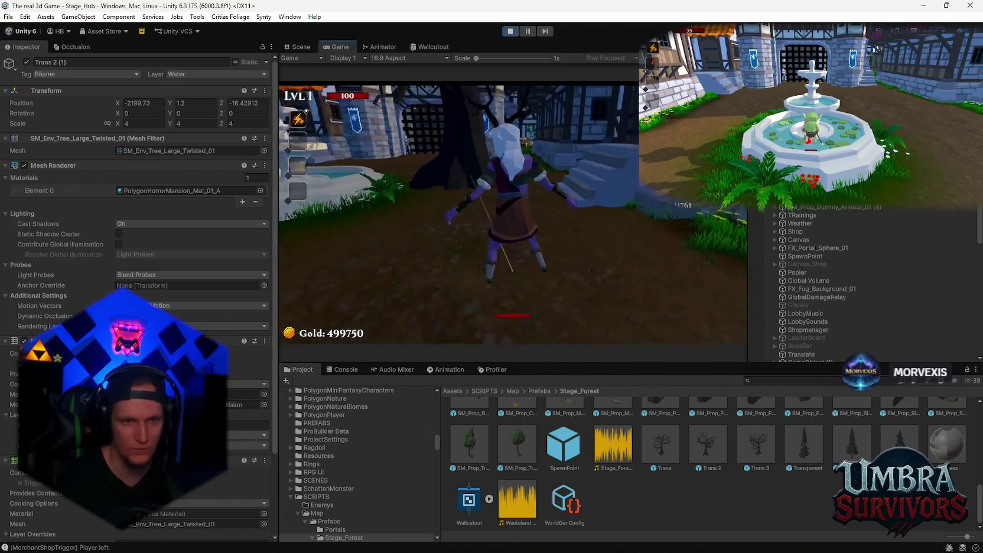
{"action": "key", "text": "a"}
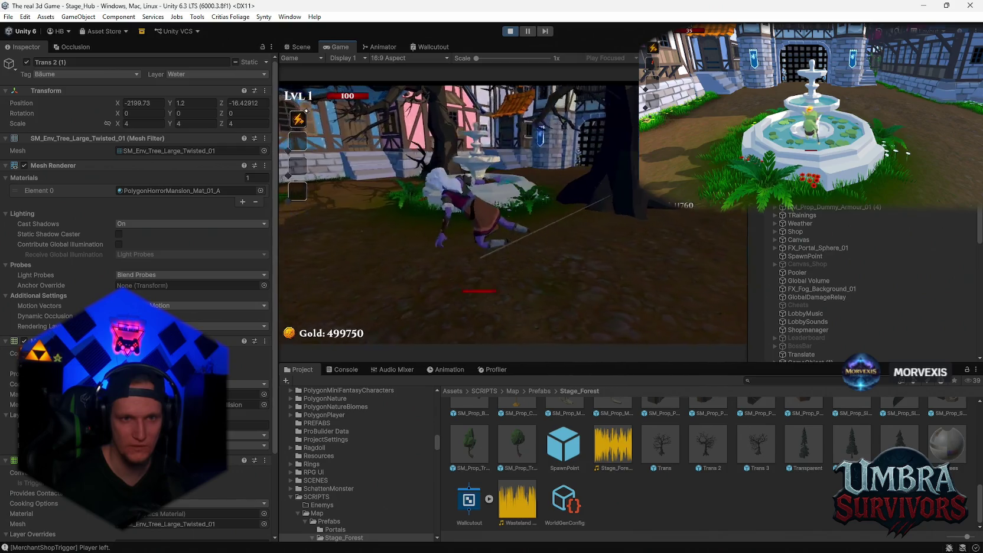
{"action": "key", "text": "w"}
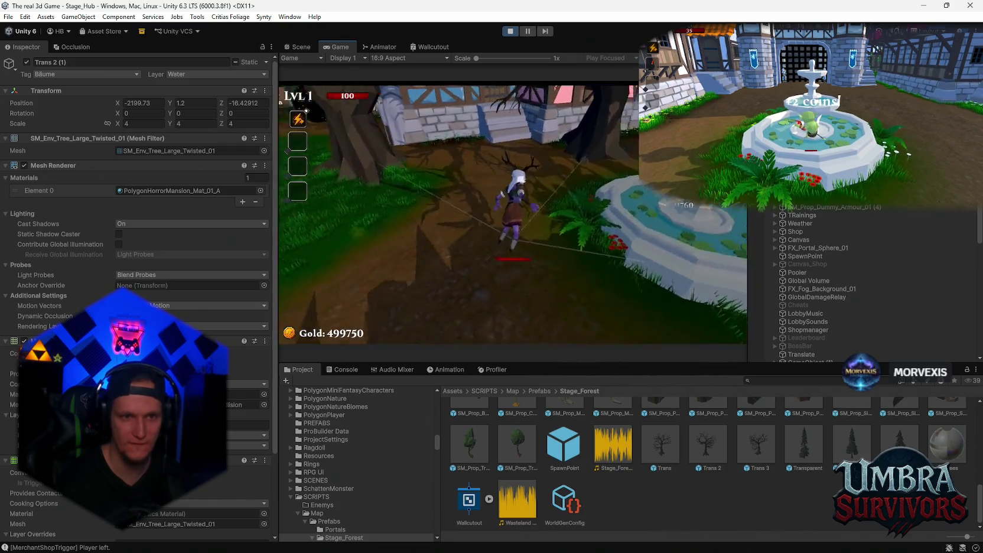
{"action": "key", "text": "Escape"}
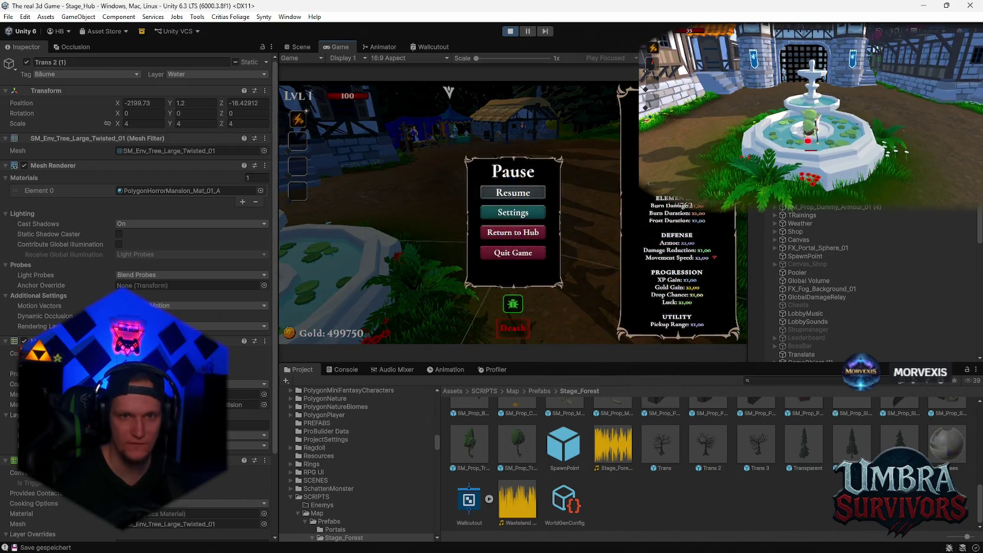
{"action": "key", "text": "Escape"}
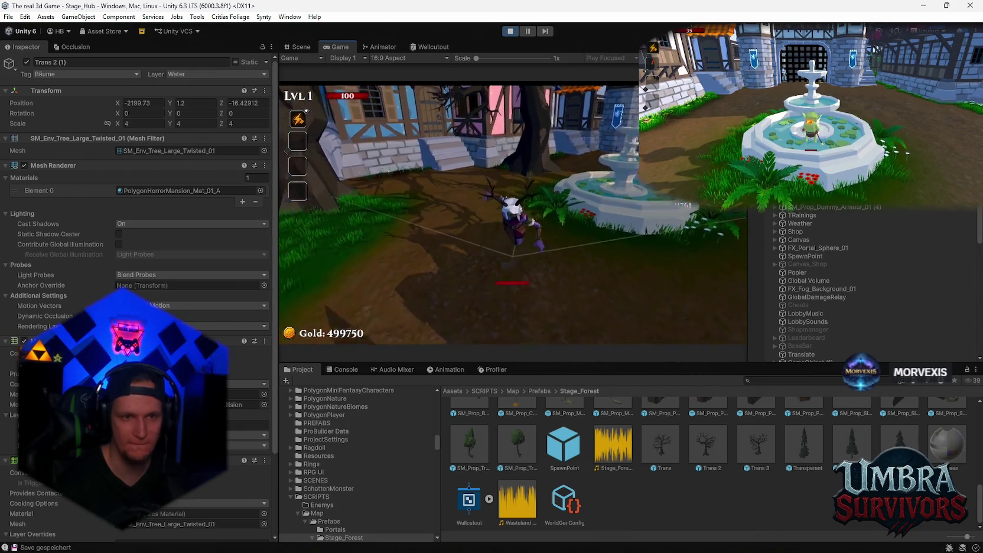
{"action": "key", "text": "w"}
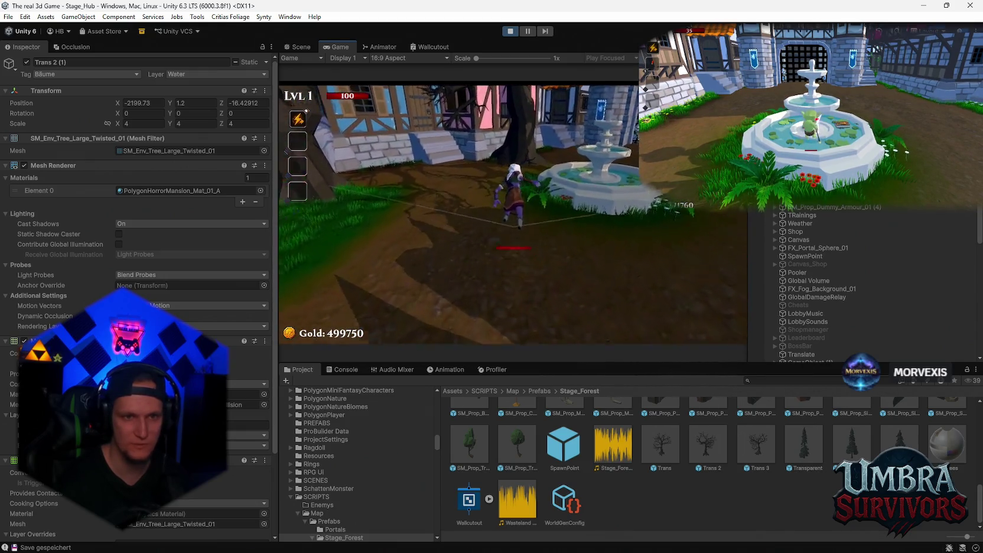
{"action": "key", "text": "Escape"}
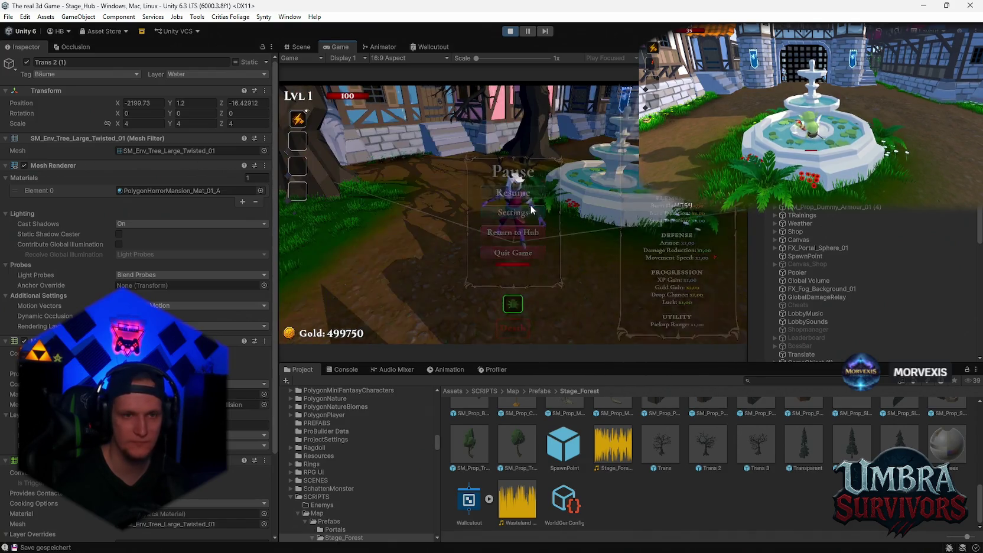
{"action": "key", "text": "Escape"}
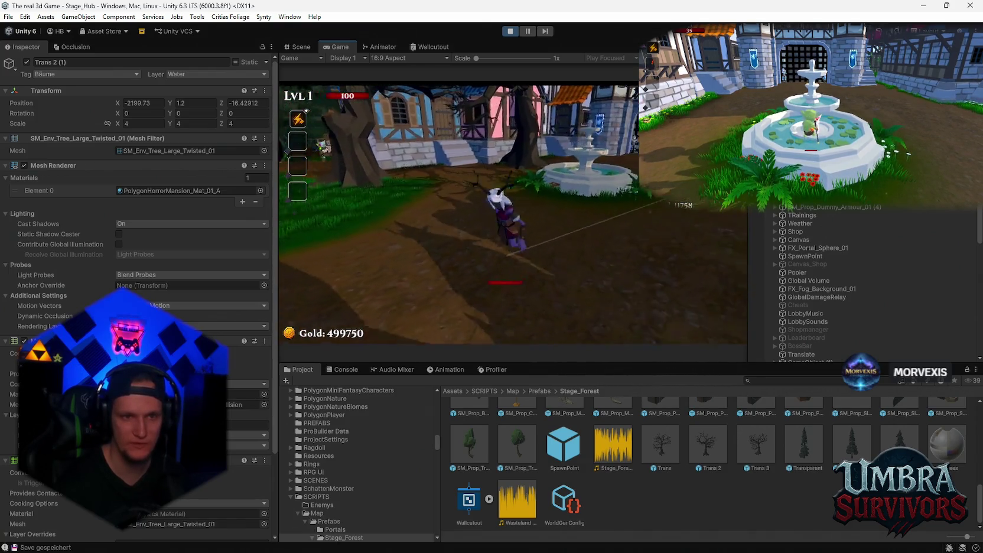
Run between the fountain, a house and the Start Run portal, then pause the game
{"action": "key", "text": "d"}
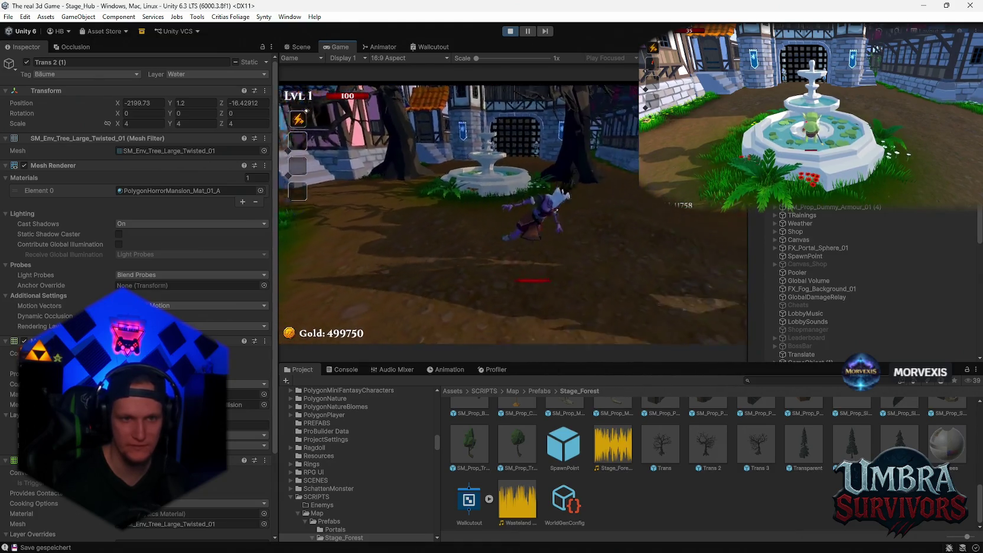
{"action": "key", "text": "a"}
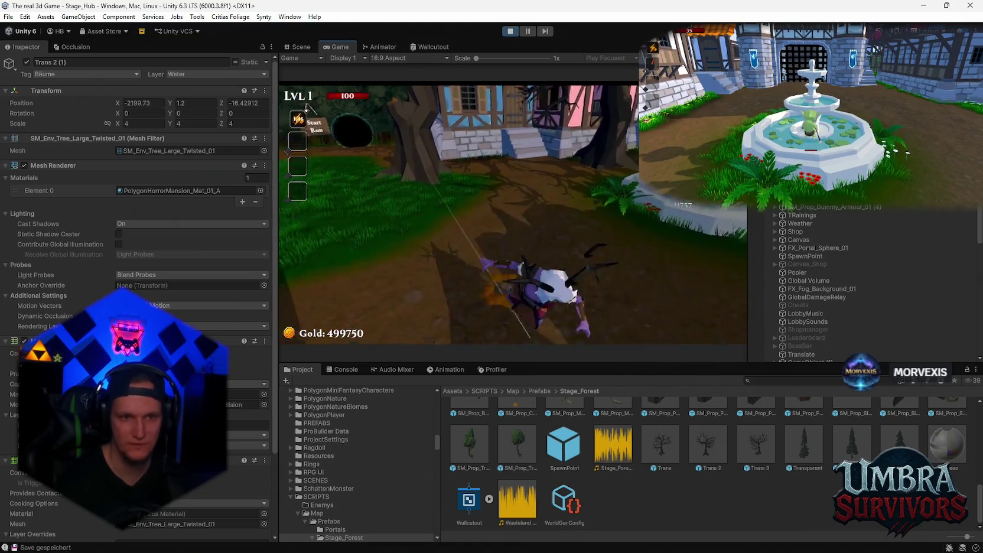
{"action": "key", "text": "w"}
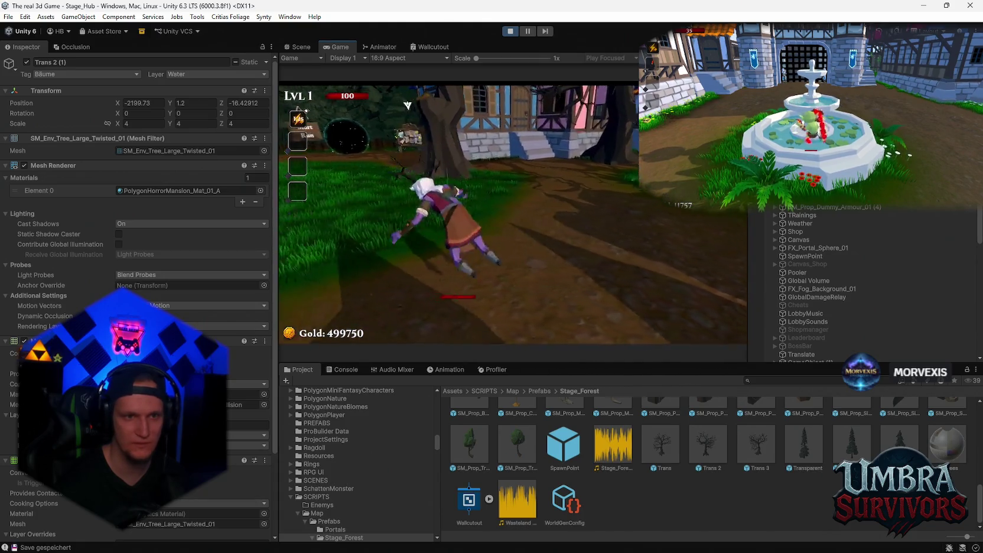
{"action": "key", "text": "d"}
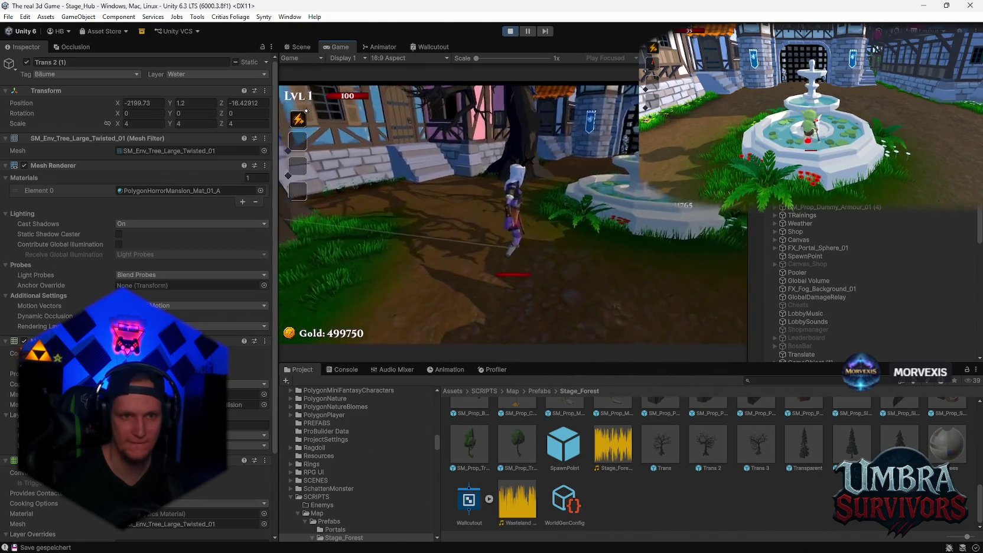
{"action": "key", "text": "Escape"}
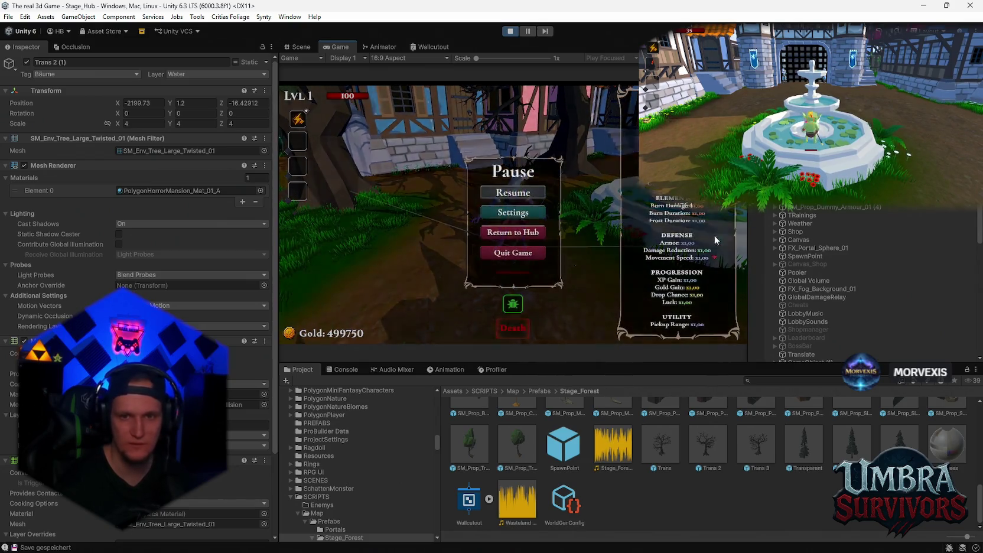
Expand DontDestroyOnLoad, select GameObject (2)(Clone), and locate its Laser8 line material
{"action": "scroll", "coordinate": [803, 258], "scroll_direction": "down", "scroll_amount": 10}
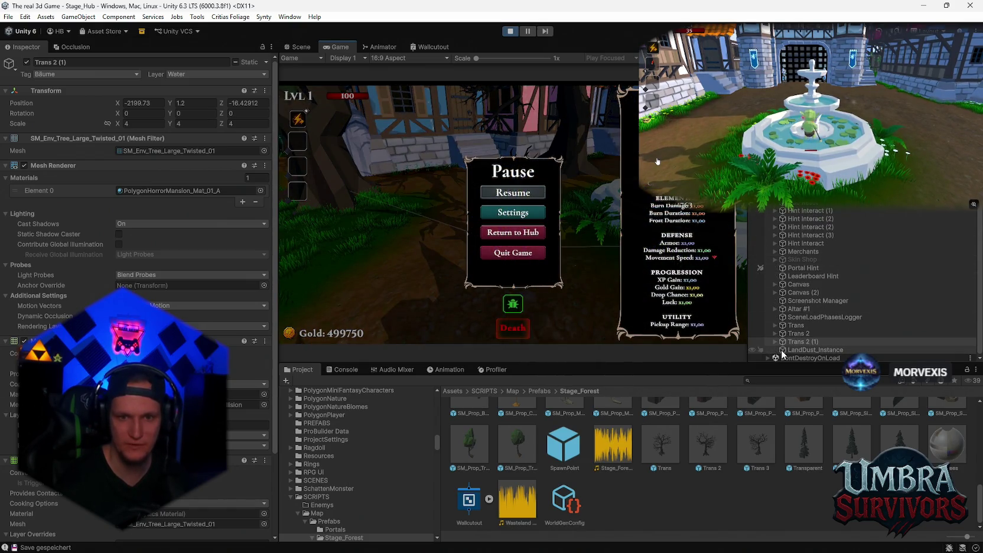
{"action": "left_click", "coordinate": [768, 358]}
{"action": "scroll", "coordinate": [809, 299], "scroll_direction": "down", "scroll_amount": 5}
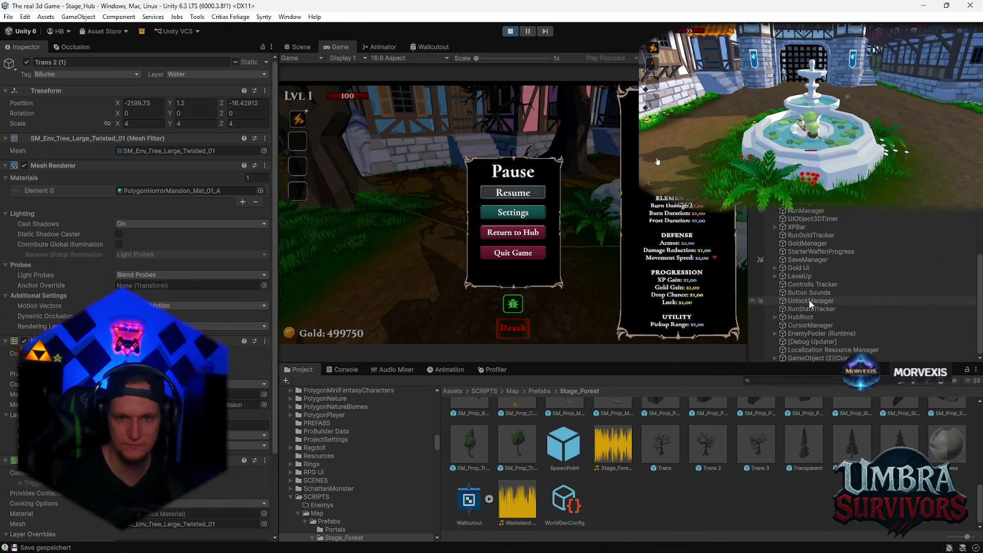
{"action": "left_click", "coordinate": [811, 358]}
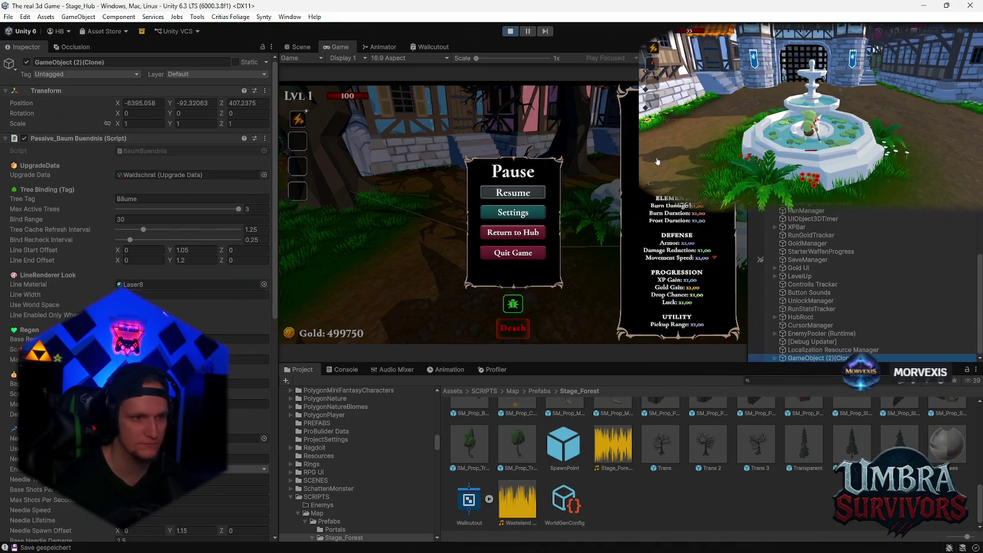
{"action": "scroll", "coordinate": [141, 236], "scroll_direction": "down", "scroll_amount": 3}
{"action": "left_click", "coordinate": [141, 201]}
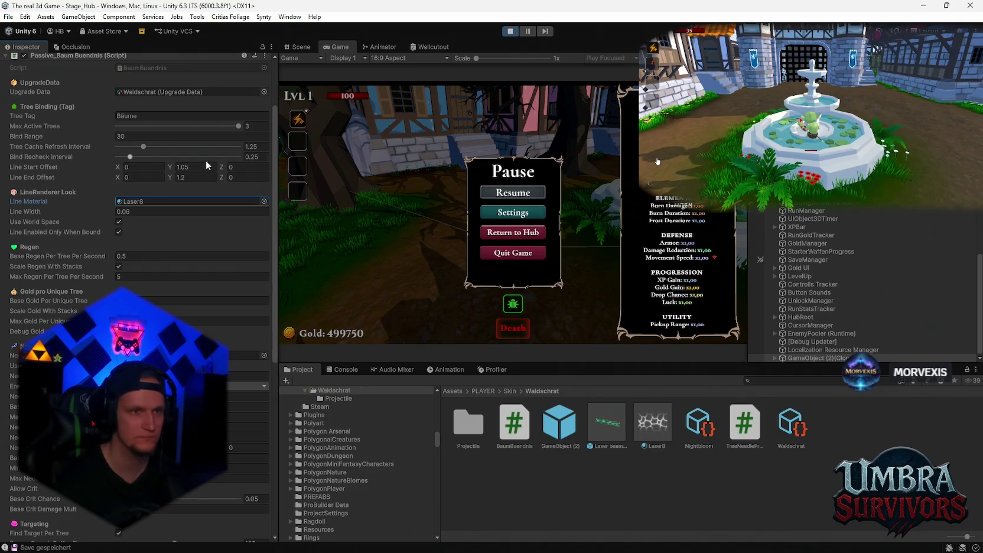
Open the Passive_Baum Buendnis script for editing from its component menu
{"action": "scroll", "coordinate": [260, 153], "scroll_direction": "up", "scroll_amount": 3}
{"action": "left_click", "coordinate": [264, 138]}
{"action": "left_click", "coordinate": [295, 264]}
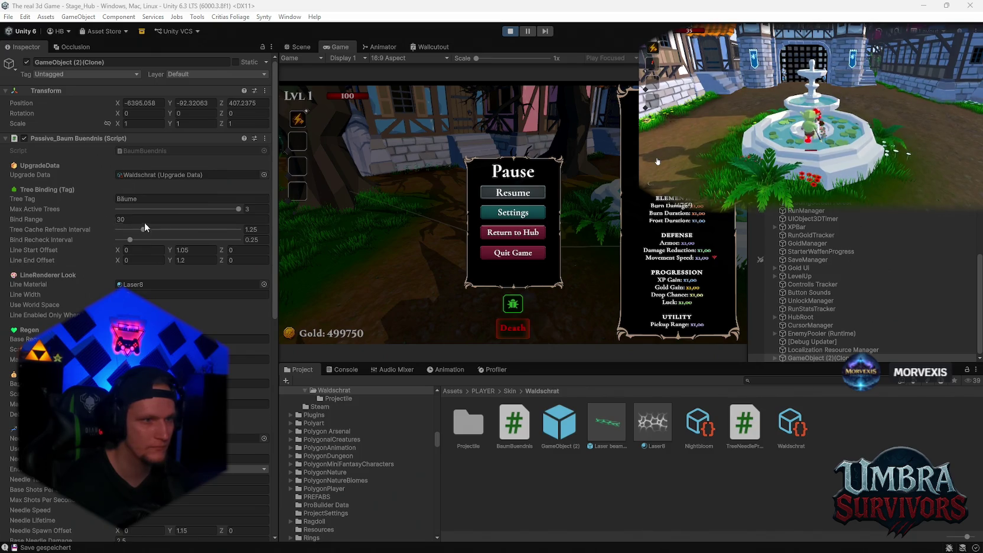
Test the beams with Max Active Trees at 2, then back at 3
{"action": "left_click_drag", "start_coordinate": [233, 209], "coordinate": [197, 209]}
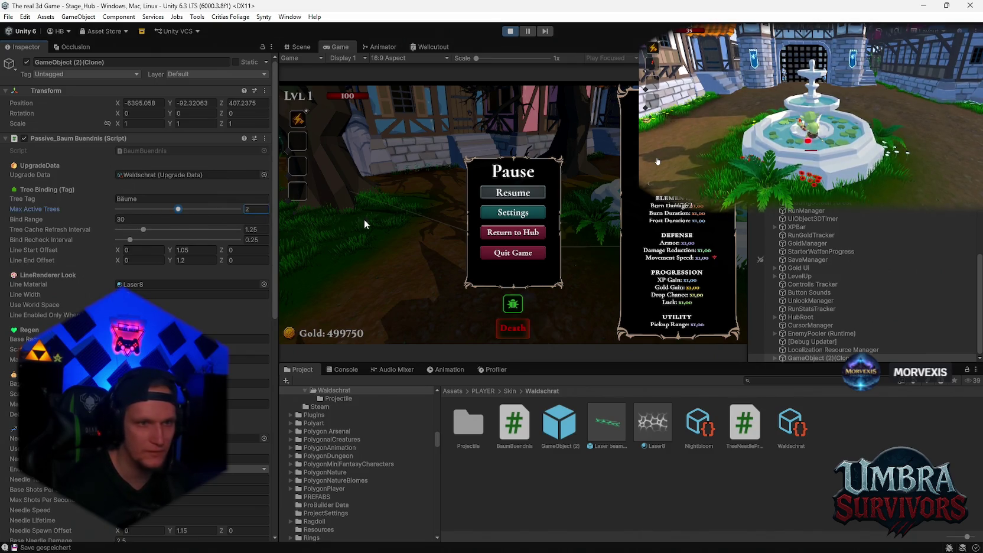
{"action": "left_click", "coordinate": [502, 194]}
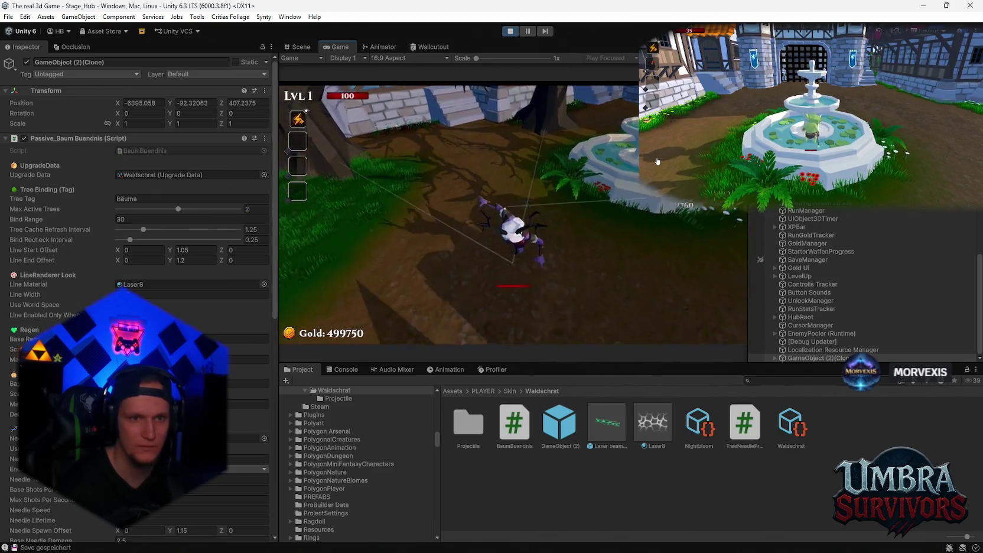
{"action": "key", "text": "Escape"}
{"action": "left_click_drag", "start_coordinate": [178, 209], "coordinate": [238, 209]}
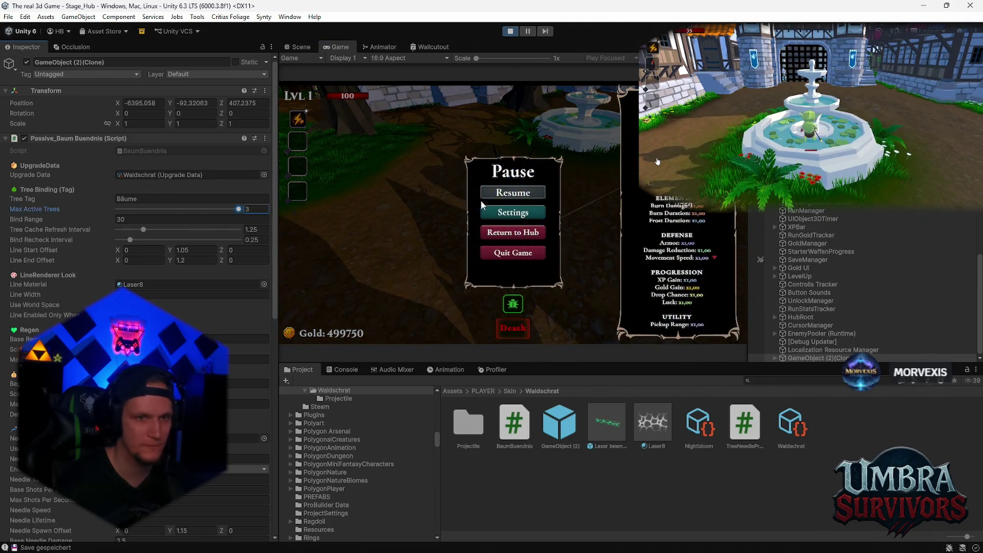
{"action": "left_click", "coordinate": [504, 197]}
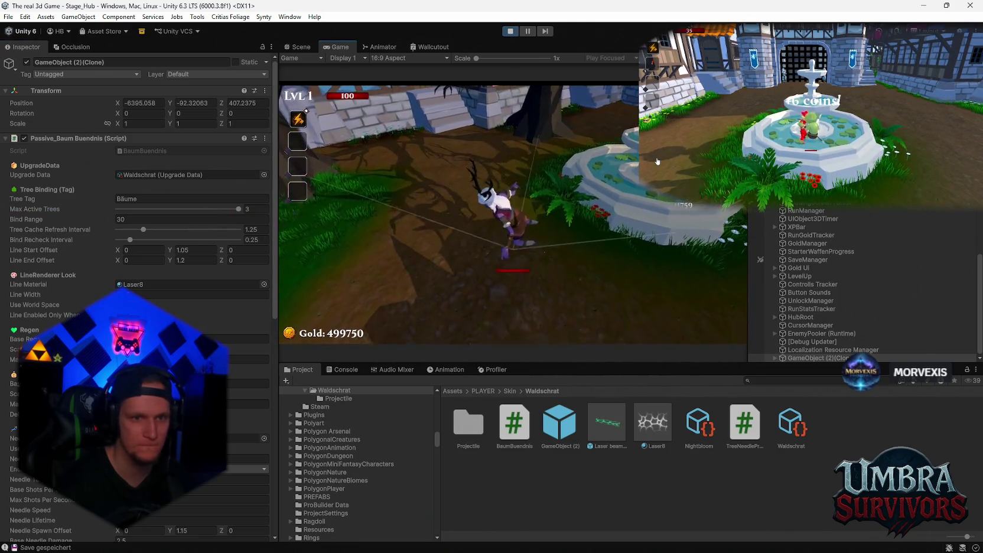
{"action": "key", "text": "Escape"}
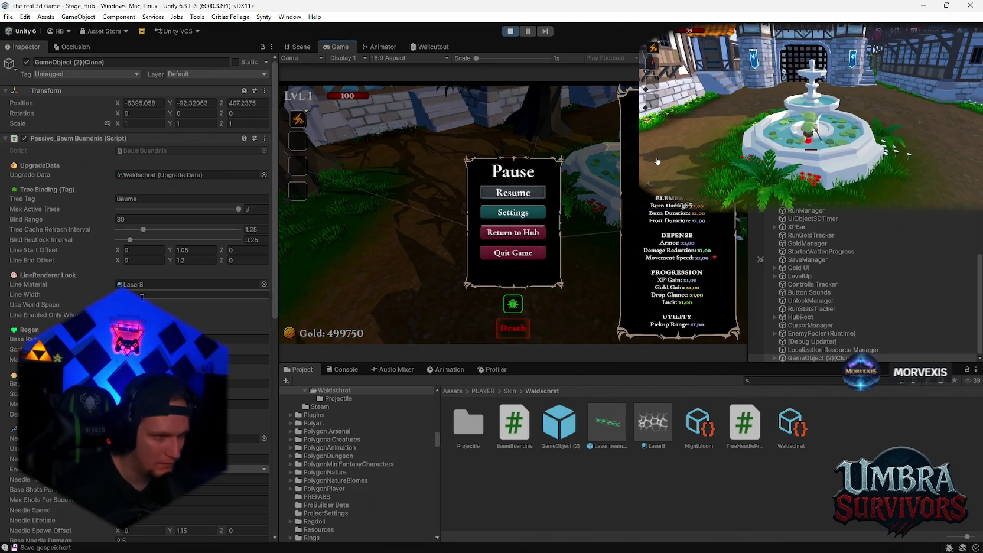
Edit the beam's Line Width while checking in play, then pause and inspect the Laser8 material
{"action": "left_click", "coordinate": [148, 294]}
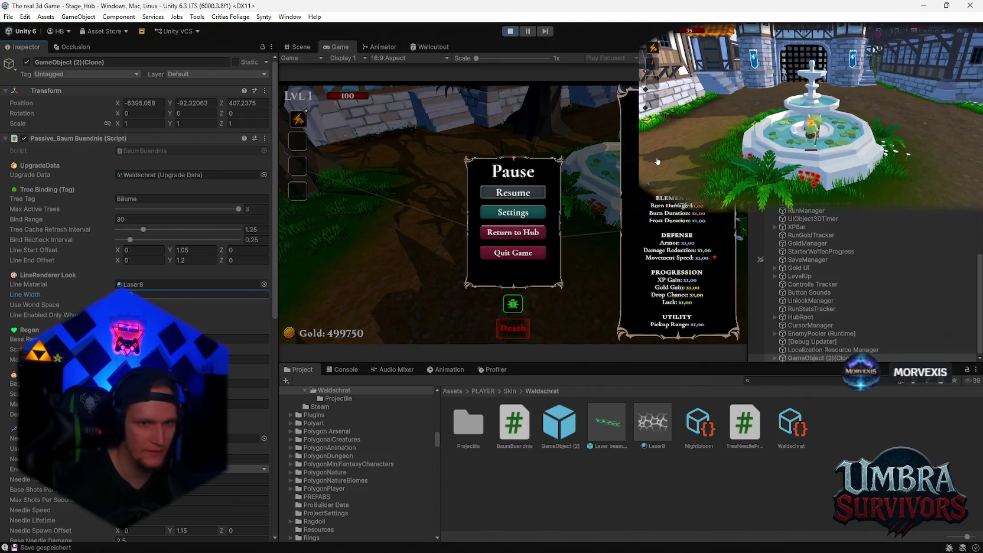
{"action": "left_click", "coordinate": [531, 193]}
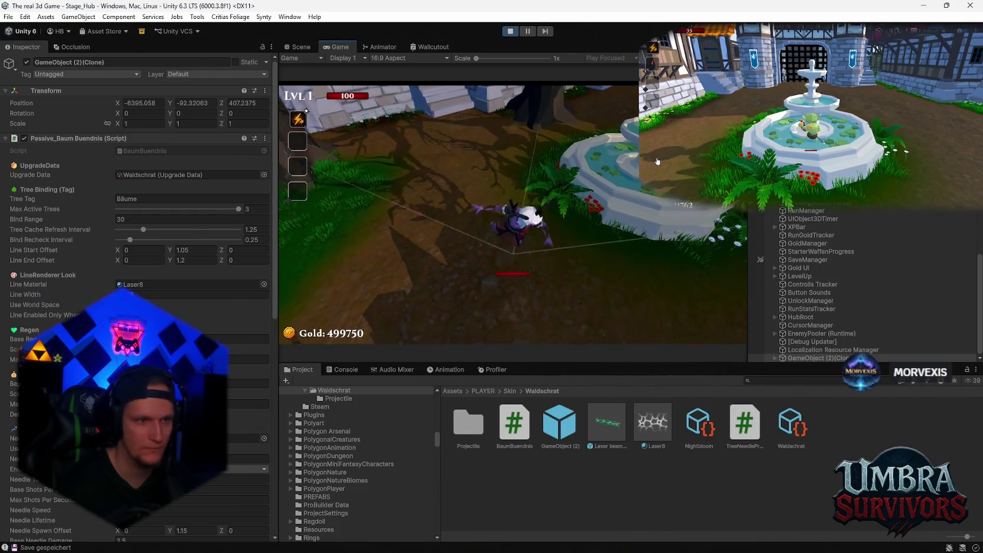
{"action": "key", "text": "Escape"}
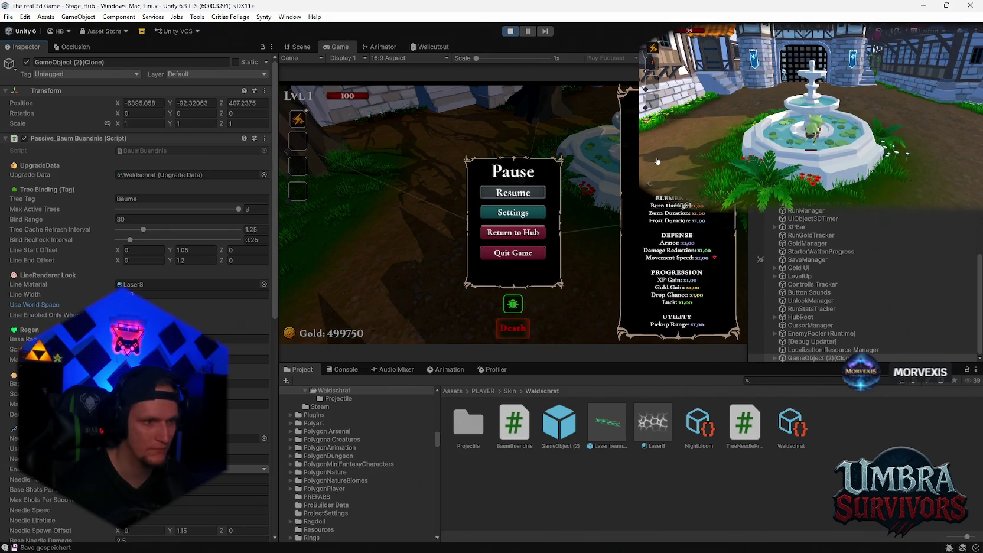
{"action": "key", "text": "Escape"}
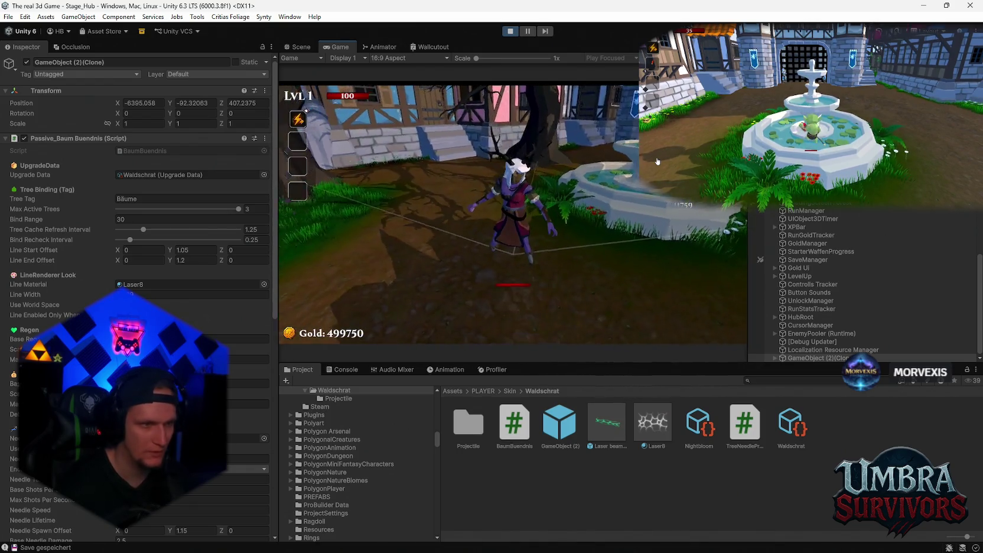
{"action": "key", "text": "Escape"}
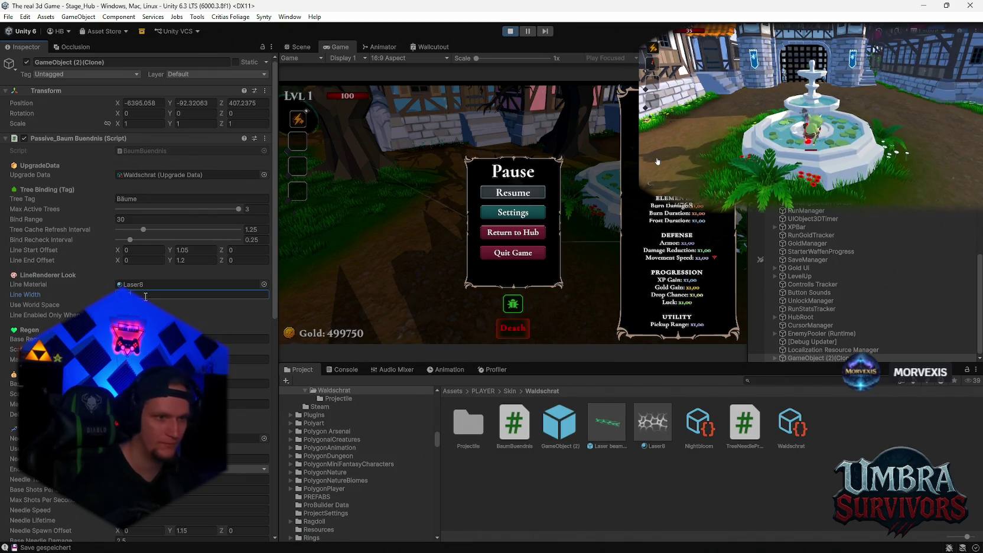
{"action": "left_click", "coordinate": [506, 197]}
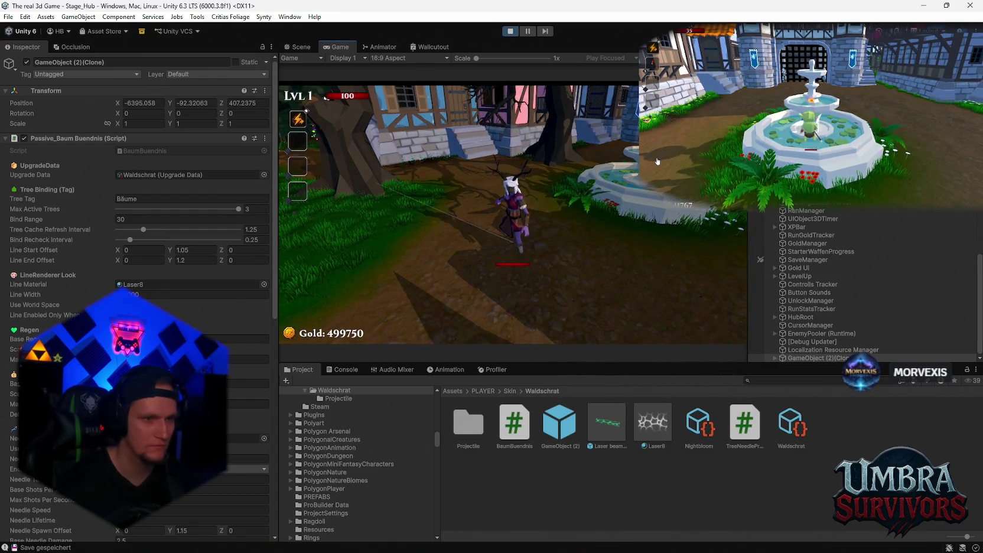
{"action": "key", "text": "Escape"}
{"action": "left_click", "coordinate": [650, 425]}
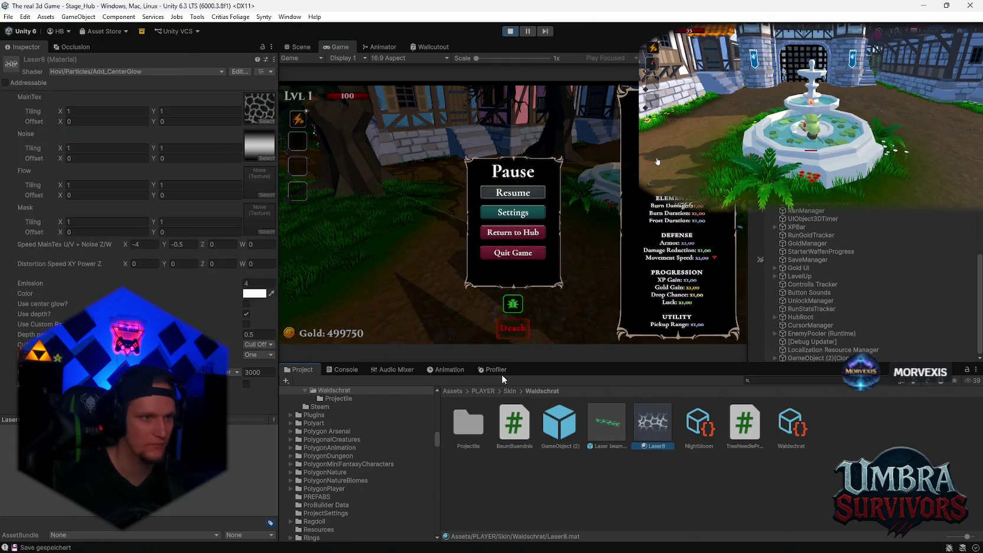
Try a 12.8 main-texture tiling on Laser8, then adjust its horizontal distortion speed and check the beams
{"action": "left_click", "coordinate": [89, 111]}
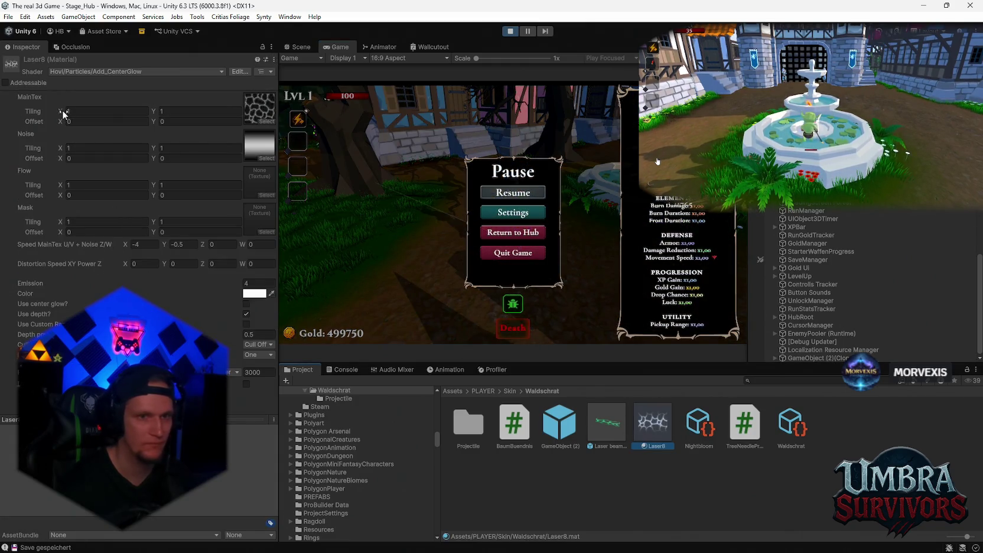
{"action": "type", "text": "12.8"}
{"action": "key", "text": "BackSpace"}
{"action": "key", "text": "BackSpace"}
{"action": "key", "text": "BackSpace"}
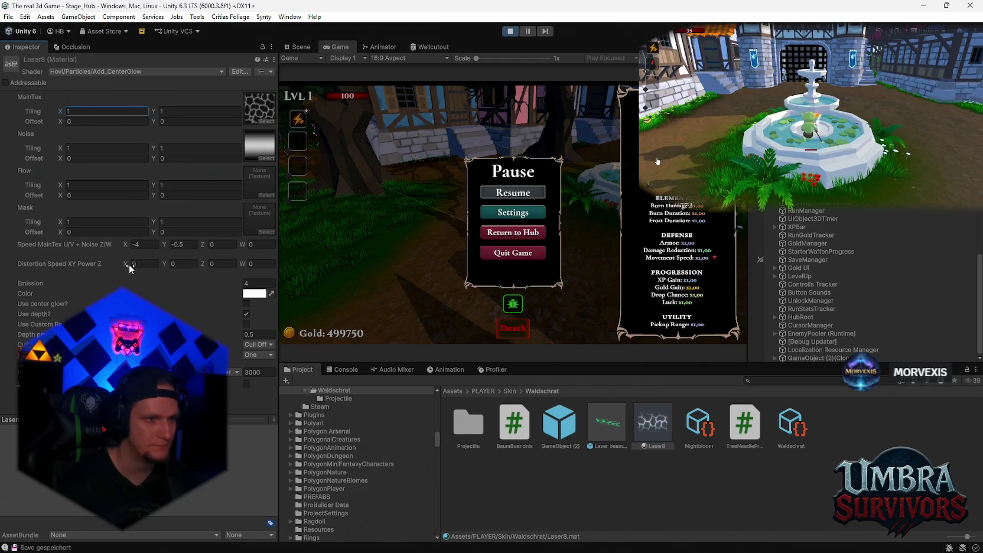
{"action": "left_click_drag", "start_coordinate": [130, 268], "coordinate": [198, 280]}
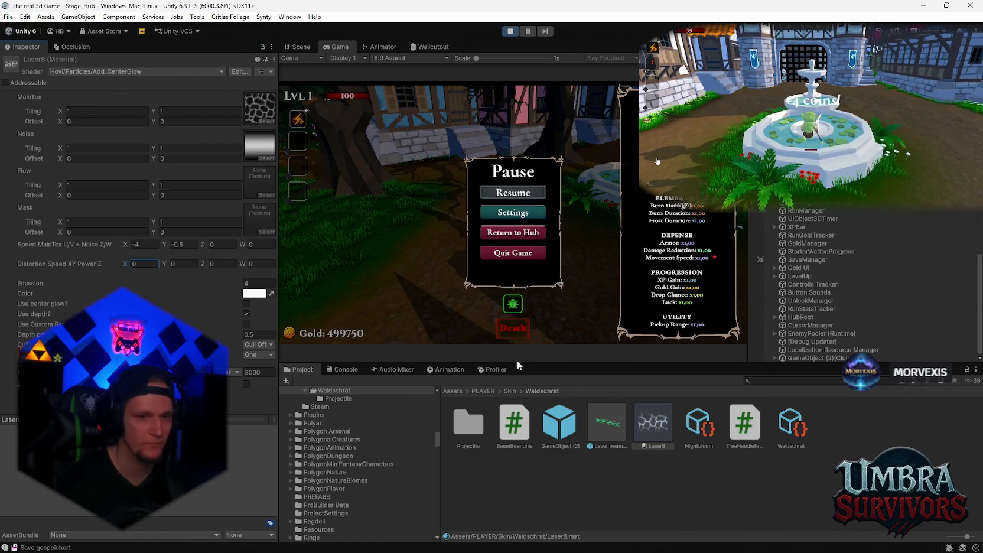
{"action": "left_click", "coordinate": [522, 193]}
{"action": "key", "text": "Escape"}
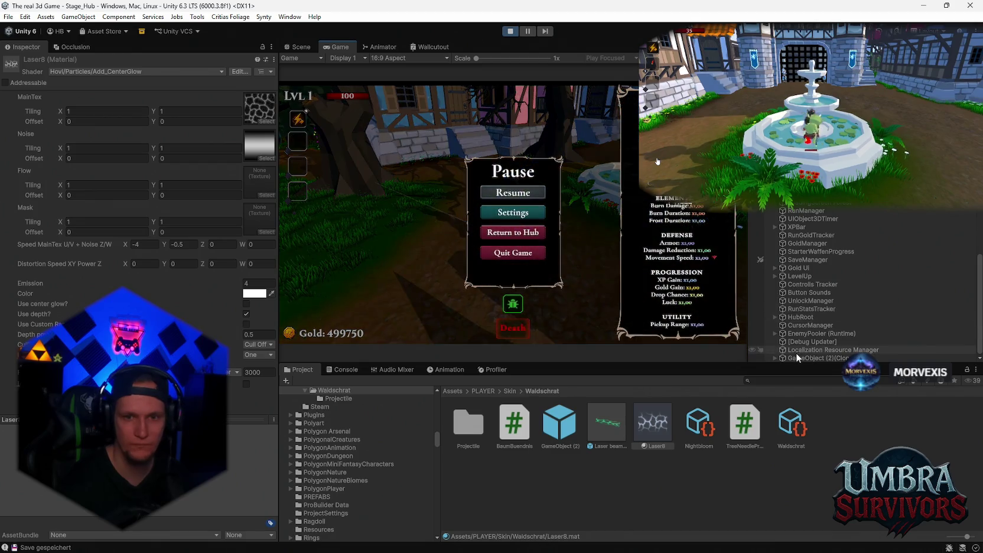
Expand GameObject (2)(Clone) to show its TreeLinkLine_0 to TreeLinkLine_2 children
{"action": "left_click", "coordinate": [795, 355]}
{"action": "left_click", "coordinate": [775, 358]}
{"action": "scroll", "coordinate": [827, 296], "scroll_direction": "down", "scroll_amount": 1}
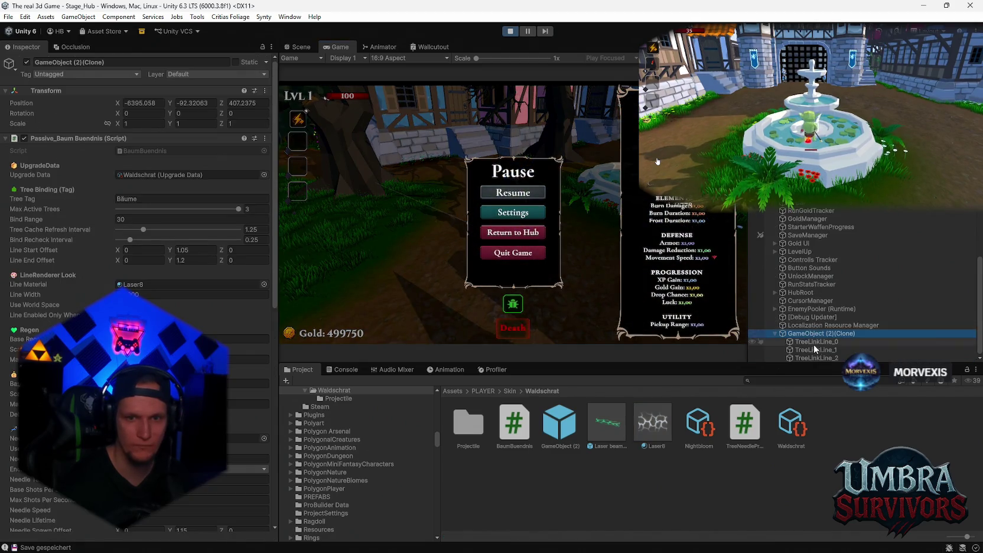
Select TreeLinkLine_1 and set its Line Renderer Texture Scale X to 100
{"action": "left_click", "coordinate": [815, 350]}
{"action": "scroll", "coordinate": [177, 277], "scroll_direction": "down", "scroll_amount": 5}
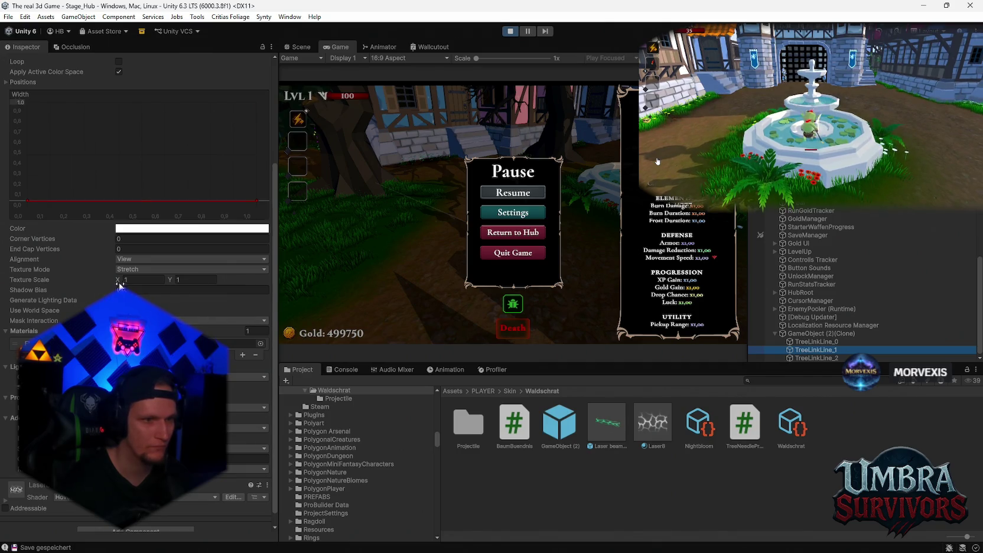
{"action": "left_click_drag", "start_coordinate": [119, 283], "coordinate": [124, 281]}
{"action": "left_click_drag", "start_coordinate": [264, 290], "coordinate": [441, 303]}
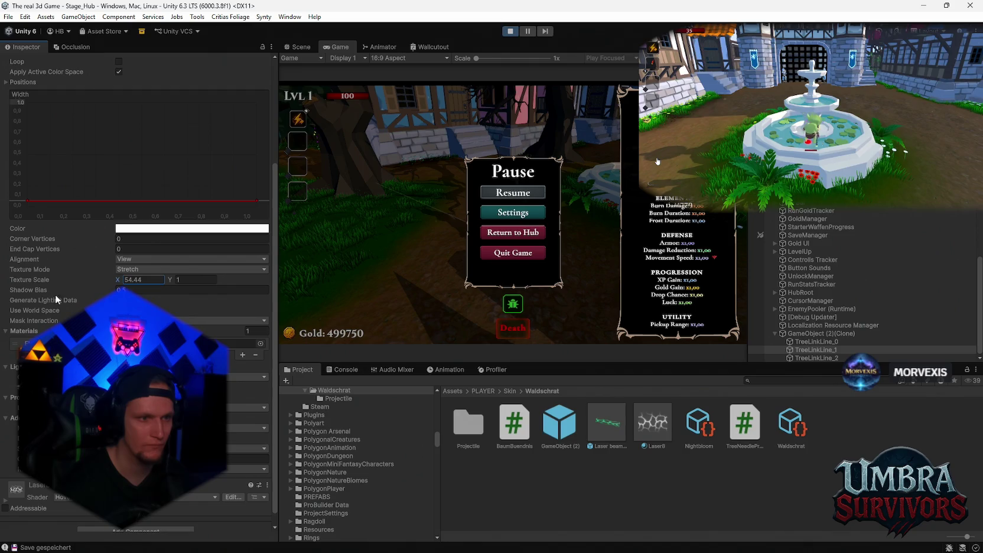
{"action": "double_click", "coordinate": [158, 281]}
{"action": "type", "text": "100"}
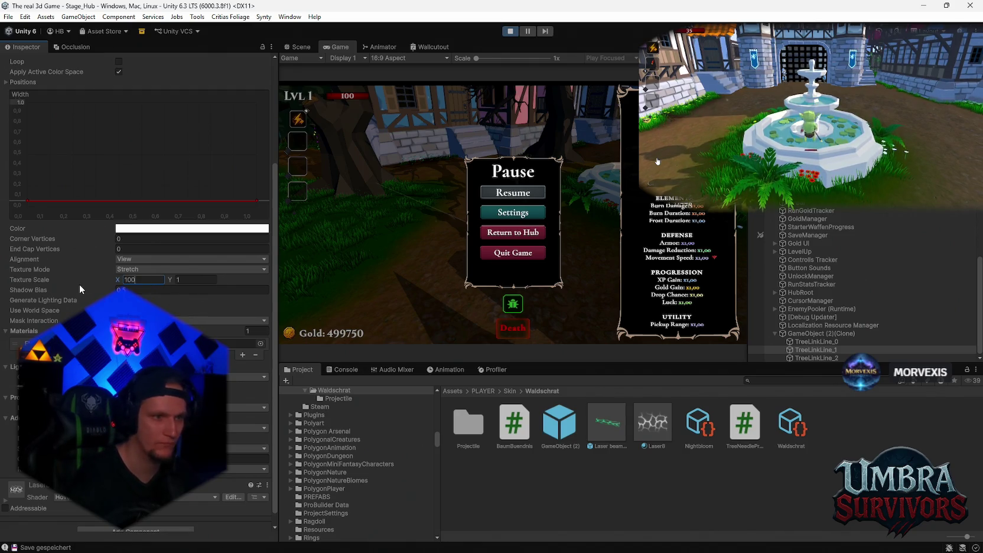
{"action": "key", "text": "Tab"}
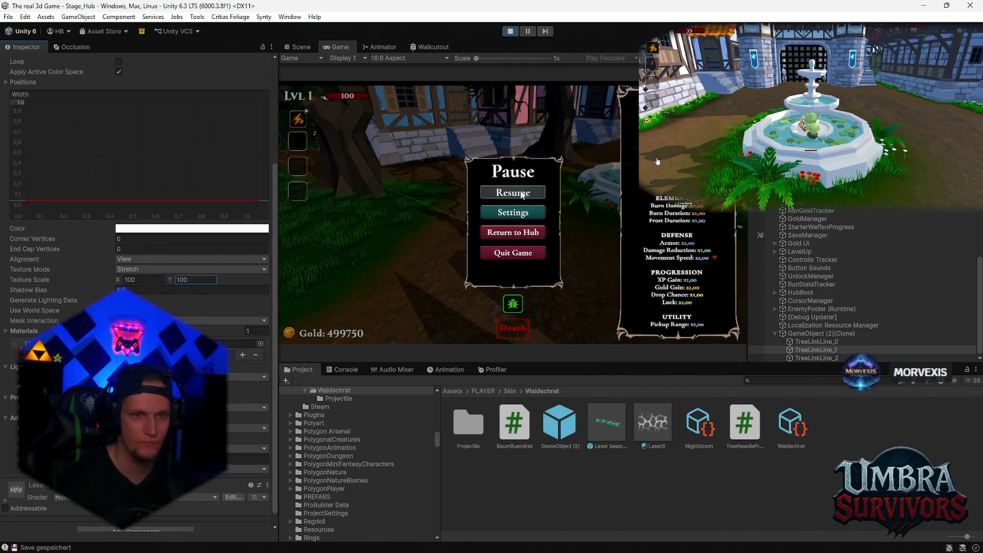
Commit Texture Scale Y at 100, watch the beams in play, then exit play mode
{"action": "left_click", "coordinate": [513, 193]}
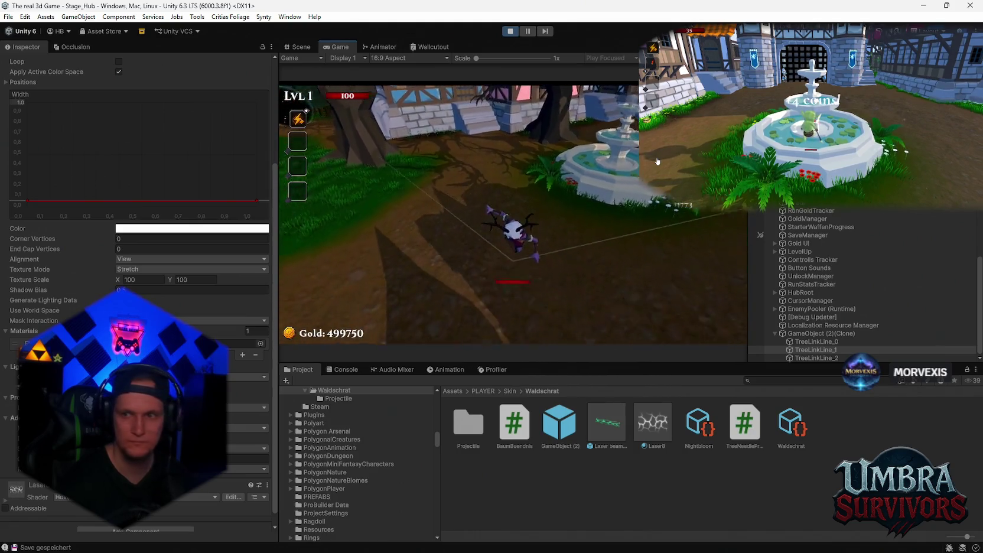
{"action": "key", "text": "Escape"}
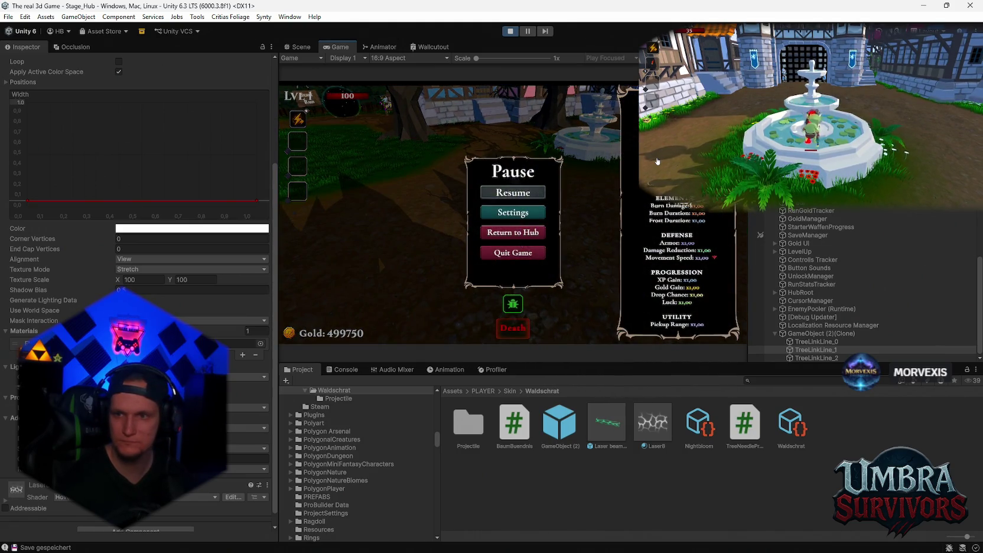
{"action": "left_click", "coordinate": [507, 32]}
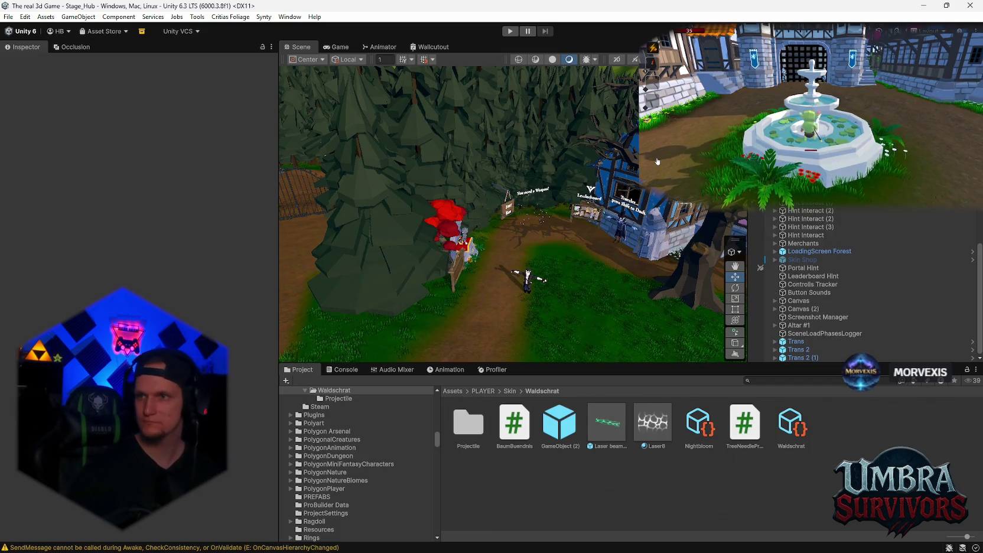
{"action": "key", "text": "ctrl+p"}
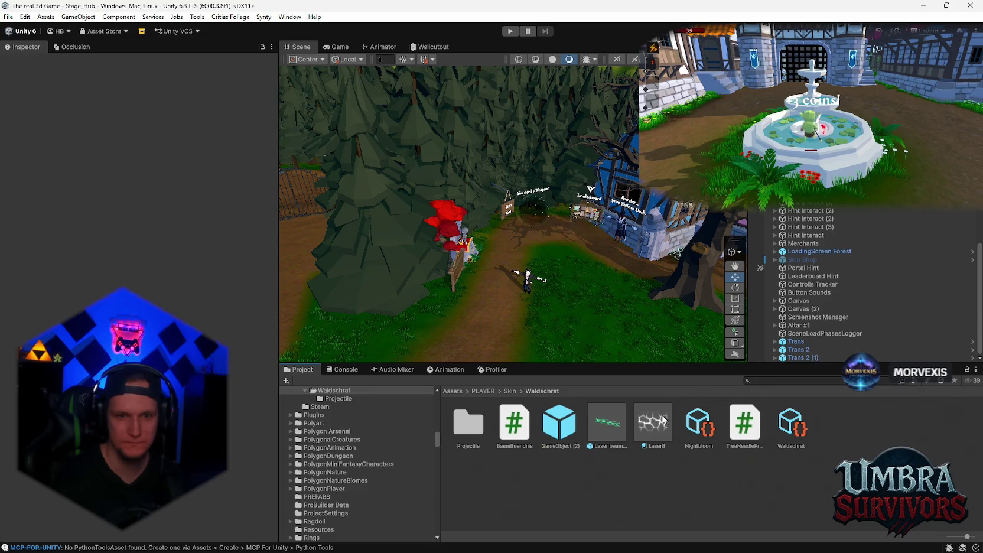
{"action": "left_click", "coordinate": [708, 428]}
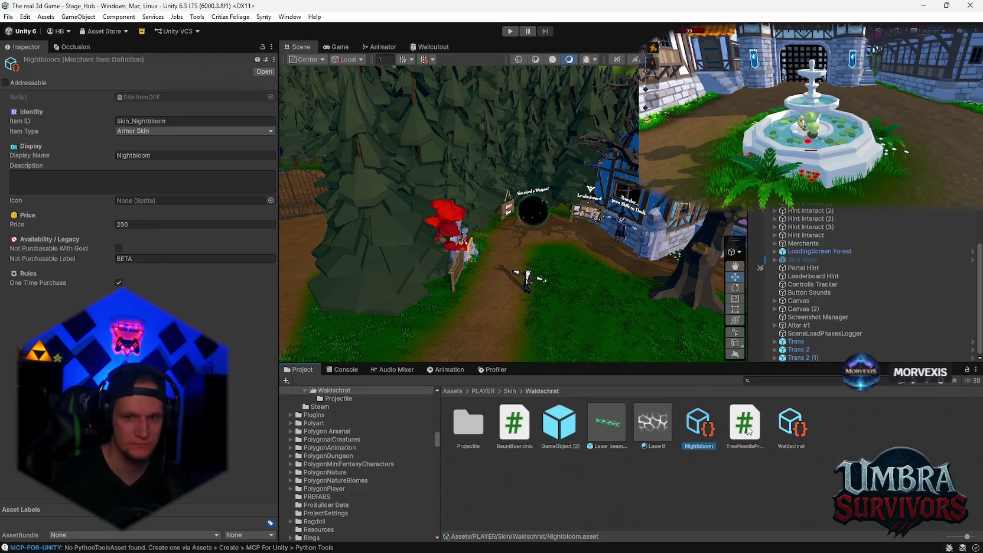
On the GameObject (2) prefab, set Line Material to None and Laser Line Prefab to Laser beam 8
{"action": "left_click", "coordinate": [547, 437]}
{"action": "scroll", "coordinate": [118, 281], "scroll_direction": "down", "scroll_amount": 3}
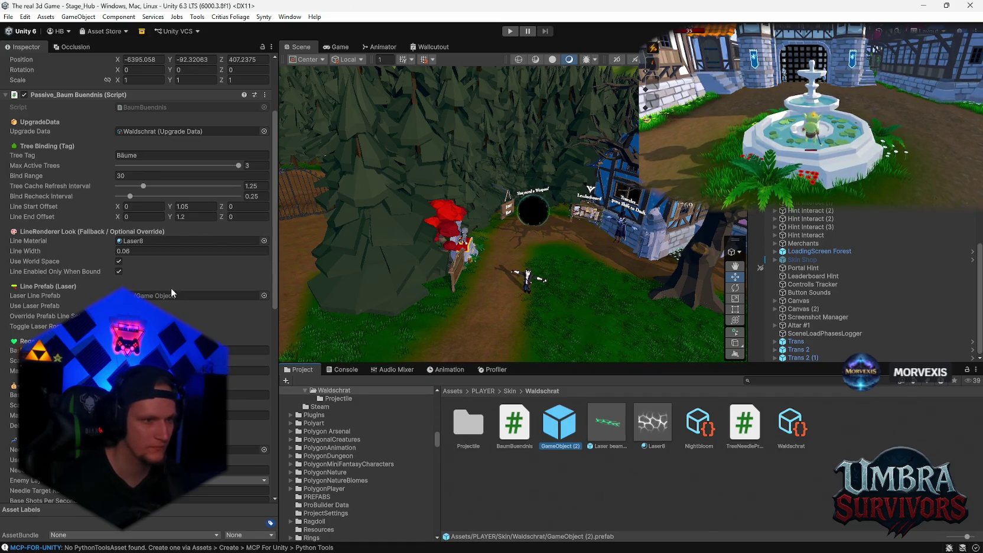
{"action": "left_click", "coordinate": [149, 240]}
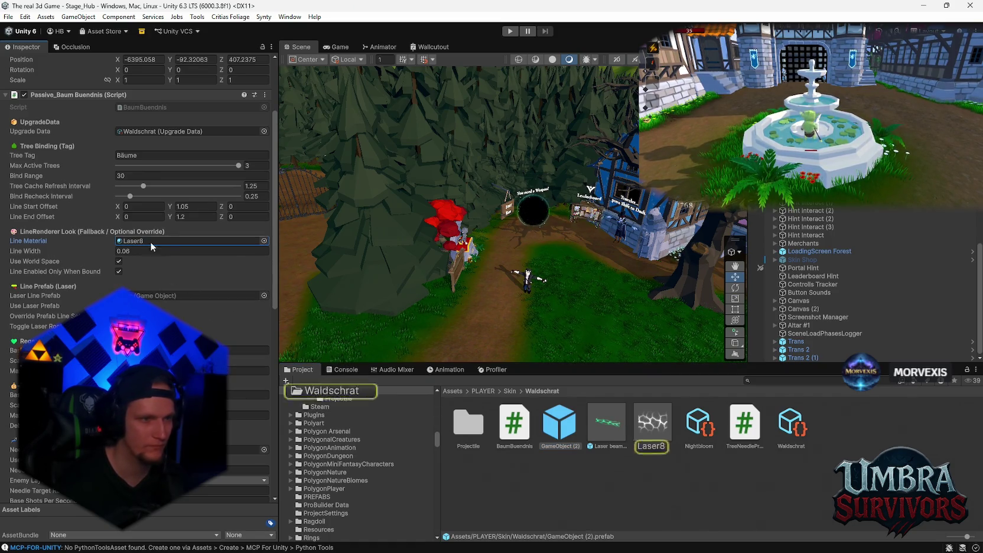
{"action": "key", "text": "Delete"}
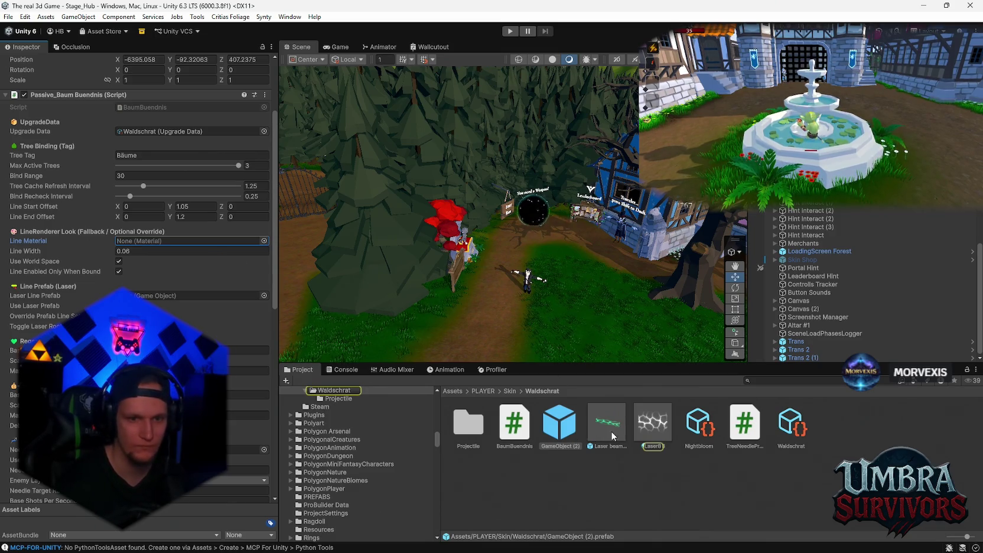
{"action": "left_click", "coordinate": [156, 296]}
{"action": "left_click_drag", "start_coordinate": [156, 297], "coordinate": [156, 297]}
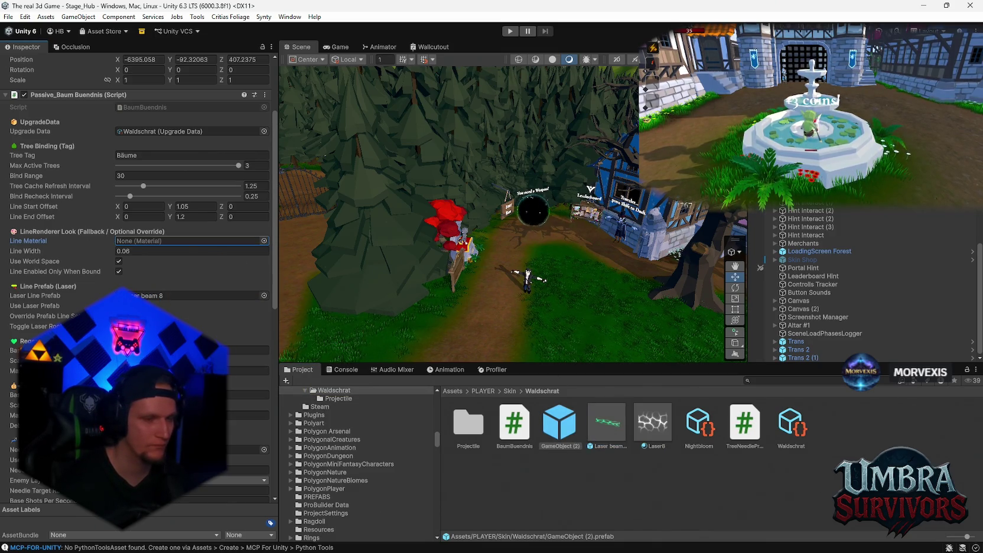
{"action": "left_click", "coordinate": [118, 316]}
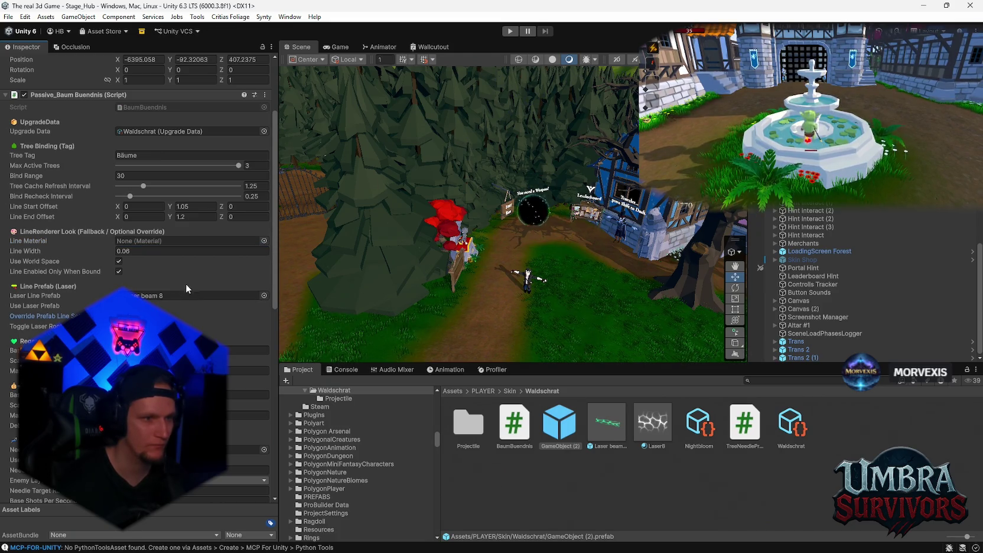
{"action": "left_click", "coordinate": [608, 426]}
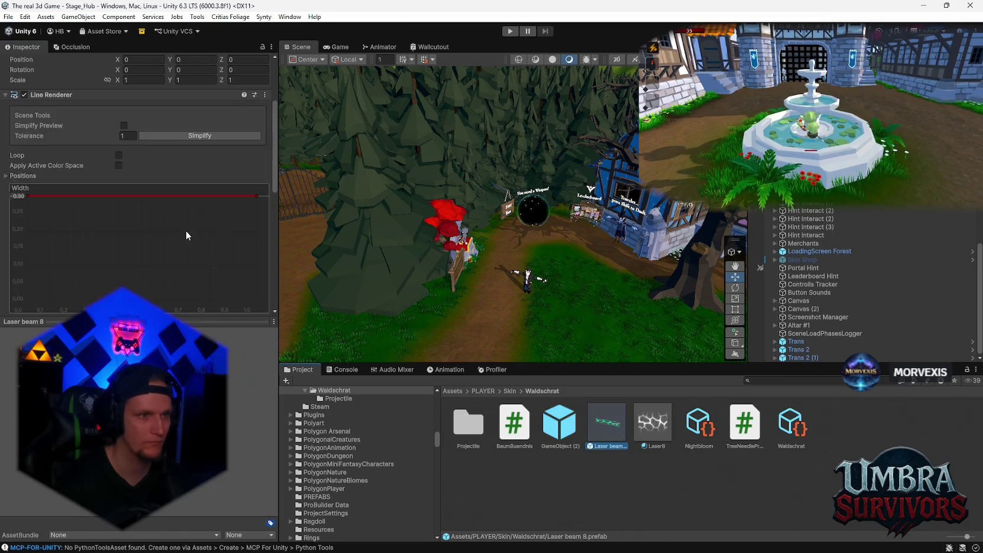
Place a Laser beam 8 instance on the grass and raise it above the ground
{"action": "mouse_move", "coordinate": [590, 331]}
{"action": "left_mouse_down"}
{"action": "mouse_move", "coordinate": [493, 193]}
{"action": "mouse_move", "coordinate": [438, 142]}
{"action": "left_mouse_up"}
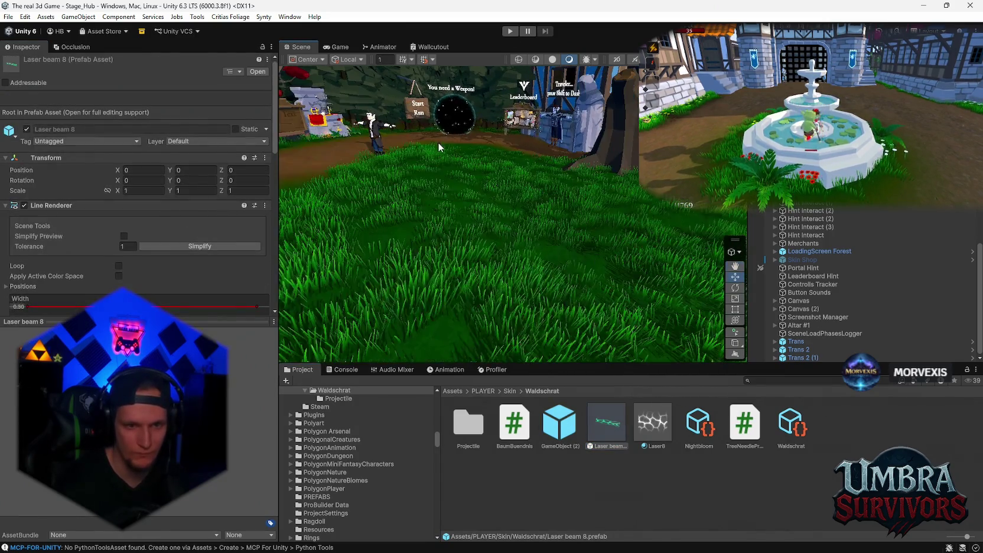
{"action": "left_click_drag", "start_coordinate": [556, 300], "coordinate": [595, 288]}
{"action": "scroll", "coordinate": [591, 272], "scroll_direction": "up", "scroll_amount": 3}
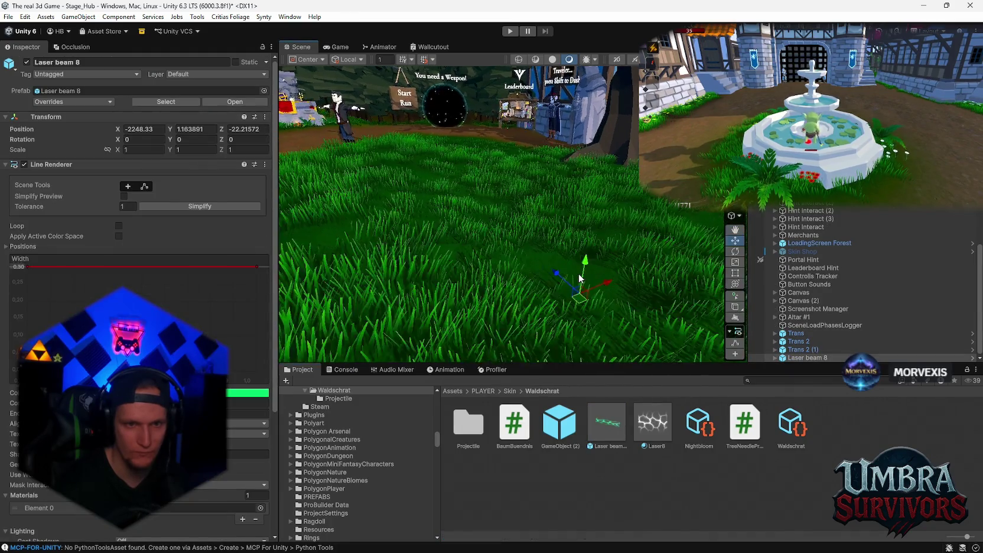
{"action": "scroll", "coordinate": [583, 254], "scroll_direction": "up", "scroll_amount": 5}
{"action": "key", "text": "w"}
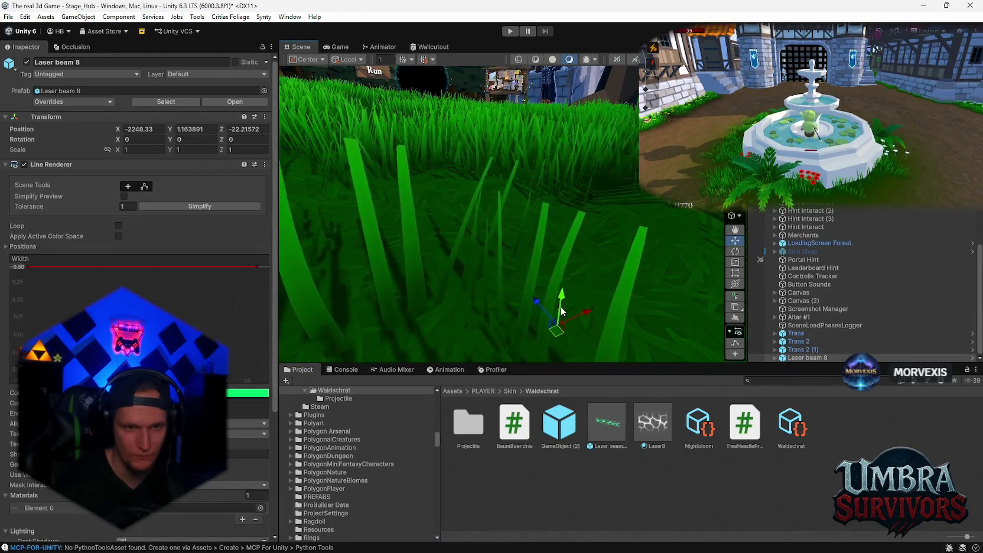
{"action": "left_click_drag", "start_coordinate": [565, 283], "coordinate": [584, 176]}
{"action": "scroll", "coordinate": [589, 175], "scroll_direction": "down", "scroll_amount": 10}
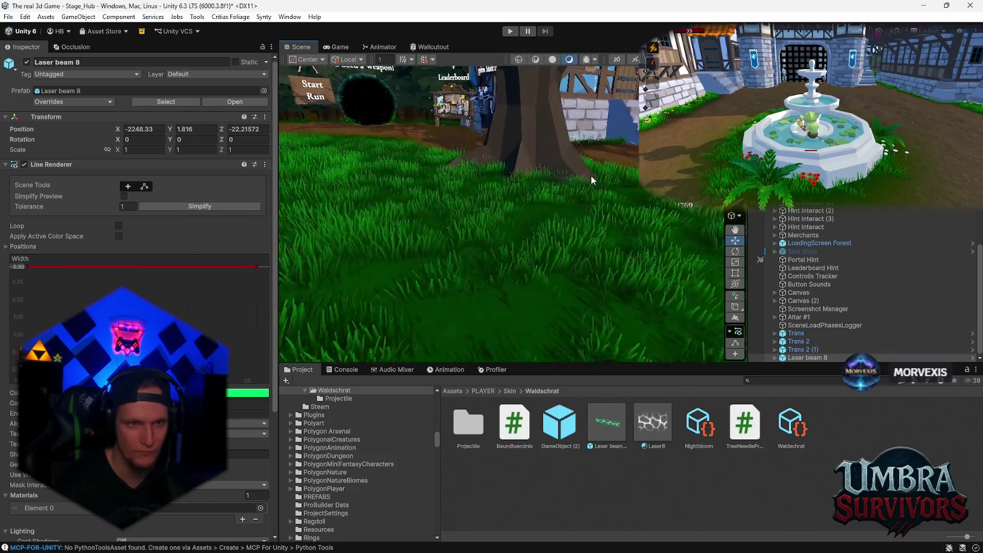
{"action": "scroll", "coordinate": [553, 228], "scroll_direction": "down", "scroll_amount": 5}
Set the laser beam's scale X and Z to 100
{"action": "left_click", "coordinate": [142, 149]}
{"action": "type", "text": "10"}
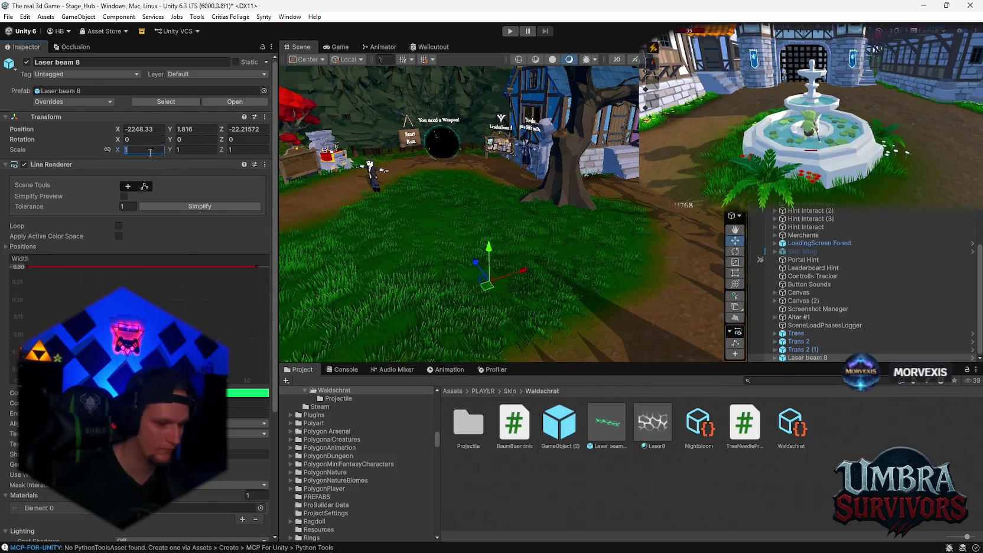
{"action": "type", "text": "0"}
{"action": "key", "text": "Tab"}
{"action": "type", "text": "100"}
{"action": "key", "text": "Tab"}
{"action": "type", "text": "100"}
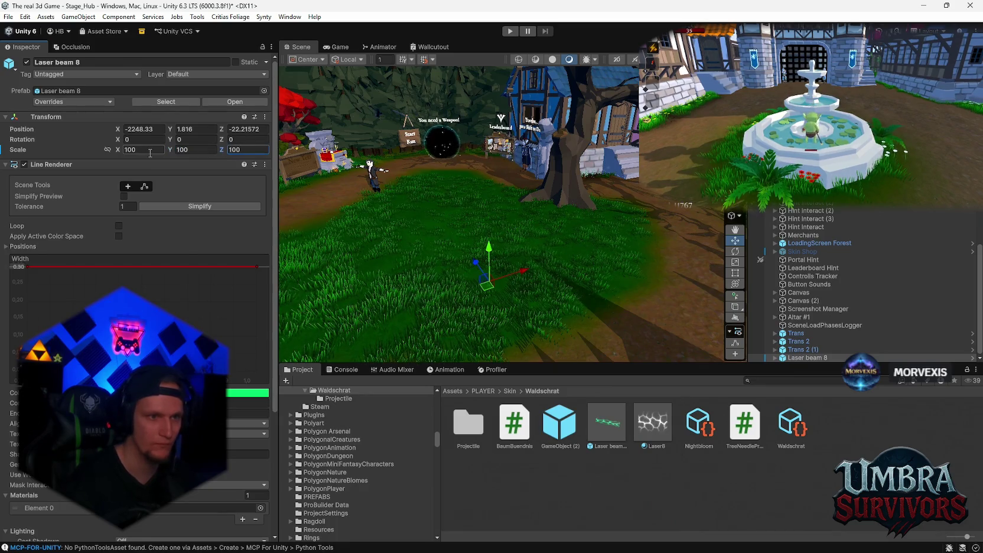
Set the Line Renderer's Texture Scale X and Y to 1000
{"action": "scroll", "coordinate": [158, 307], "scroll_direction": "down", "scroll_amount": 1}
{"action": "scroll", "coordinate": [158, 307], "scroll_direction": "down", "scroll_amount": 5}
{"action": "left_click_drag", "start_coordinate": [117, 277], "coordinate": [301, 289]}
{"action": "left_click", "coordinate": [144, 277]}
{"action": "type", "text": "1000"}
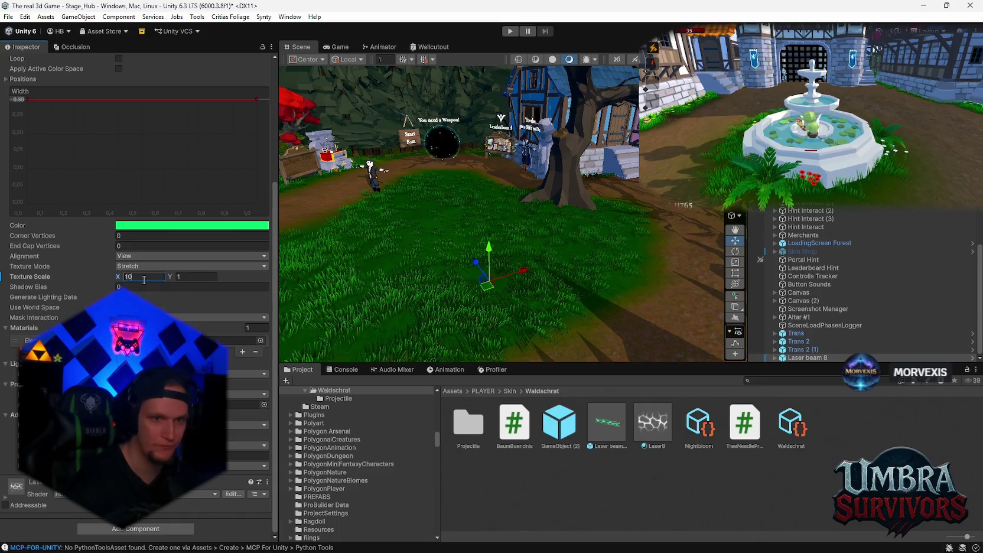
{"action": "key", "text": "Tab"}
{"action": "type", "text": "1000"}
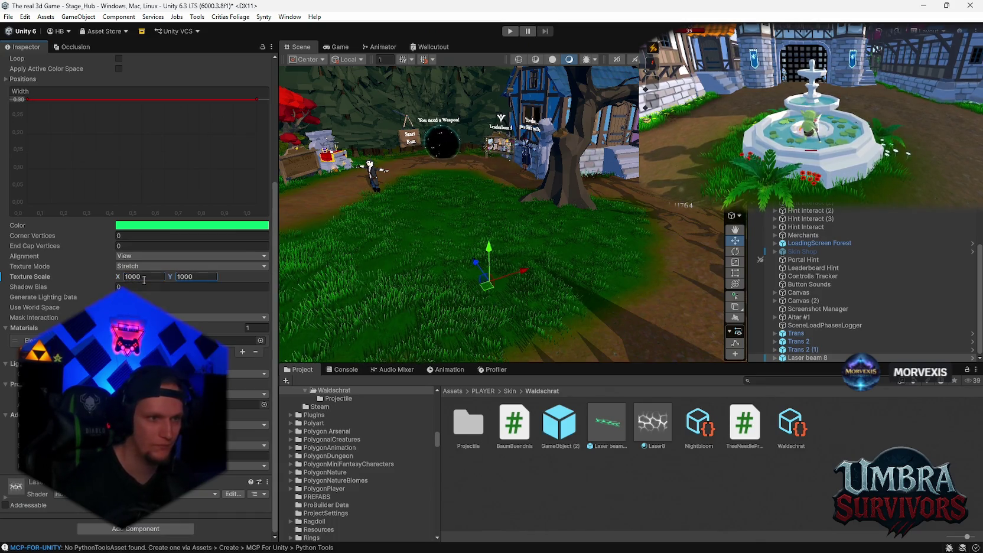
Pan the scene toward the grass and change the beam's Mask Interaction setting
{"action": "scroll", "coordinate": [479, 271], "scroll_direction": "up", "scroll_amount": 2}
{"action": "scroll", "coordinate": [479, 270], "scroll_direction": "up", "scroll_amount": 3}
{"action": "scroll", "coordinate": [197, 218], "scroll_direction": "up", "scroll_amount": 6}
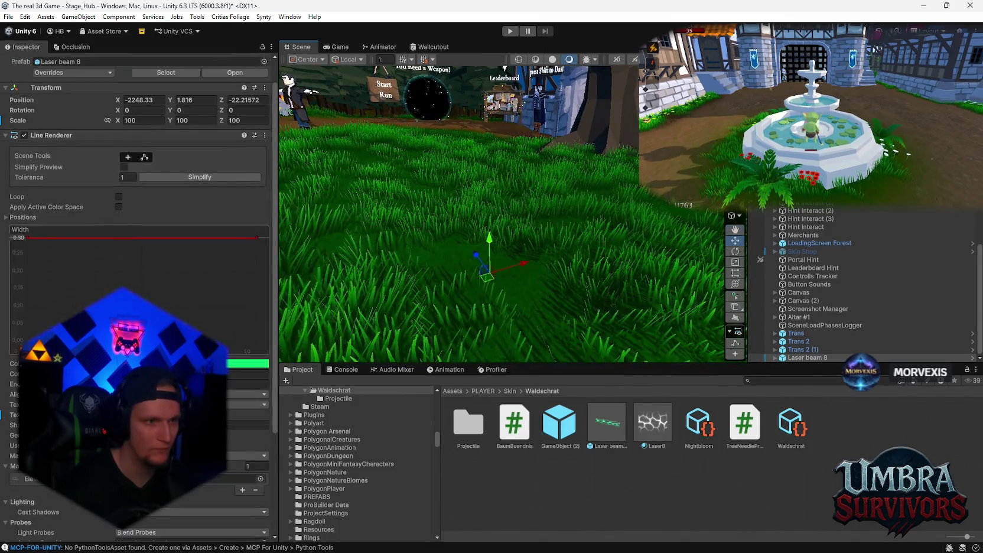
{"action": "scroll", "coordinate": [516, 266], "scroll_direction": "up", "scroll_amount": 5}
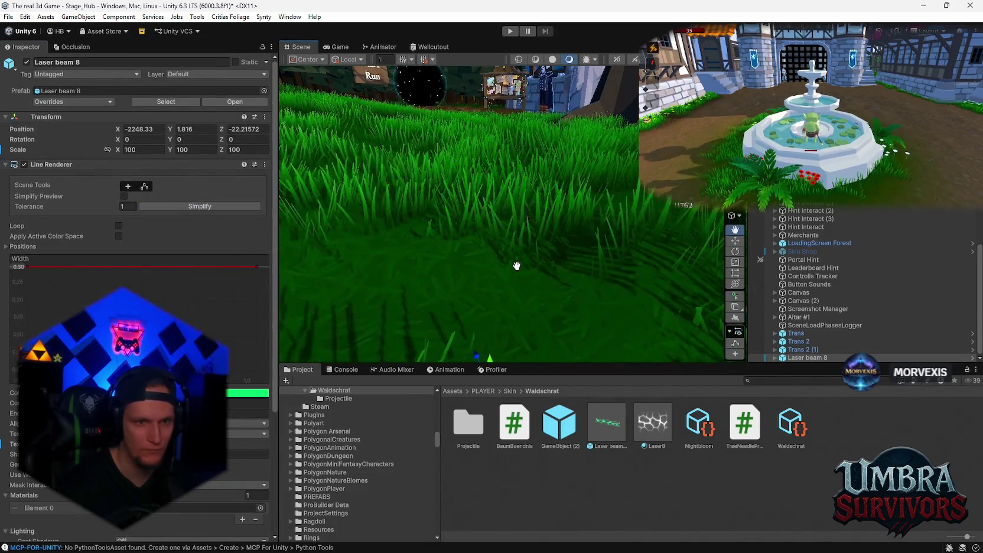
{"action": "scroll", "coordinate": [516, 266], "scroll_direction": "down", "scroll_amount": 3}
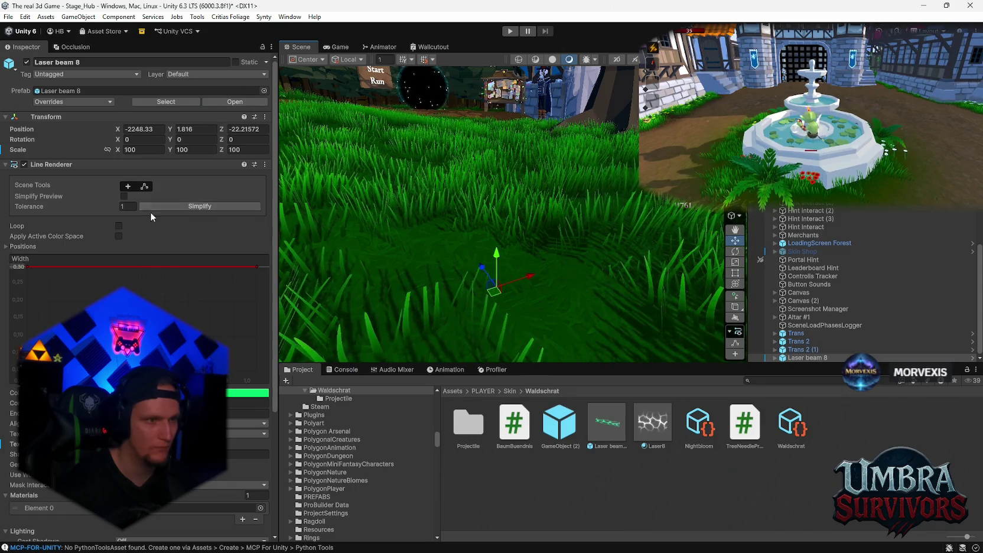
{"action": "scroll", "coordinate": [151, 213], "scroll_direction": "down", "scroll_amount": 5}
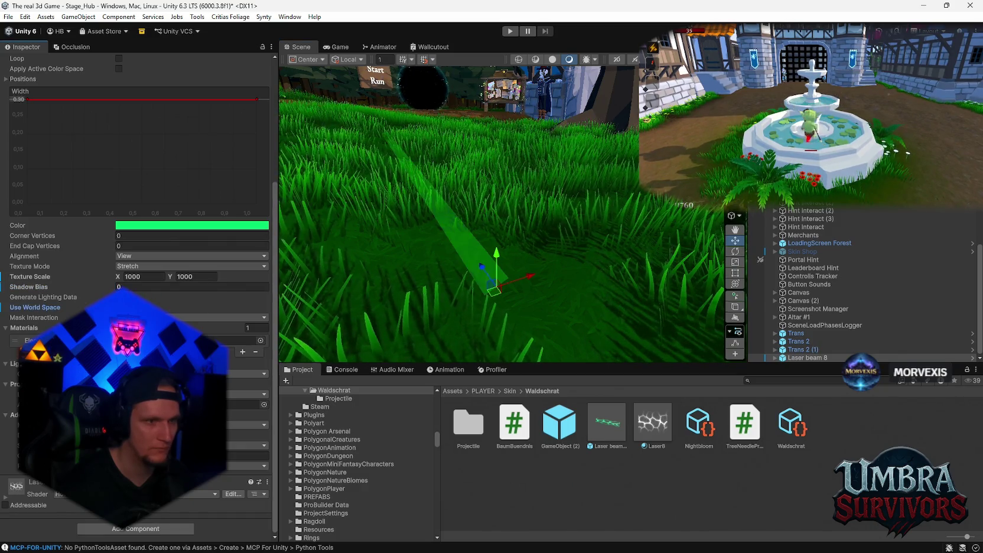
{"action": "mouse_move", "coordinate": [449, 355]}
{"action": "left_mouse_down"}
{"action": "mouse_move", "coordinate": [420, 243]}
{"action": "mouse_move", "coordinate": [371, 282]}
{"action": "left_mouse_up"}
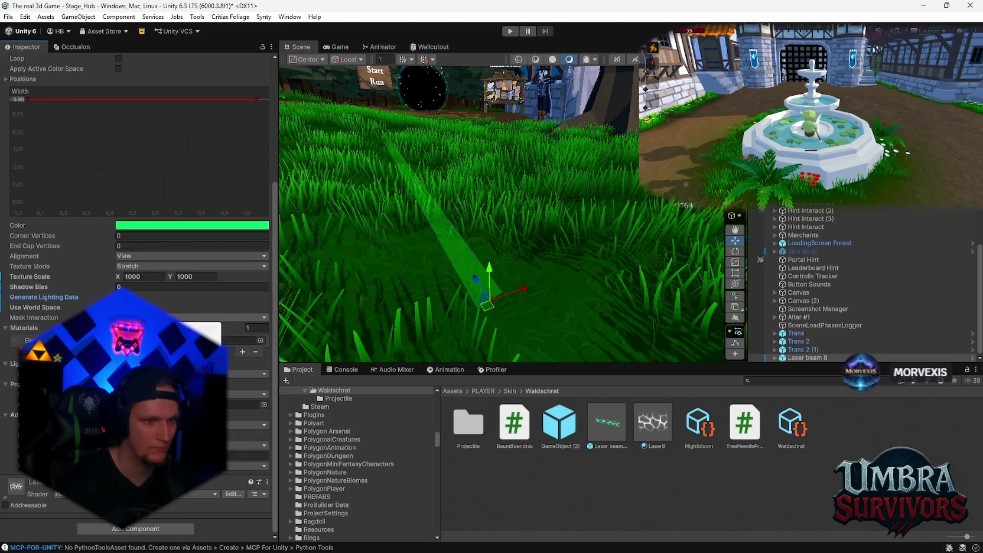
{"action": "left_click", "coordinate": [207, 329]}
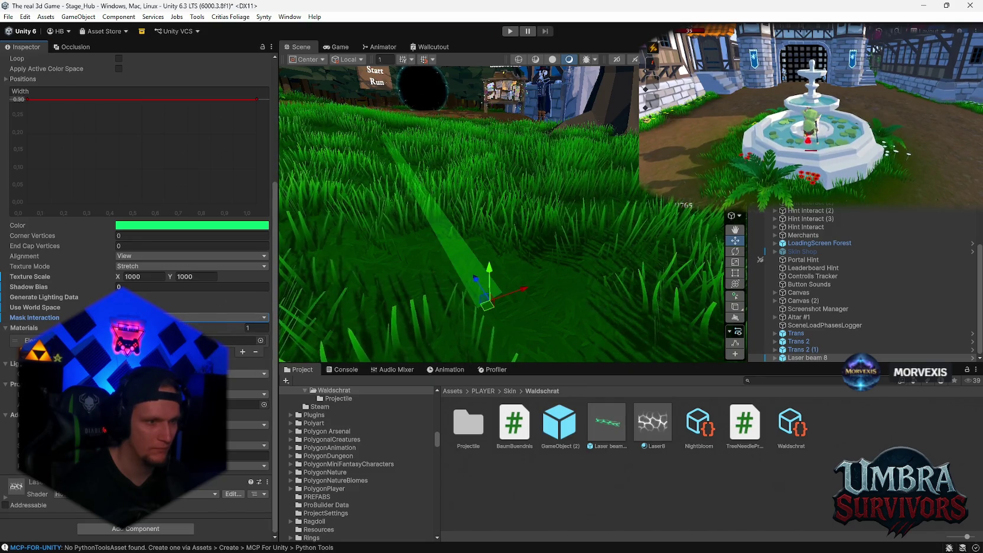
{"action": "scroll", "coordinate": [138, 236], "scroll_direction": "up", "scroll_amount": 3}
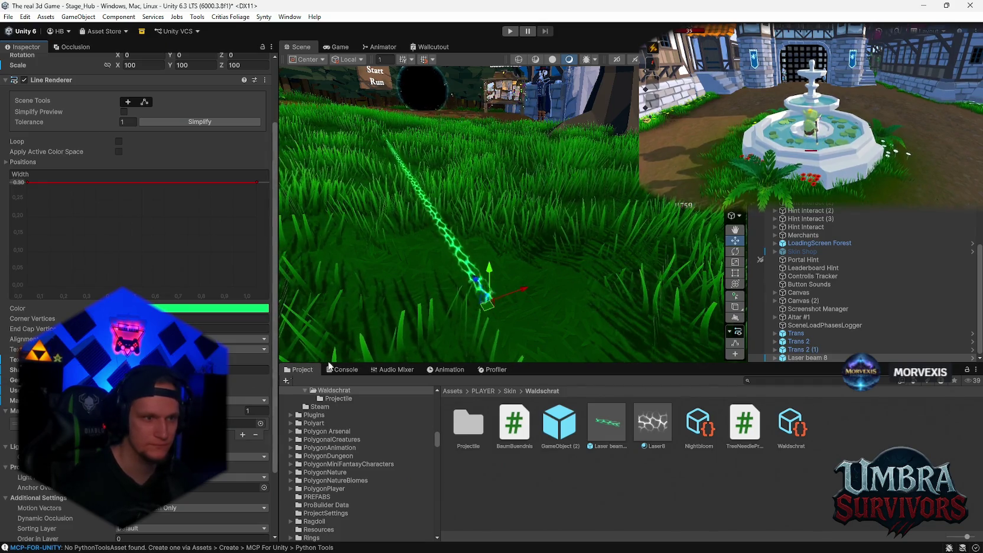
Save Laser beam 8 as a new Original Prefab and place a Laser beam 8 1 instance in the grass
{"action": "mouse_move", "coordinate": [532, 260]}
{"action": "left_mouse_down"}
{"action": "mouse_move", "coordinate": [565, 257]}
{"action": "mouse_move", "coordinate": [528, 196]}
{"action": "mouse_move", "coordinate": [615, 298]}
{"action": "mouse_move", "coordinate": [286, 340]}
{"action": "mouse_move", "coordinate": [542, 254]}
{"action": "mouse_move", "coordinate": [536, 304]}
{"action": "left_mouse_up"}
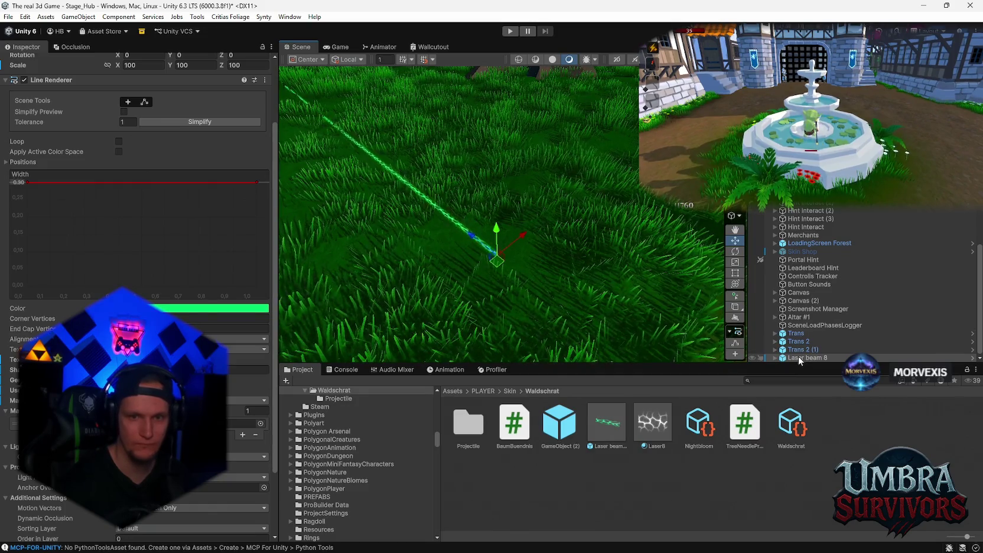
{"action": "left_click_drag", "start_coordinate": [798, 357], "coordinate": [842, 435]}
{"action": "left_click", "coordinate": [453, 296]}
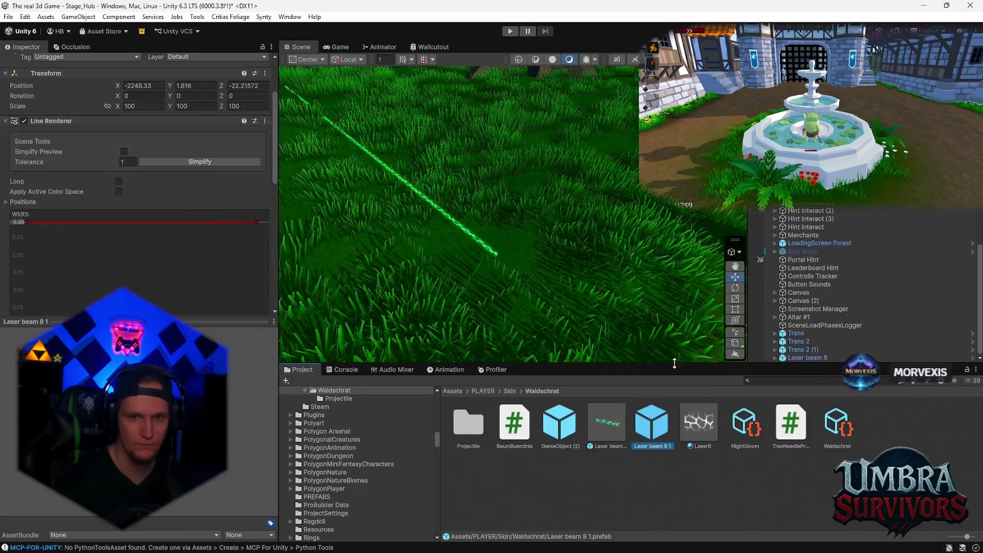
{"action": "left_click", "coordinate": [611, 426]}
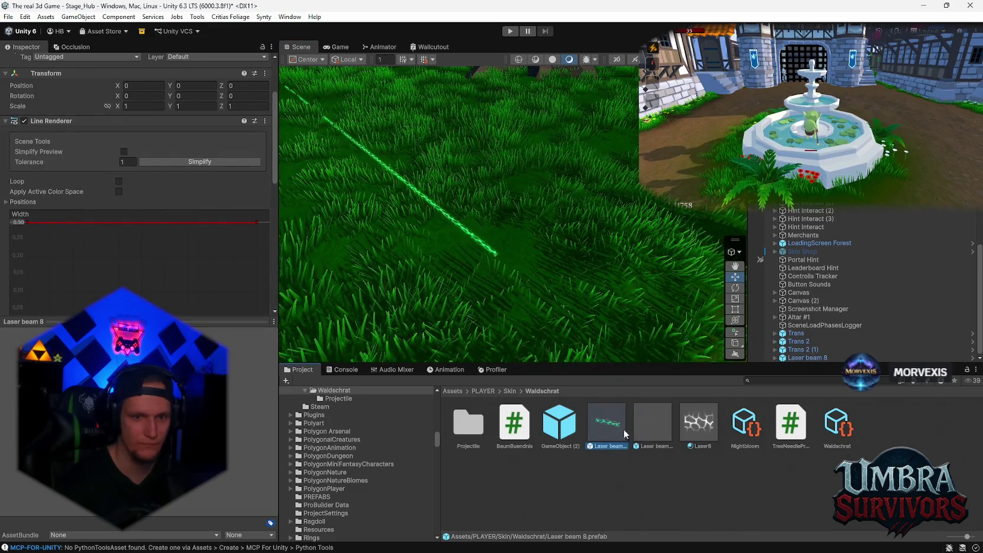
{"action": "mouse_move", "coordinate": [347, 312]}
{"action": "left_mouse_down"}
{"action": "mouse_move", "coordinate": [506, 267]}
{"action": "mouse_move", "coordinate": [544, 310]}
{"action": "mouse_move", "coordinate": [516, 287]}
{"action": "left_mouse_up"}
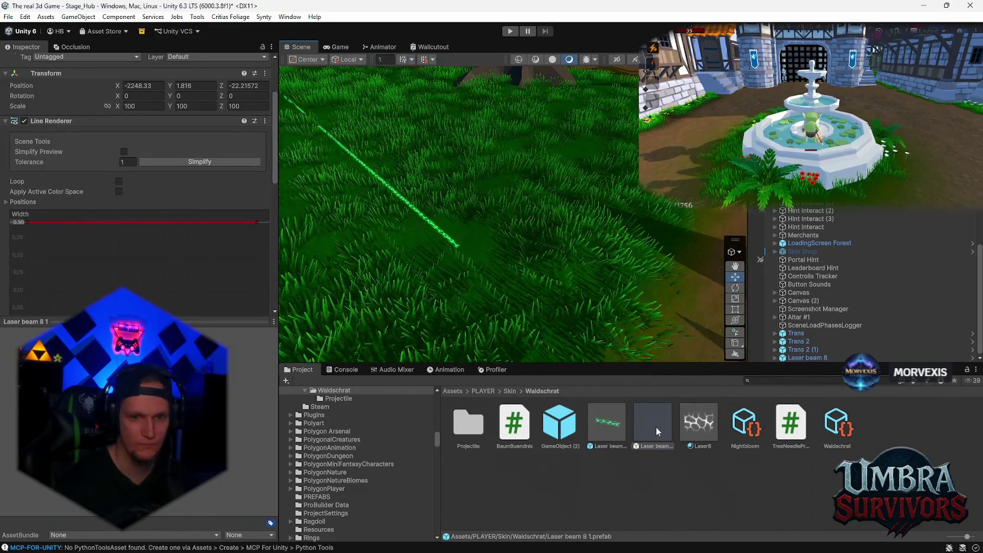
{"action": "mouse_move", "coordinate": [656, 426]}
{"action": "left_mouse_down"}
{"action": "mouse_move", "coordinate": [591, 278]}
{"action": "mouse_move", "coordinate": [633, 308]}
{"action": "left_mouse_up"}
Try stretching the beam's X and Z scale, undoing back to 100
{"action": "scroll", "coordinate": [633, 309], "scroll_direction": "up", "scroll_amount": 5}
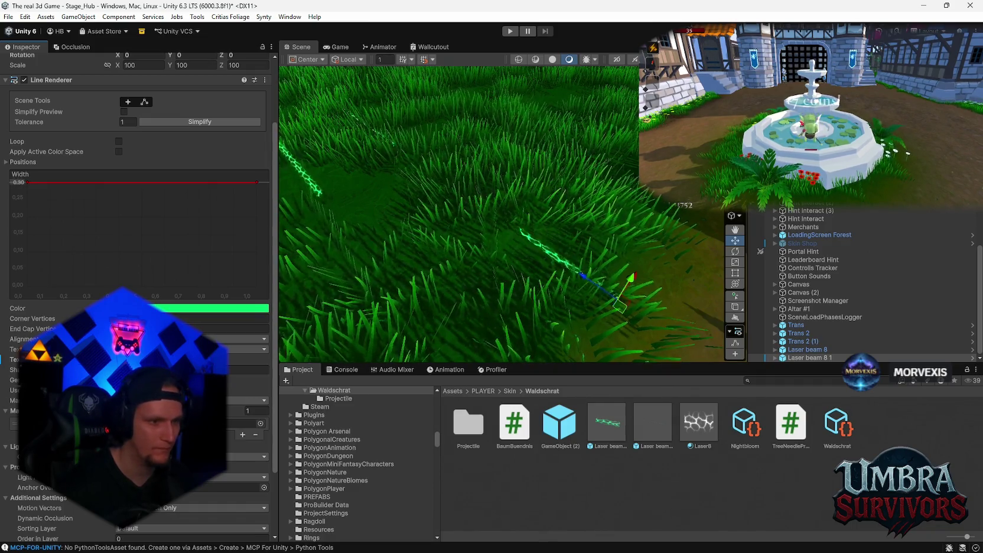
{"action": "scroll", "coordinate": [142, 258], "scroll_direction": "up", "scroll_amount": 3}
{"action": "left_click_drag", "start_coordinate": [117, 150], "coordinate": [283, 160]}
{"action": "key", "text": "ctrl+z"}
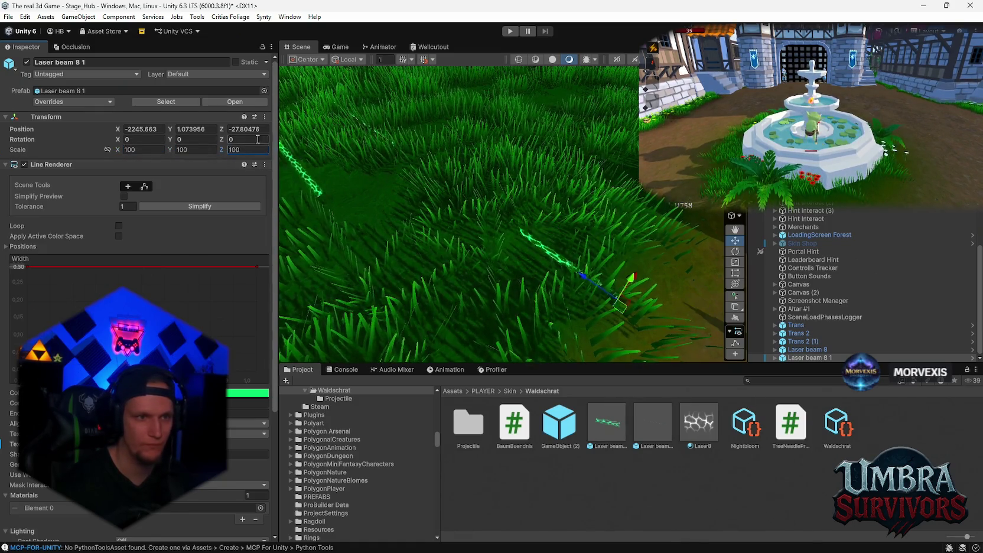
{"action": "key", "text": "ctrl+z"}
{"action": "left_click_drag", "start_coordinate": [217, 150], "coordinate": [70, 156]}
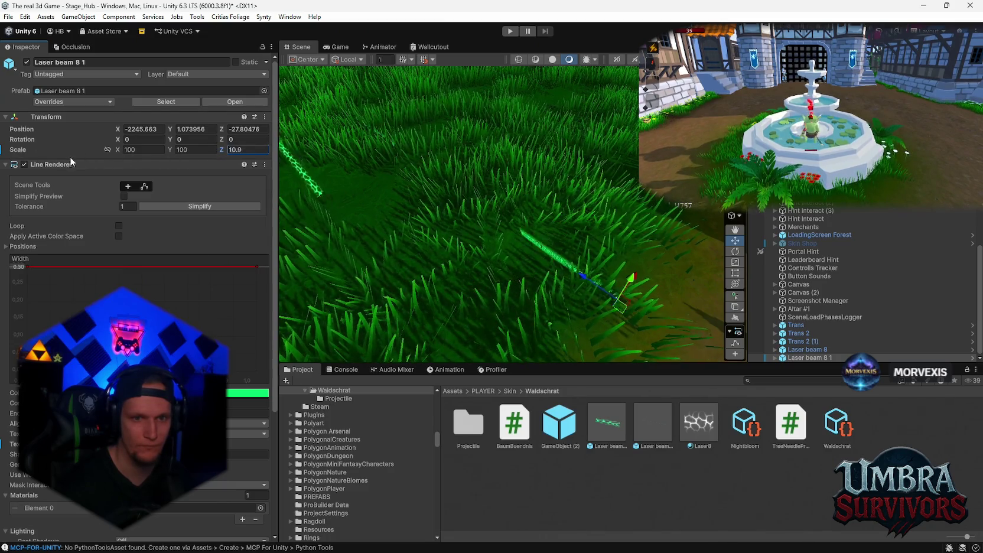
{"action": "key", "text": "ctrl+z"}
Review the Line Renderer's Alignment and Texture Mode settings
{"action": "scroll", "coordinate": [149, 202], "scroll_direction": "down", "scroll_amount": 2}
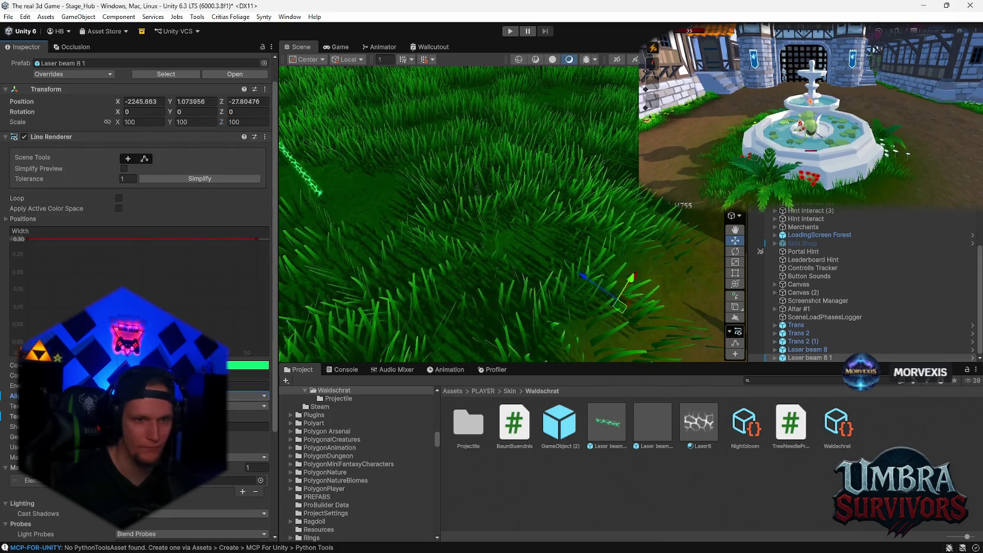
{"action": "left_click", "coordinate": [248, 396]}
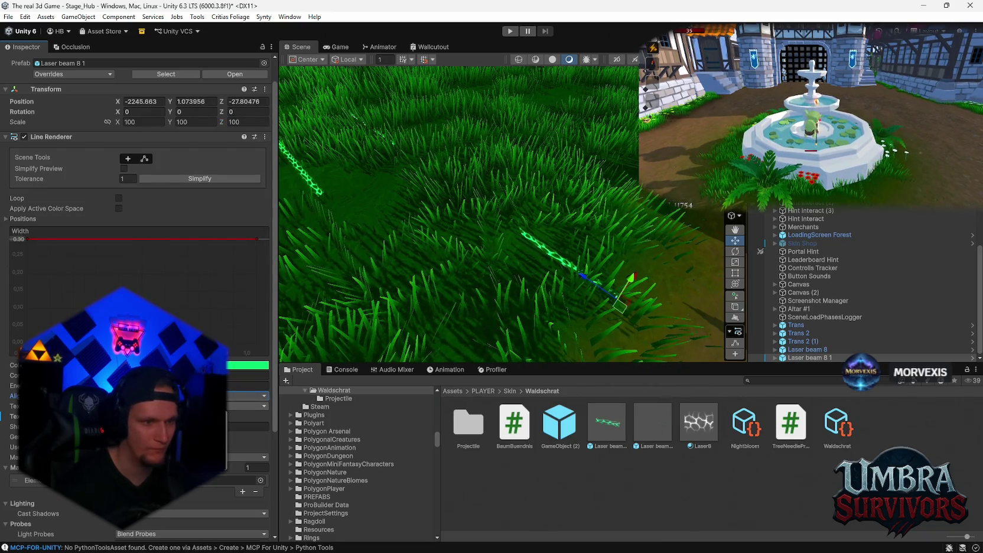
{"action": "left_click", "coordinate": [248, 406]}
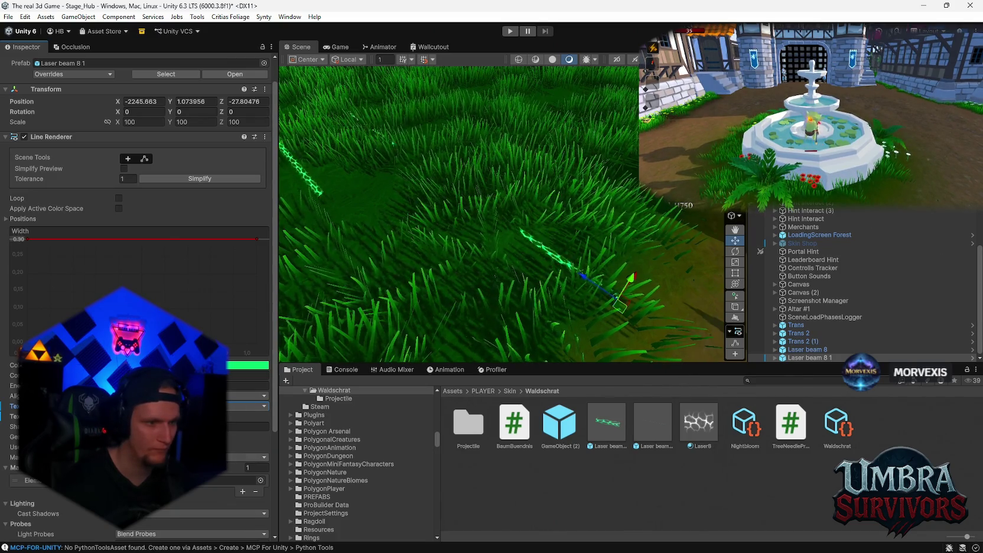
{"action": "scroll", "coordinate": [139, 266], "scroll_direction": "down", "scroll_amount": 5}
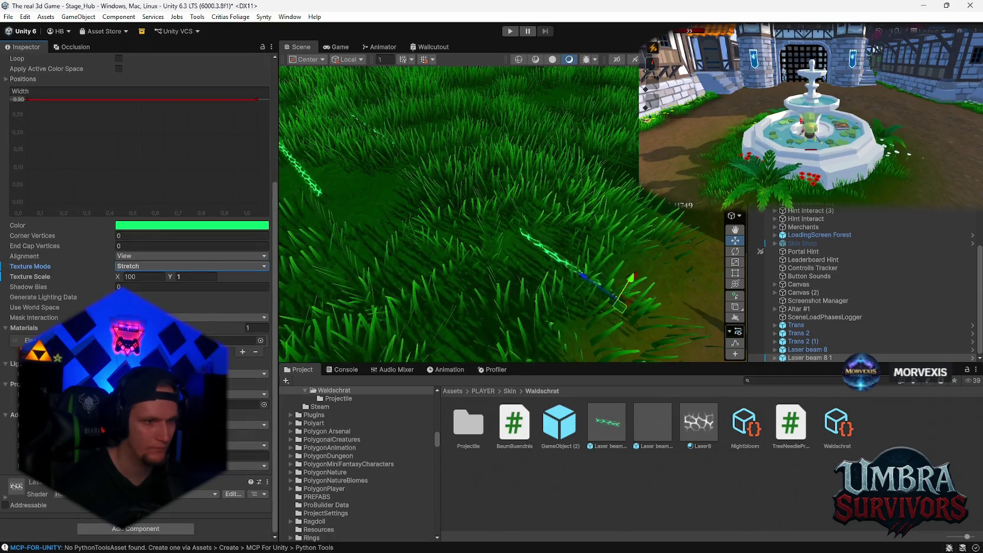
{"action": "scroll", "coordinate": [139, 265], "scroll_direction": "up", "scroll_amount": 3}
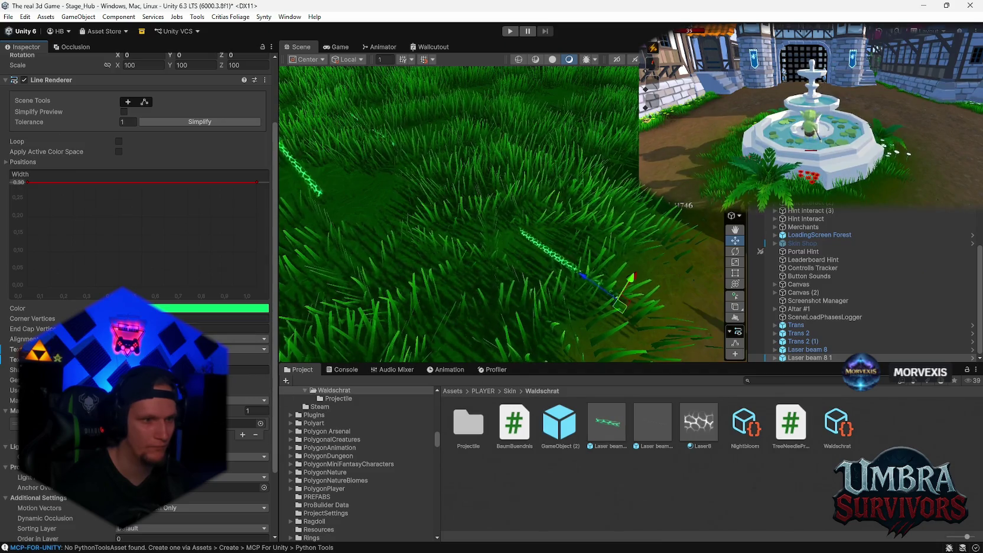
Switch the Line Renderer to Edit Points mode and select the beam's end point
{"action": "left_click_drag", "start_coordinate": [579, 295], "coordinate": [499, 282]}
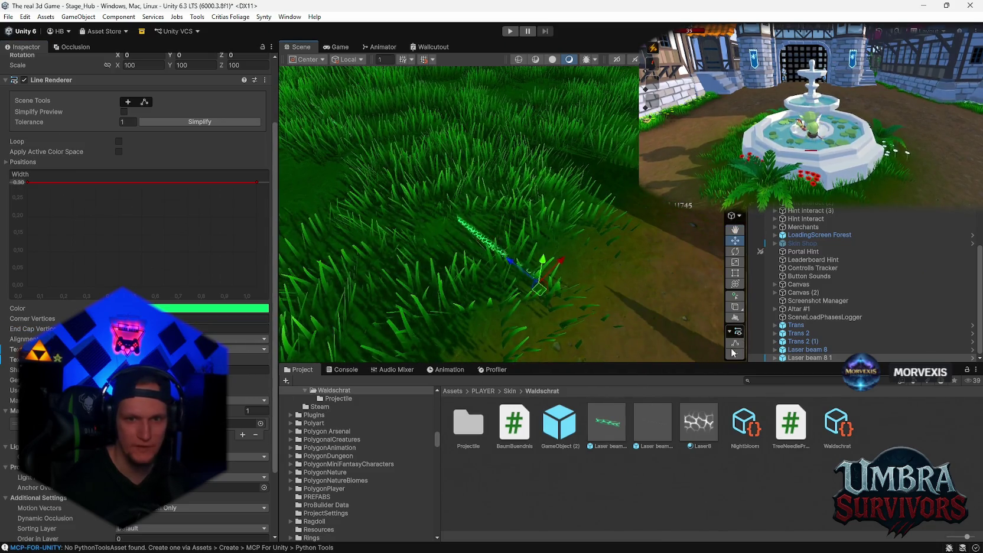
{"action": "left_click", "coordinate": [736, 284]}
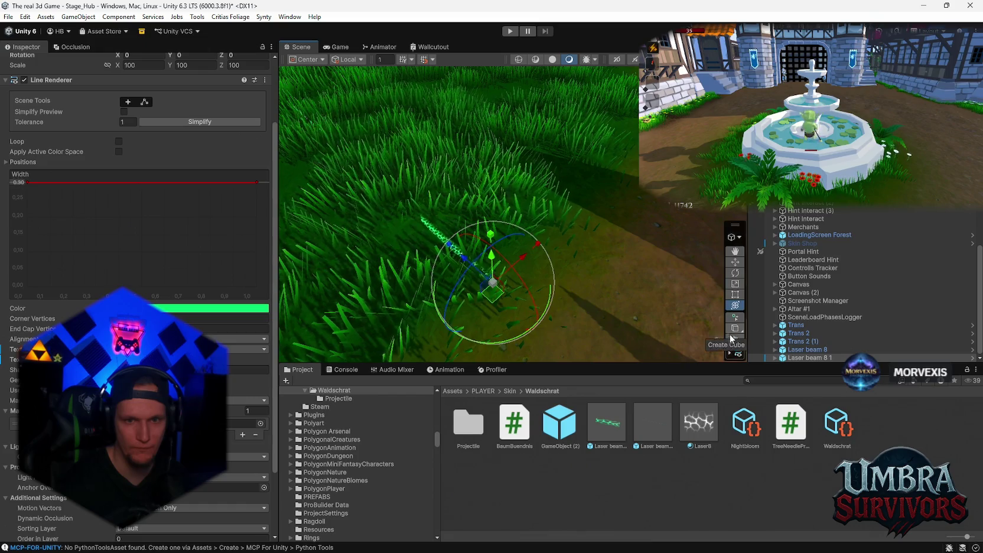
{"action": "left_click", "coordinate": [736, 343]}
{"action": "left_click", "coordinate": [736, 344]}
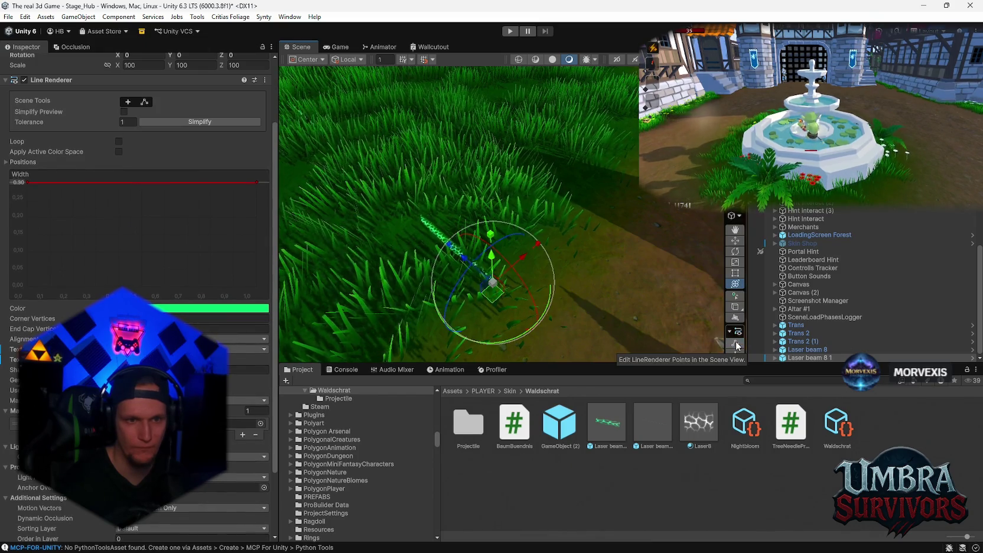
{"action": "left_click", "coordinate": [736, 343]}
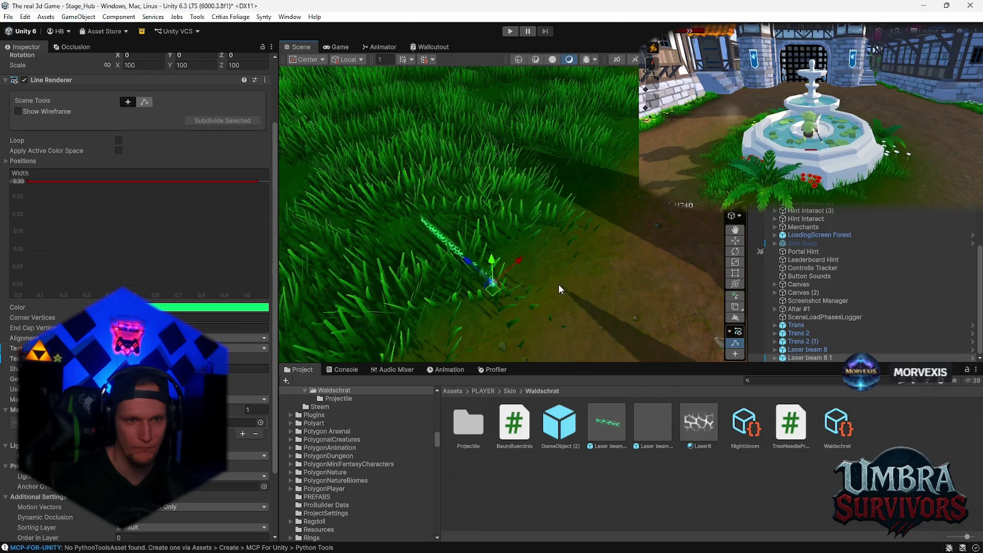
{"action": "left_click", "coordinate": [736, 355]}
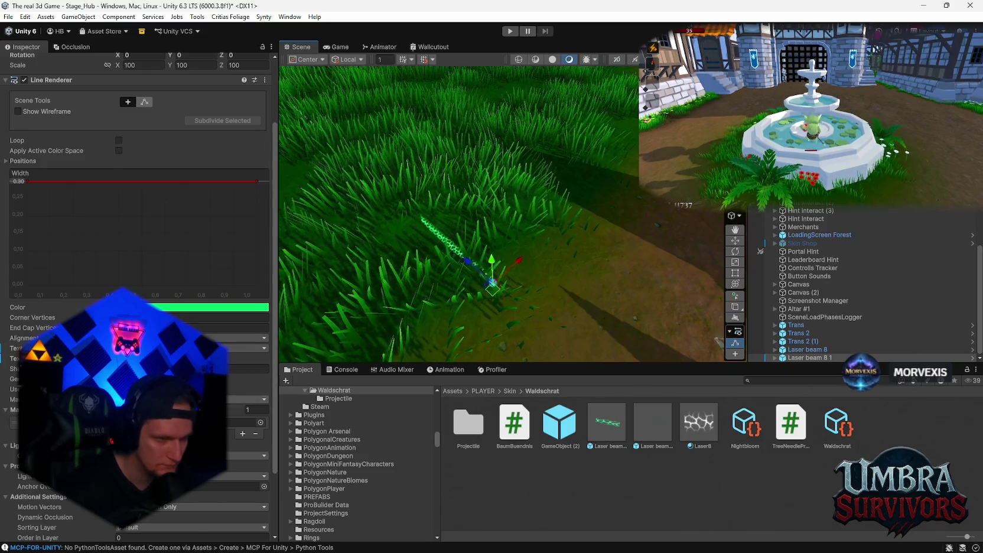
{"action": "scroll", "coordinate": [136, 236], "scroll_direction": "up", "scroll_amount": 3}
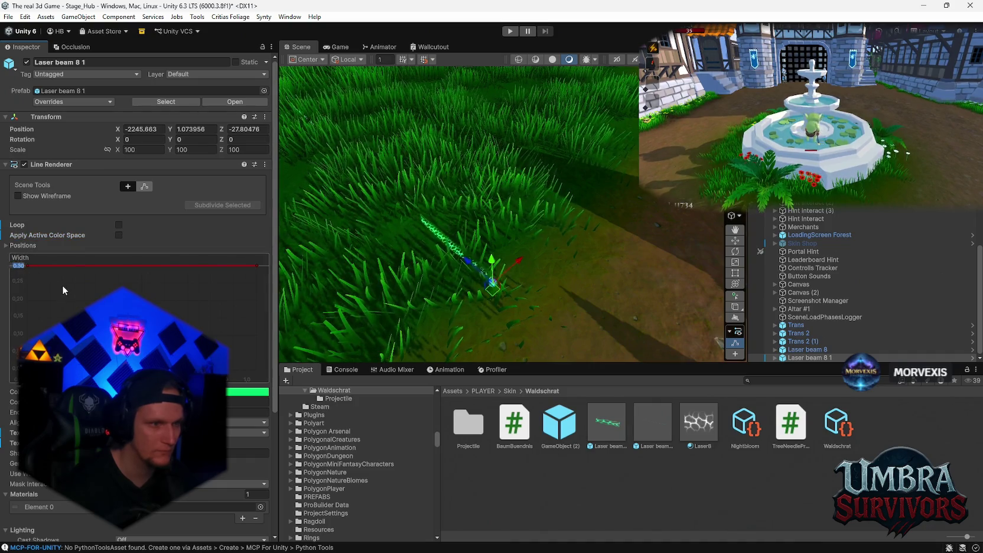
Set Laser beam 8 1's width to 1, extend its end point, and enlarge the hexagon texture tiling
{"action": "type", "text": "1"}
{"action": "key", "text": "Return"}
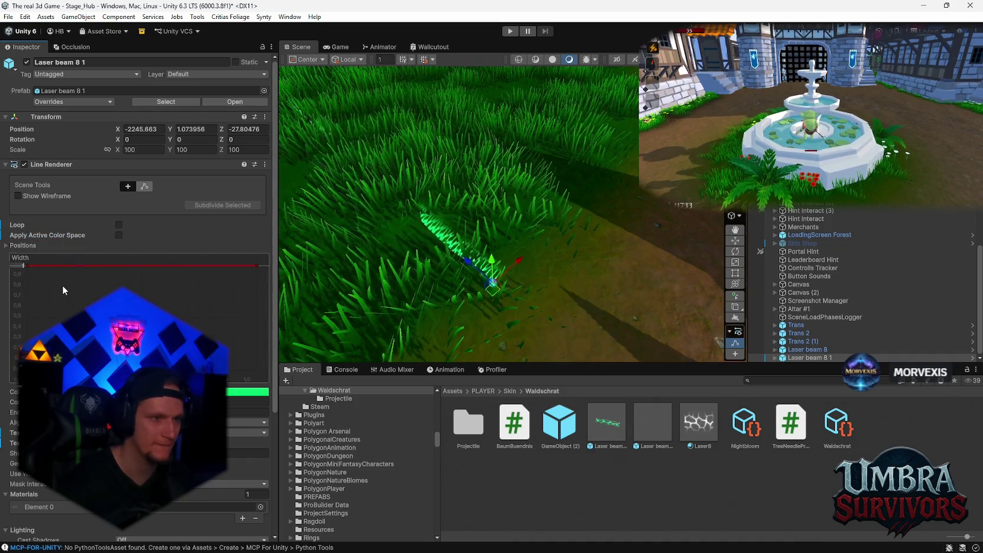
{"action": "scroll", "coordinate": [62, 285], "scroll_direction": "down", "scroll_amount": 4}
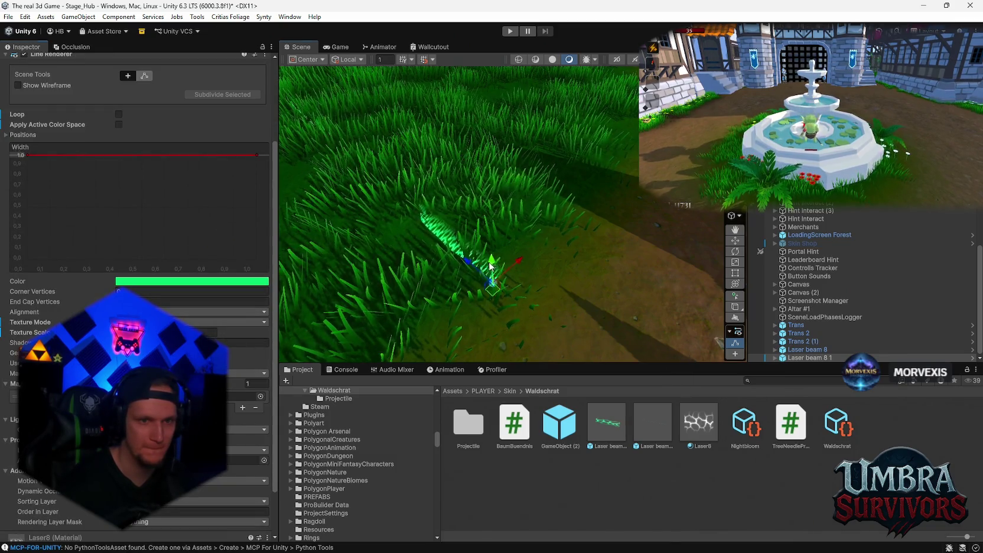
{"action": "left_click_drag", "start_coordinate": [494, 193], "coordinate": [578, 287]}
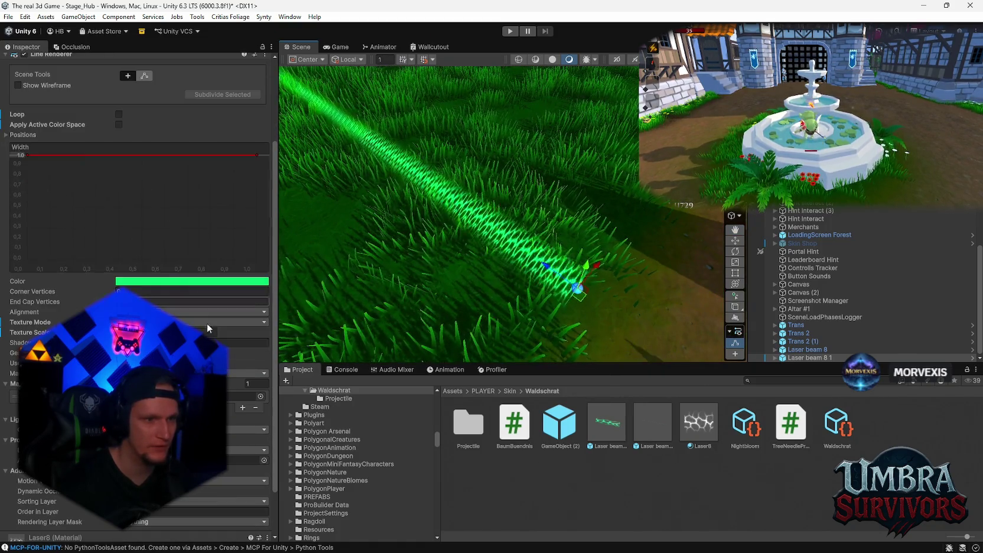
{"action": "left_click_drag", "start_coordinate": [35, 332], "coordinate": [53, 332]}
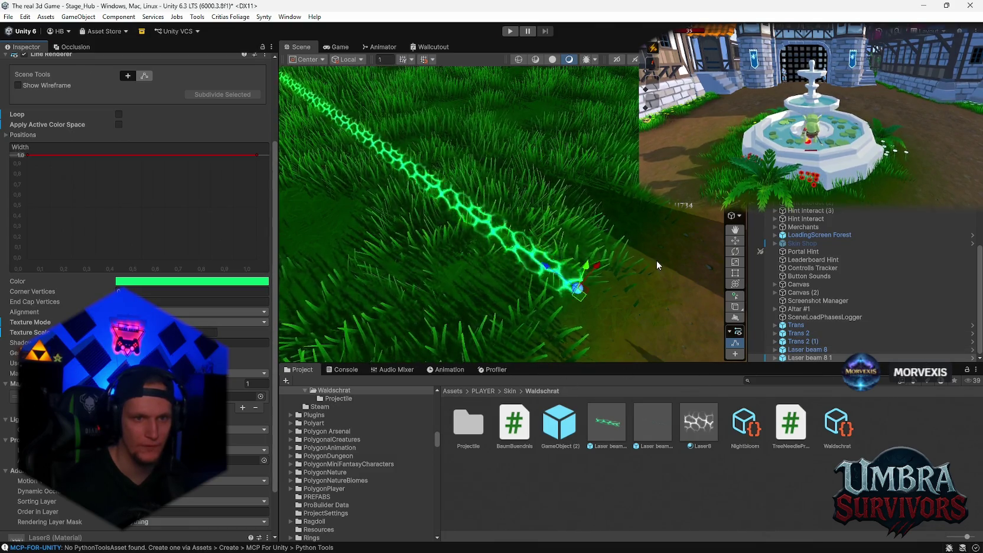
Raise the beam width to 2 (undoing a try at 3) and drag the beam into the Project window as a prefab
{"action": "mouse_move", "coordinate": [657, 260]}
{"action": "left_mouse_down"}
{"action": "mouse_move", "coordinate": [598, 208]}
{"action": "mouse_move", "coordinate": [618, 211]}
{"action": "mouse_move", "coordinate": [611, 225]}
{"action": "left_mouse_up"}
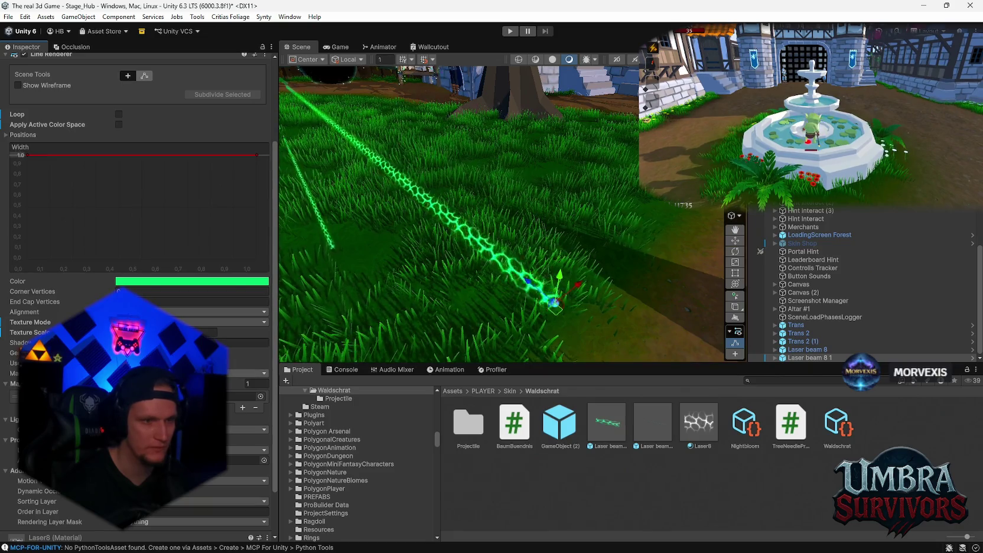
{"action": "scroll", "coordinate": [477, 243], "scroll_direction": "down", "scroll_amount": 1}
{"action": "mouse_move", "coordinate": [477, 242]}
{"action": "left_mouse_down"}
{"action": "mouse_move", "coordinate": [493, 241]}
{"action": "mouse_move", "coordinate": [478, 191]}
{"action": "left_mouse_up"}
{"action": "left_click_drag", "start_coordinate": [21, 155], "coordinate": [33, 159]}
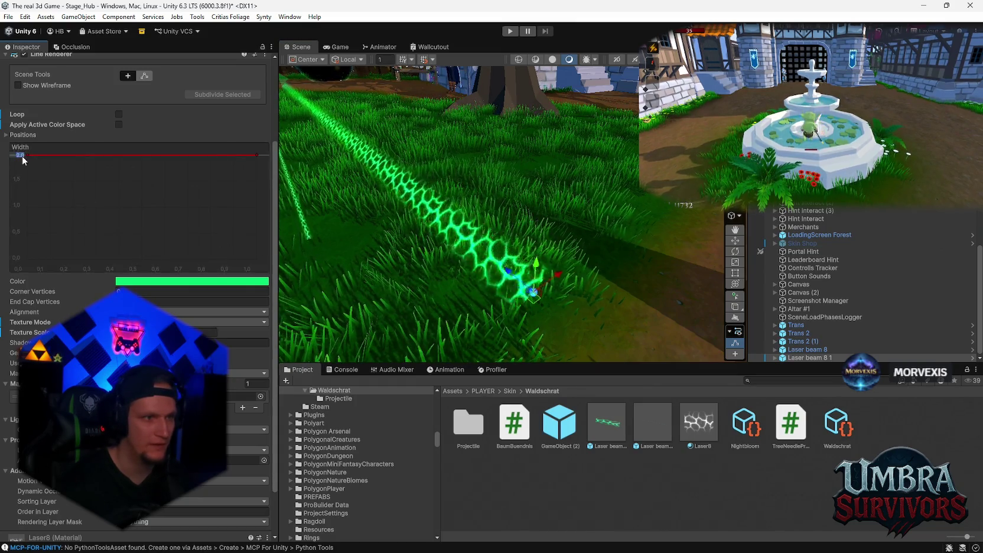
{"action": "left_click", "coordinate": [21, 156]}
{"action": "left_click_drag", "start_coordinate": [20, 154], "coordinate": [23, 145]}
{"action": "scroll", "coordinate": [459, 249], "scroll_direction": "down", "scroll_amount": 3}
{"action": "scroll", "coordinate": [460, 249], "scroll_direction": "up", "scroll_amount": 3}
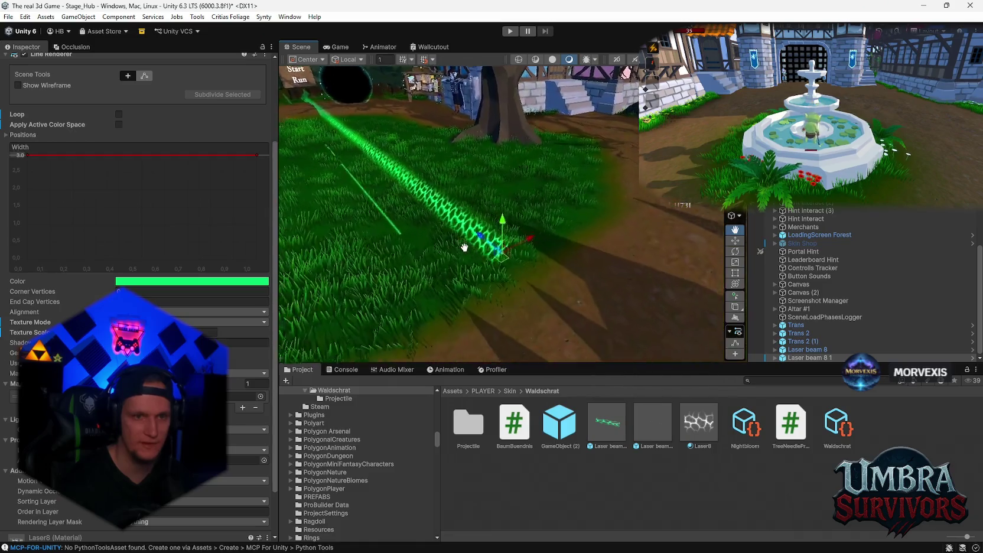
{"action": "scroll", "coordinate": [460, 249], "scroll_direction": "up", "scroll_amount": 2}
{"action": "key", "text": "ctrl+z"}
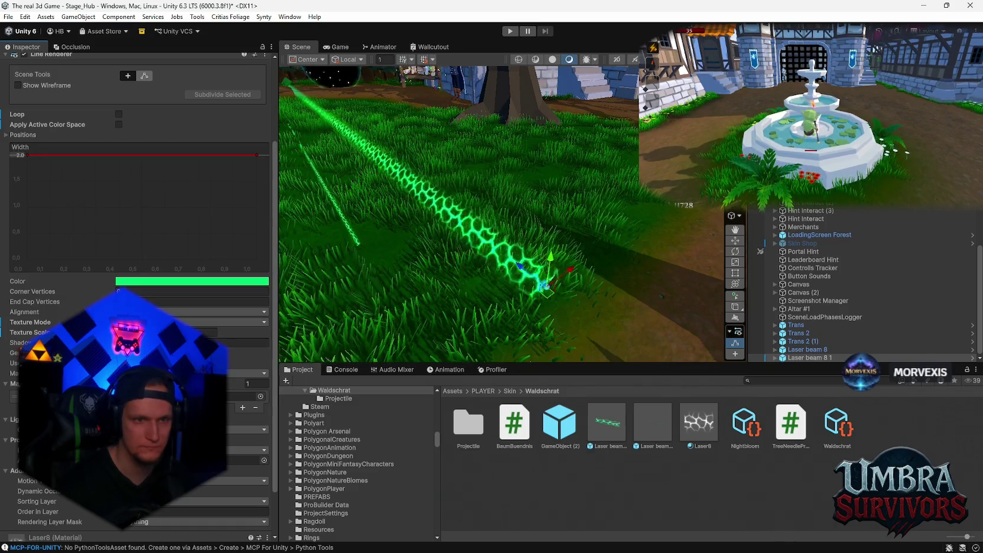
{"action": "scroll", "coordinate": [462, 264], "scroll_direction": "down", "scroll_amount": 2}
{"action": "scroll", "coordinate": [537, 281], "scroll_direction": "up", "scroll_amount": 2}
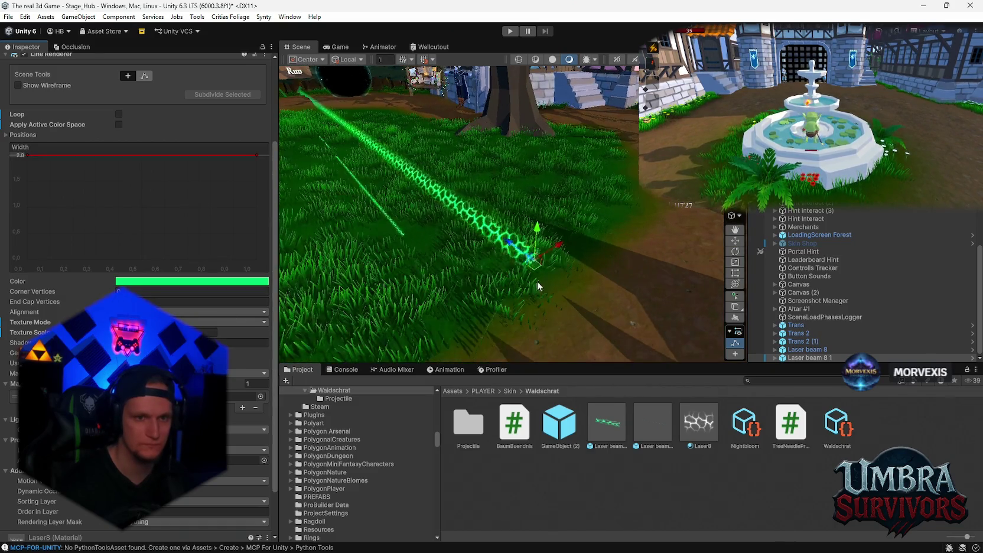
{"action": "left_click_drag", "start_coordinate": [808, 357], "coordinate": [690, 473]}
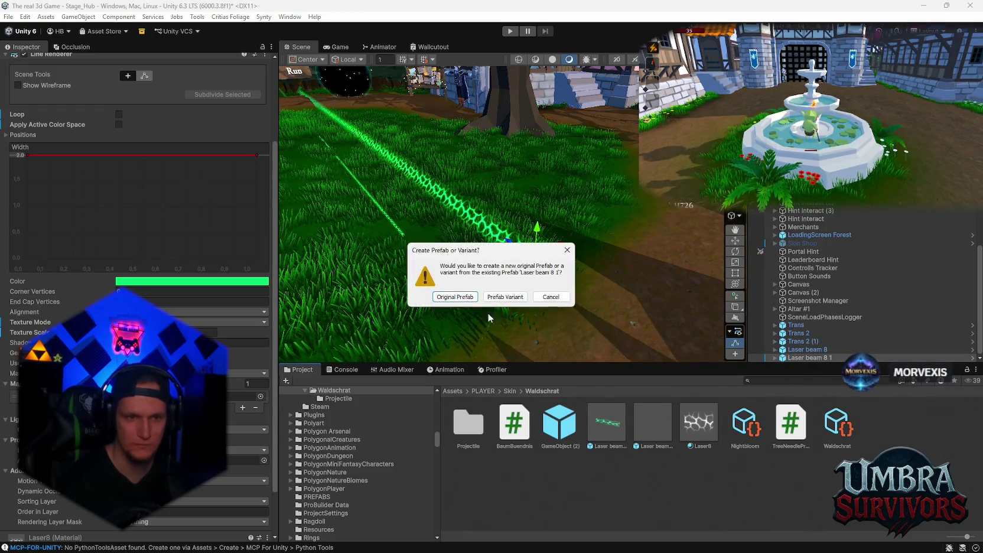
Save Laser beam 8 1 as an original prefab, then delete both laser beams from the scene
{"action": "left_click", "coordinate": [500, 298]}
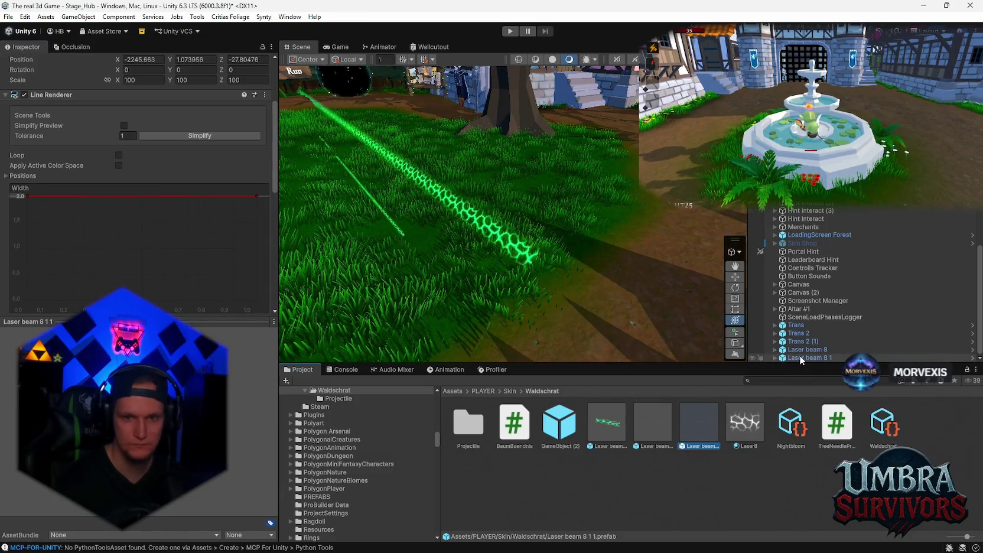
{"action": "left_click", "coordinate": [800, 355]}
{"action": "left_click", "coordinate": [801, 348], "text": "ctrl"}
{"action": "key", "text": "Delete"}
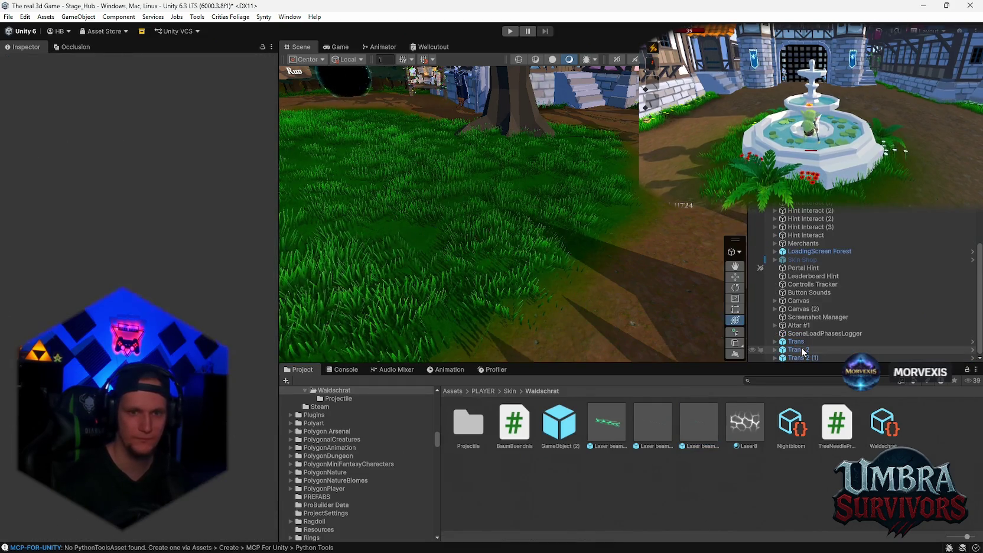
Assign the Laser beam 8 1 1 prefab as GameObject (2)'s Laser Line Prefab and enter play mode
{"action": "scroll", "coordinate": [596, 300], "scroll_direction": "down", "scroll_amount": 3}
{"action": "left_click", "coordinate": [559, 422]}
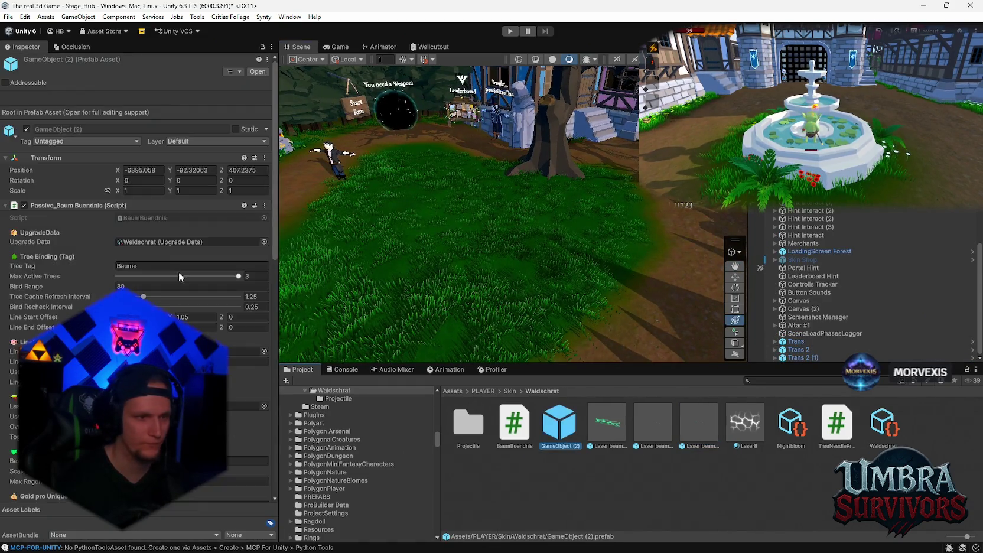
{"action": "scroll", "coordinate": [272, 391], "scroll_direction": "down", "scroll_amount": 3}
{"action": "mouse_move", "coordinate": [699, 437]}
{"action": "left_mouse_down"}
{"action": "mouse_move", "coordinate": [121, 243]}
{"action": "mouse_move", "coordinate": [133, 242]}
{"action": "left_mouse_up"}
{"action": "left_click_drag", "start_coordinate": [380, 230], "coordinate": [421, 108]}
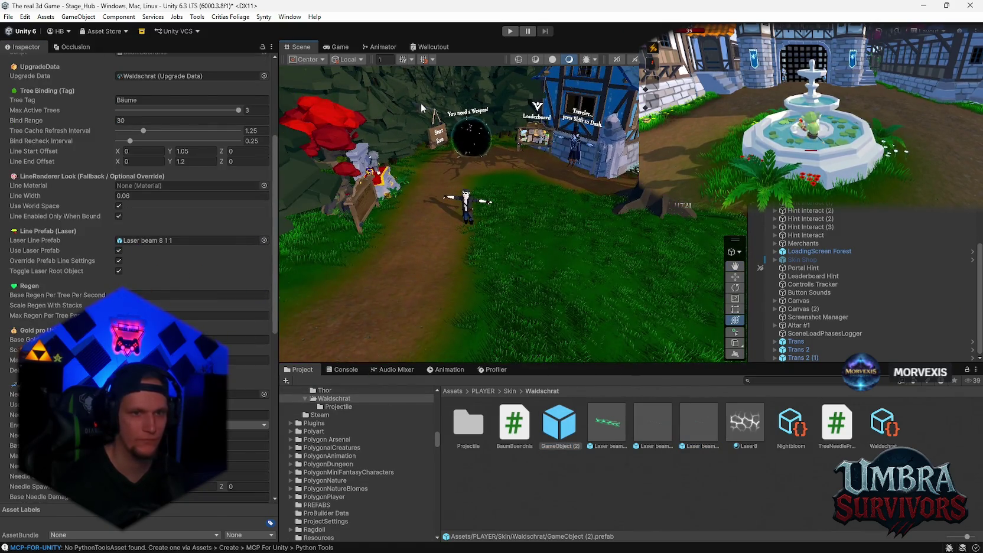
{"action": "left_click", "coordinate": [509, 31]}
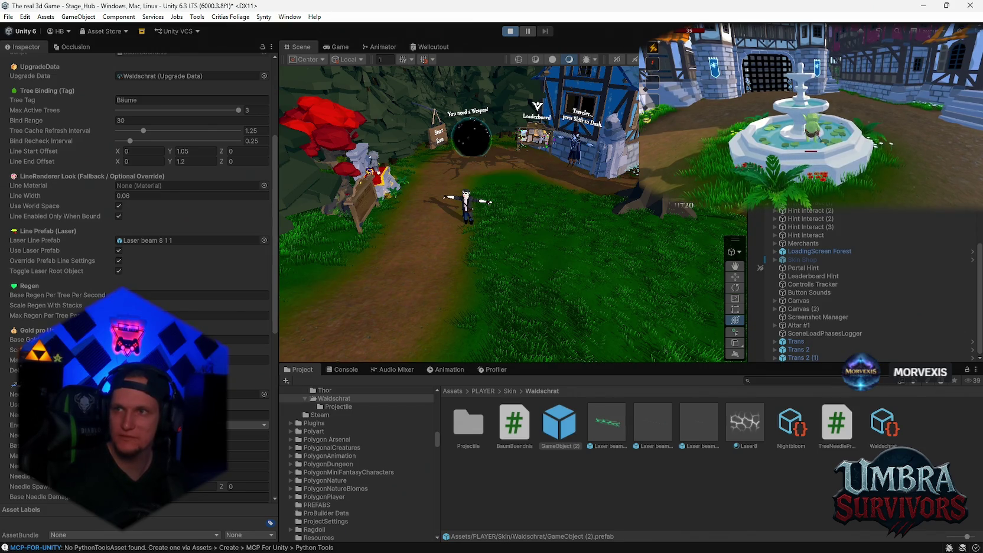
Return to the running game and walk the character past the houses into the forested grass
{"action": "key", "text": "alt+Tab"}
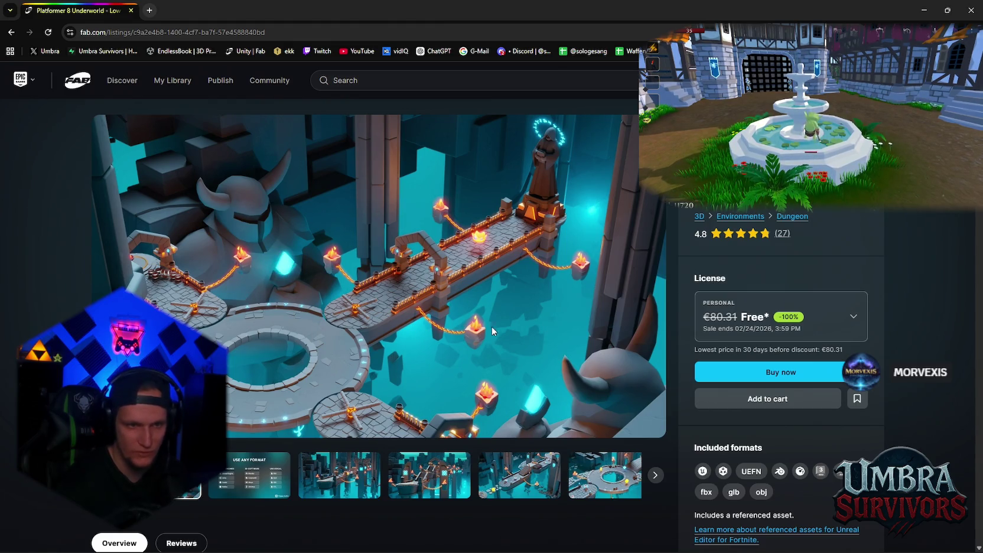
{"action": "left_click", "coordinate": [922, 9]}
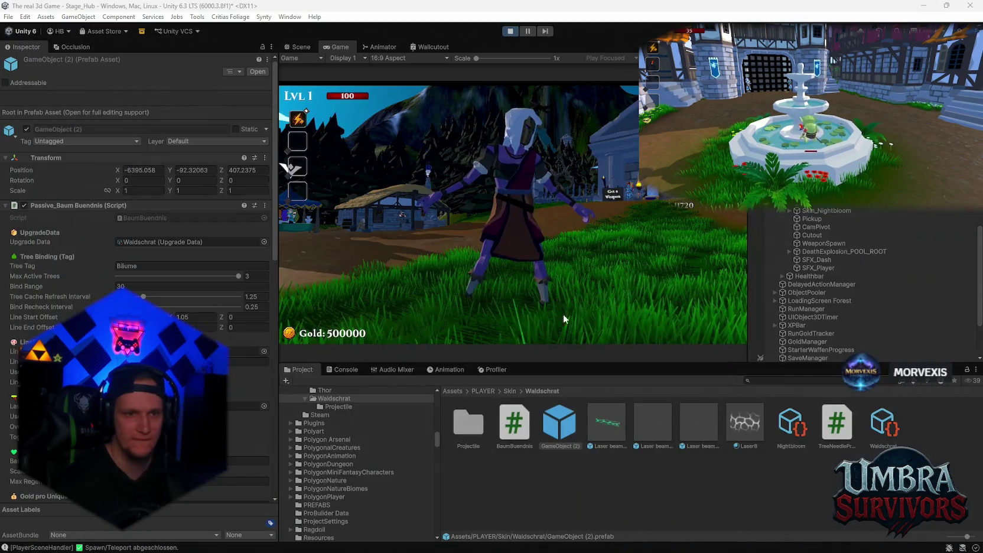
{"action": "key", "text": "w"}
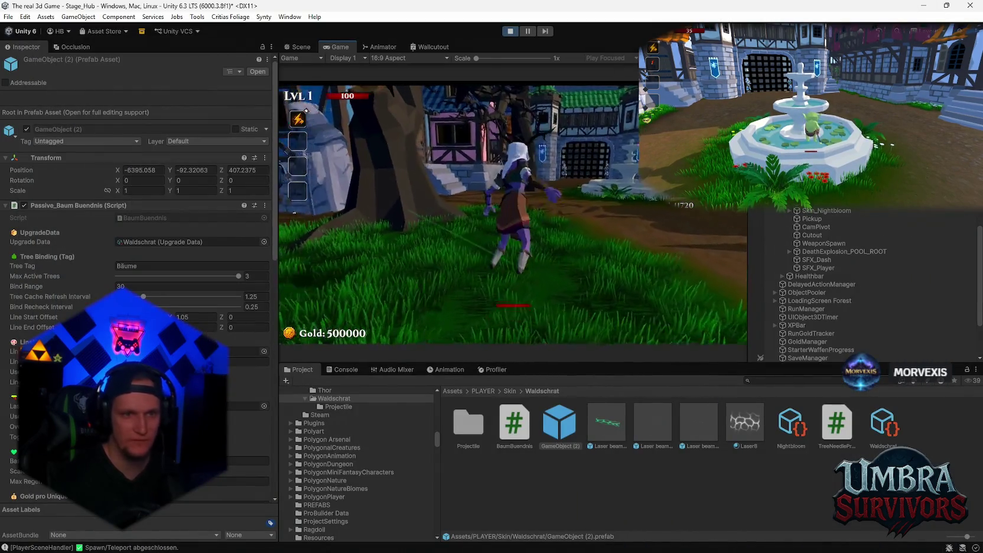
{"action": "key", "text": "s"}
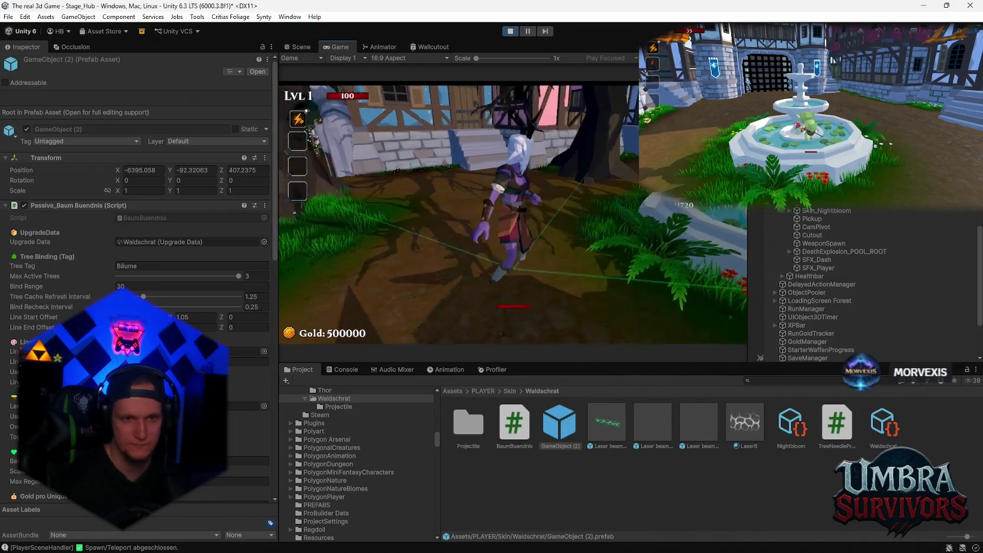
{"action": "key", "text": "a"}
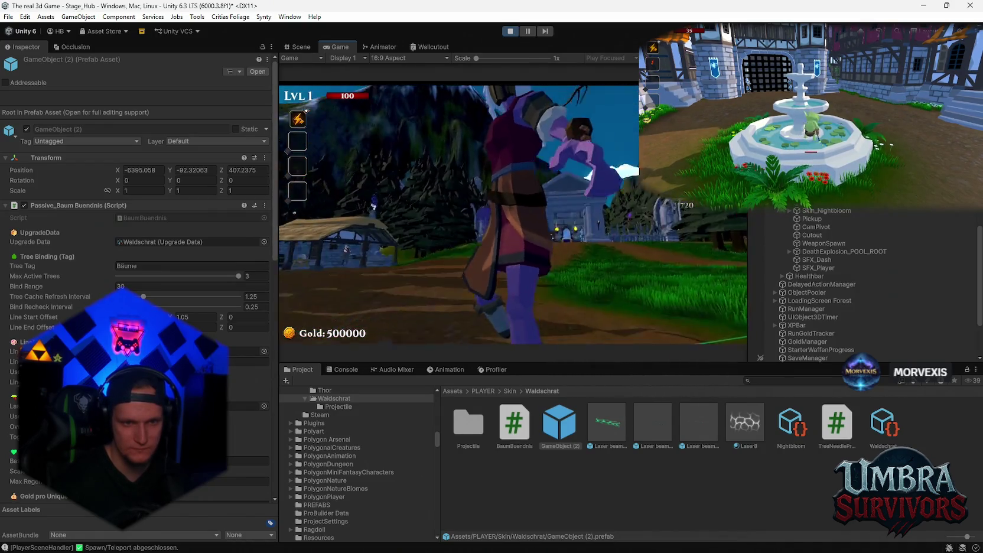
{"action": "key", "text": "s"}
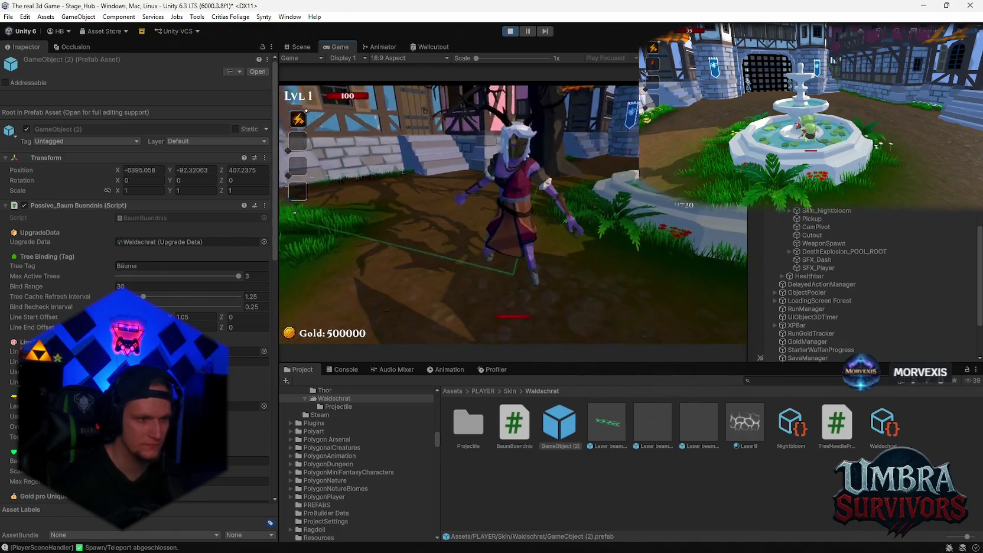
Pause and resume the game, pause again, then exit play mode with Ctrl+P
{"action": "key", "text": "Escape"}
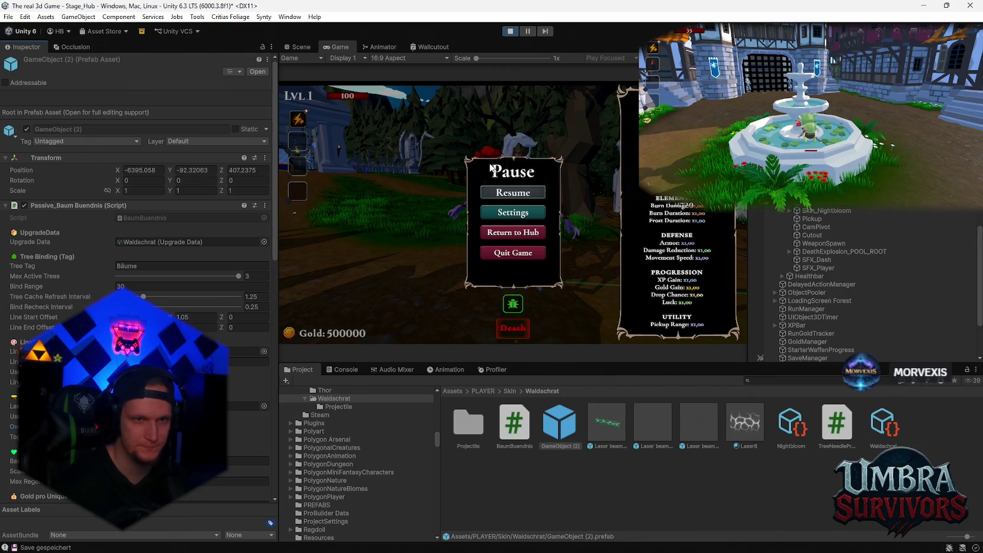
{"action": "left_click", "coordinate": [511, 195]}
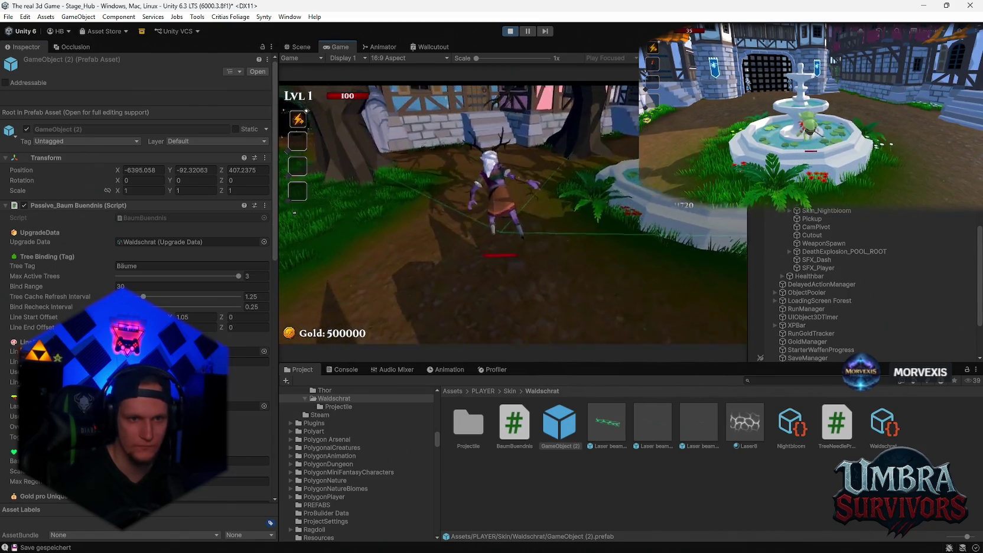
{"action": "key", "text": "Escape"}
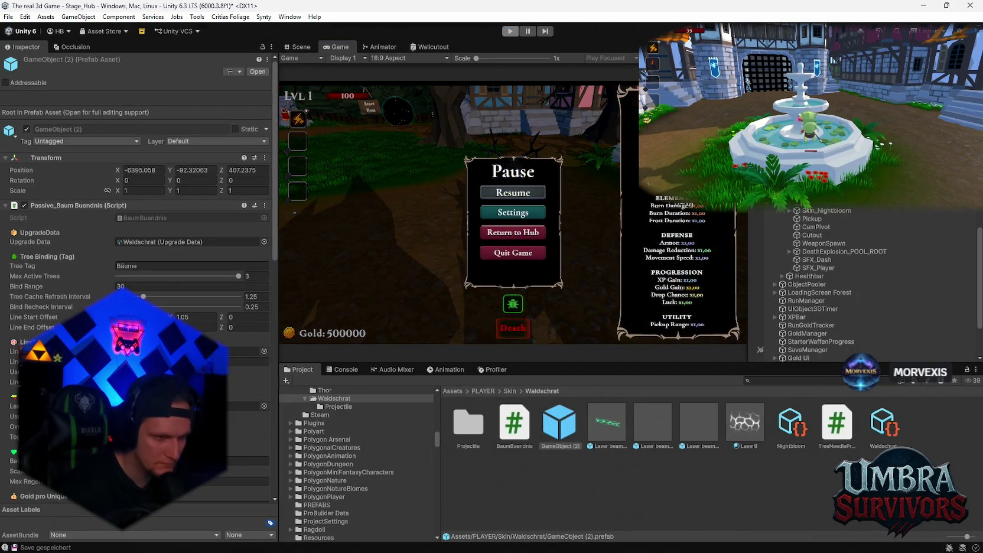
{"action": "key", "text": "ctrl+p"}
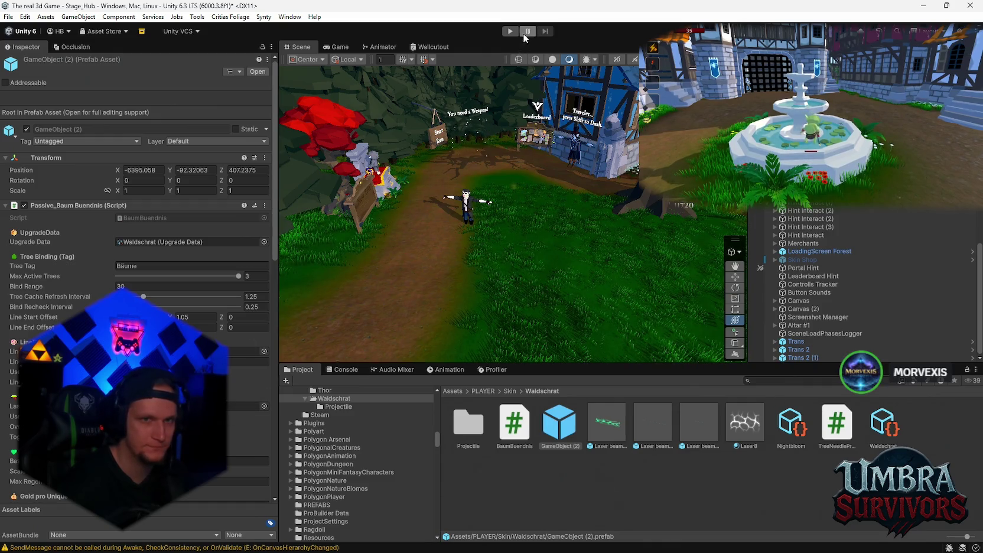
Re-enter play mode with Ctrl+P and pause once the wide green hexagon beams reach the trees
{"action": "key", "text": "ctrl+p"}
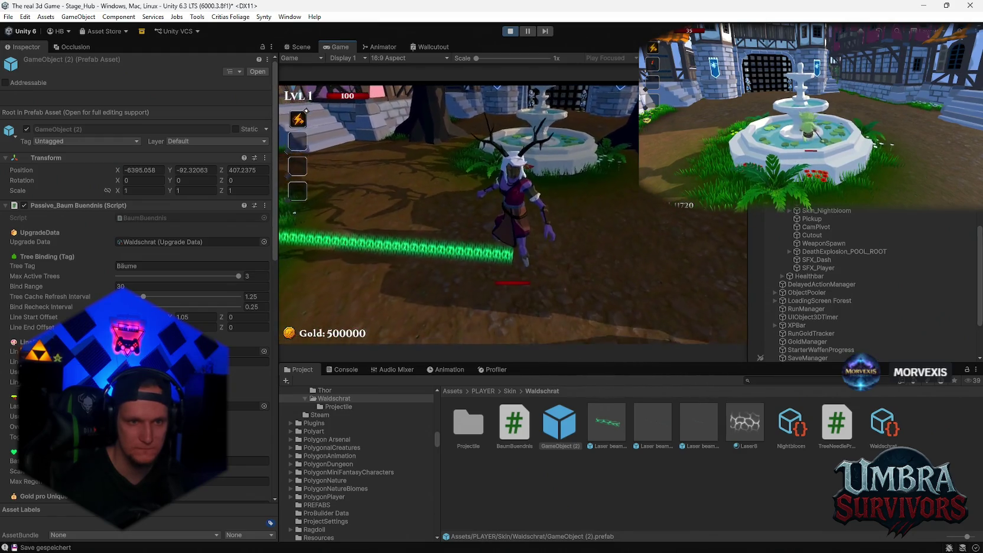
{"action": "key", "text": "Escape"}
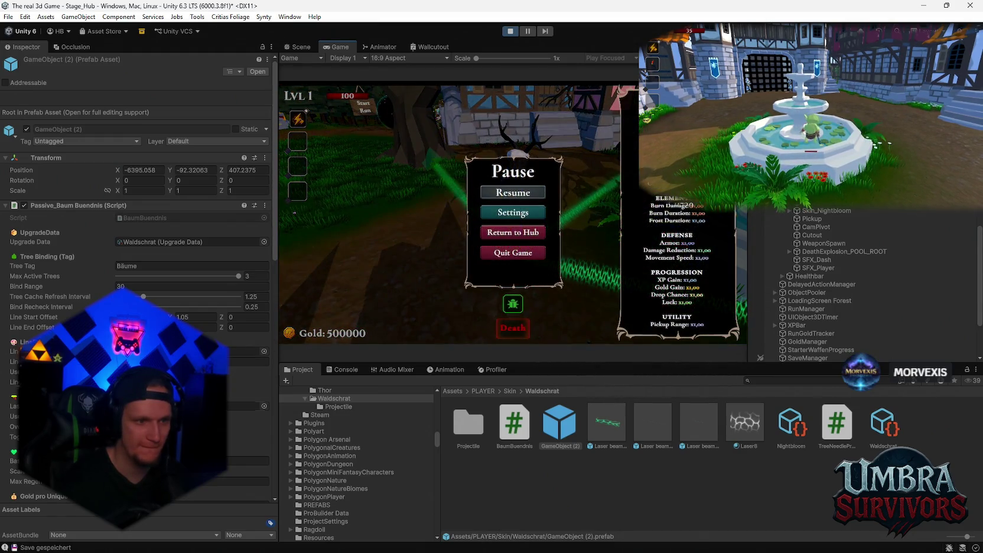
Select TreeLaserLink_0, resume the game, and adjust its Line Renderer Texture Scale Y
{"action": "scroll", "coordinate": [830, 332], "scroll_direction": "down", "scroll_amount": 5}
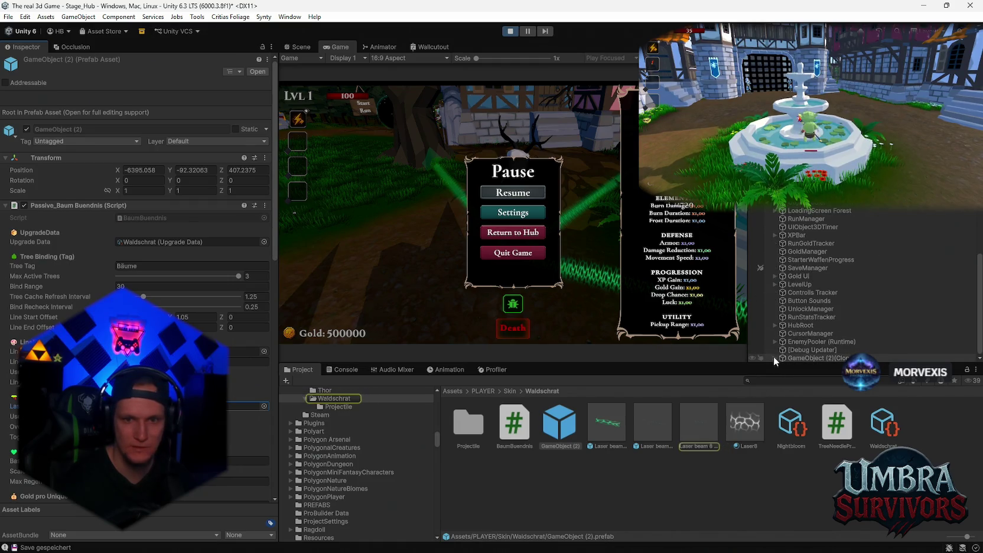
{"action": "left_click", "coordinate": [822, 341]}
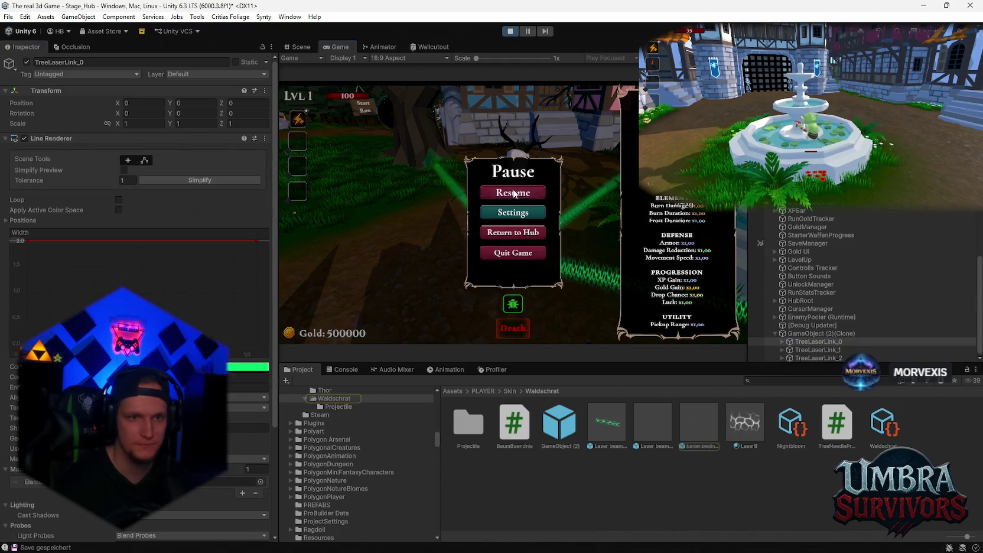
{"action": "left_click", "coordinate": [514, 193]}
{"action": "scroll", "coordinate": [140, 266], "scroll_direction": "down", "scroll_amount": 3}
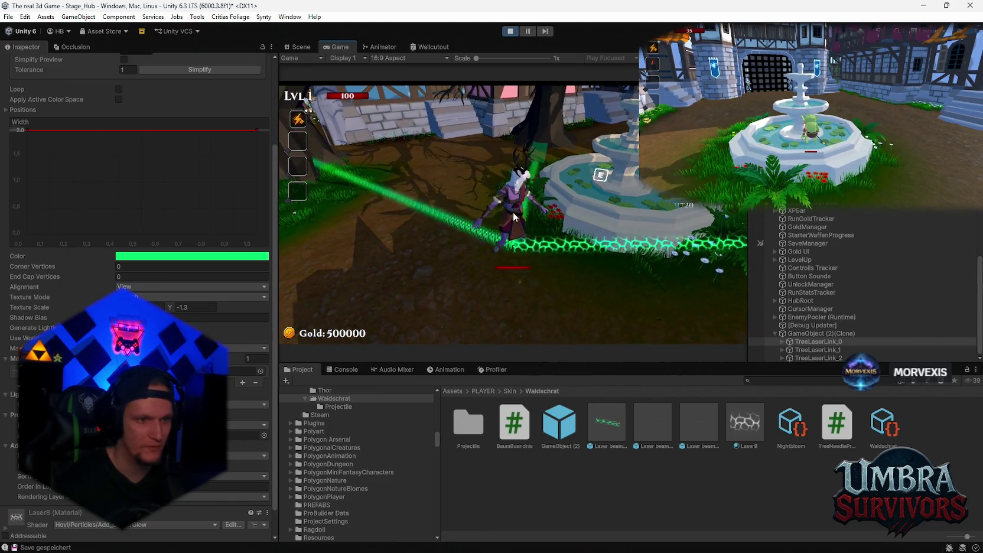
{"action": "key", "text": "Escape"}
{"action": "key", "text": "Escape"}
{"action": "mouse_move", "coordinate": [166, 309]}
{"action": "left_mouse_down"}
{"action": "mouse_move", "coordinate": [147, 310]}
{"action": "mouse_move", "coordinate": [199, 310]}
{"action": "mouse_move", "coordinate": [168, 309]}
{"action": "mouse_move", "coordinate": [177, 309]}
{"action": "left_mouse_up"}
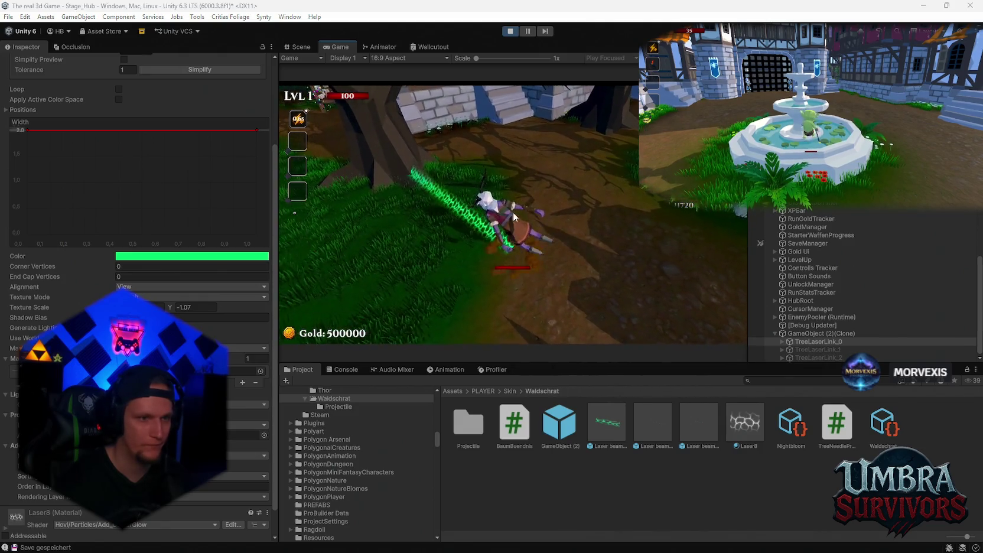
Screenshot the Line Renderer settings with Snipping Tool, then stop play mode
{"action": "key", "text": "super+shift+s"}
{"action": "left_click_drag", "start_coordinate": [207, 193], "coordinate": [312, 274]}
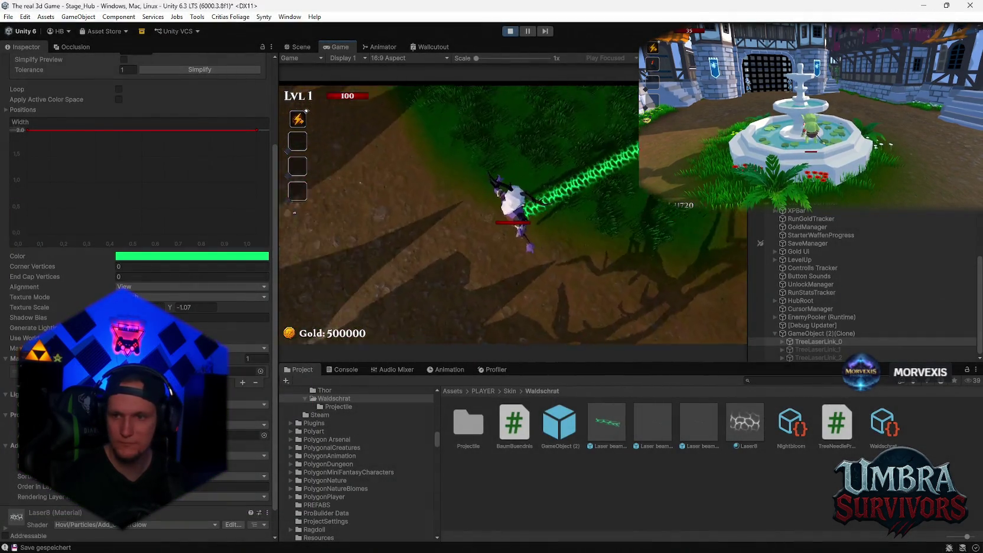
{"action": "left_click", "coordinate": [511, 32]}
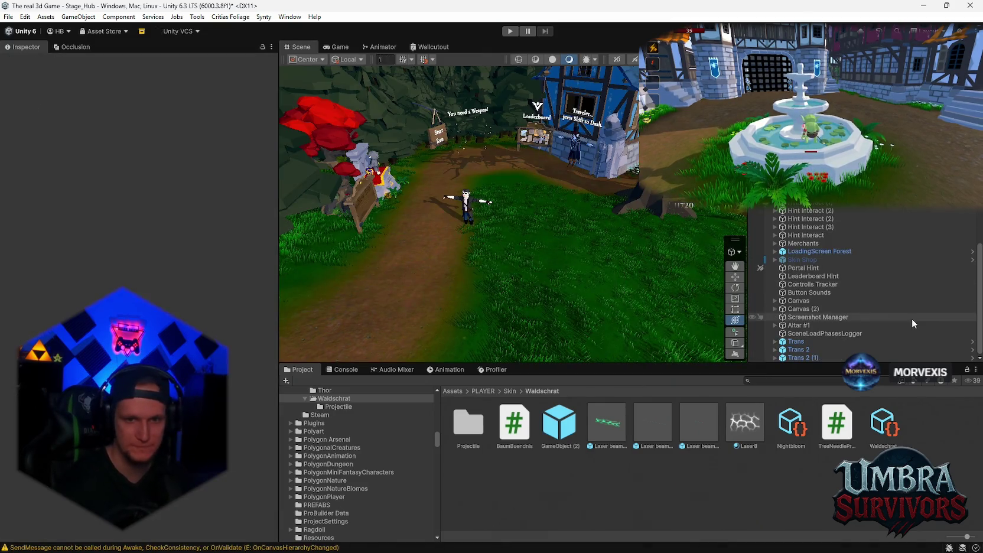
Open the Laser beam 8 1 1 prefab in prefab mode and start play mode again
{"action": "double_click", "coordinate": [688, 421]}
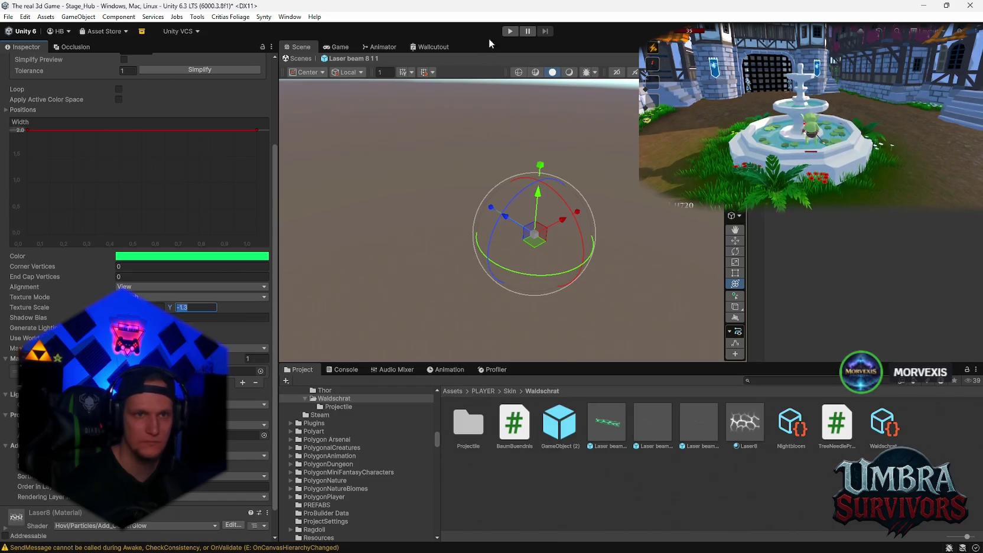
{"action": "left_click", "coordinate": [510, 31]}
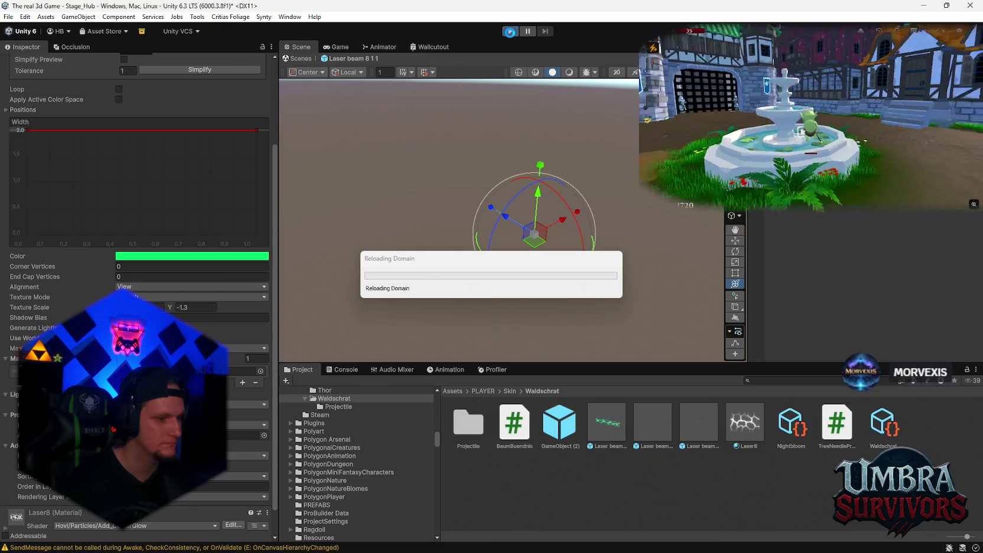
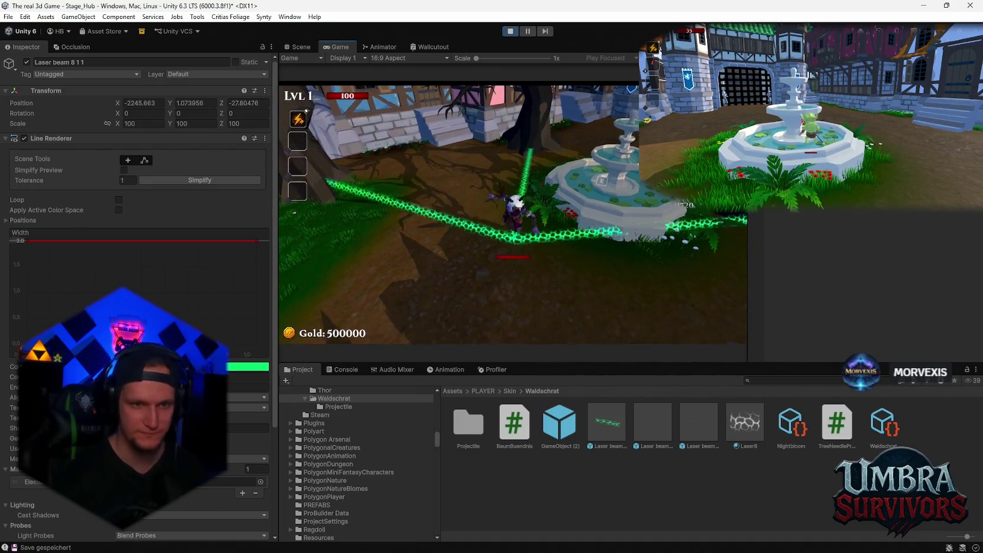
Pause the game, inspect TreeLaserLink_0 in the Hierarchy, resume, then exit Play Mode
{"action": "key", "text": "Escape"}
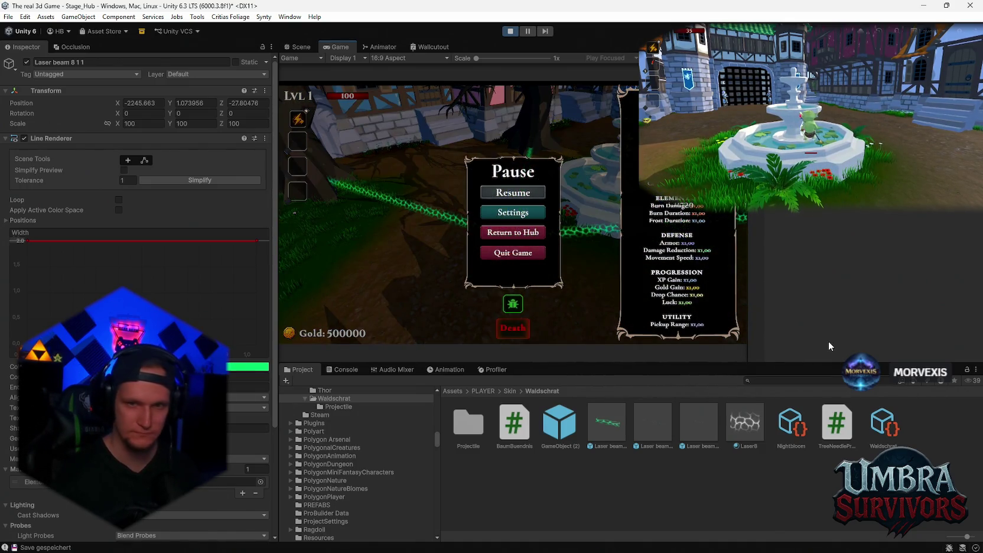
{"action": "left_click", "coordinate": [827, 283]}
{"action": "scroll", "coordinate": [815, 283], "scroll_direction": "down", "scroll_amount": 5}
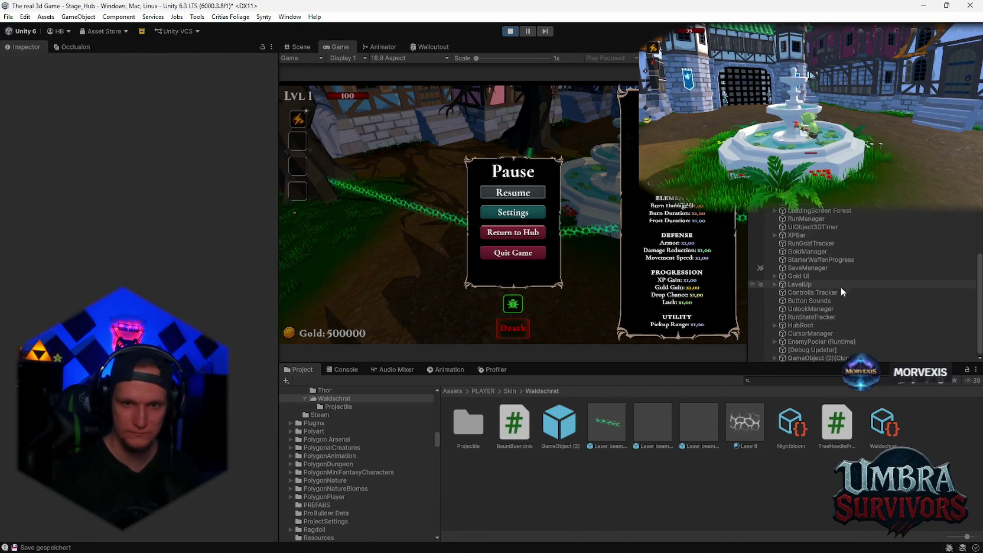
{"action": "left_click", "coordinate": [817, 342]}
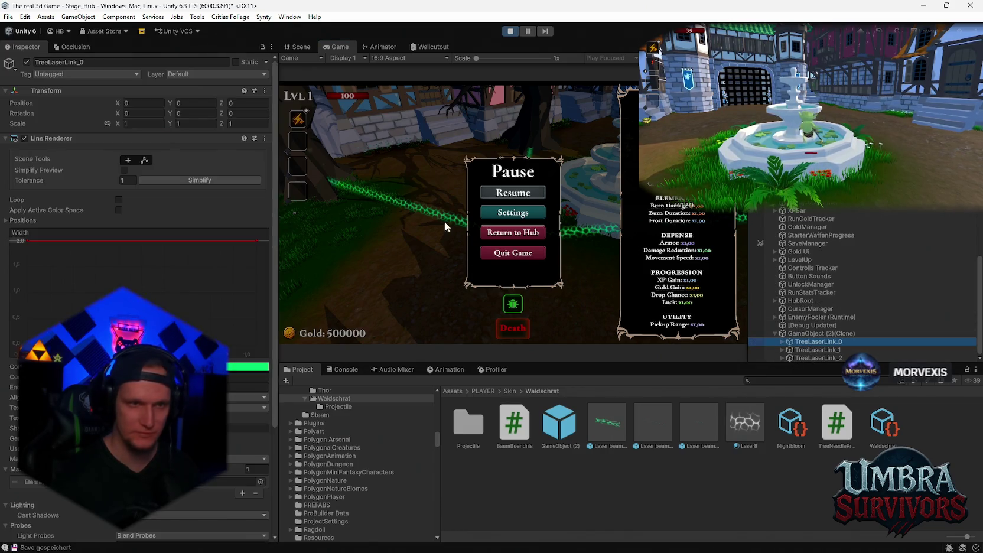
{"action": "left_click", "coordinate": [497, 192]}
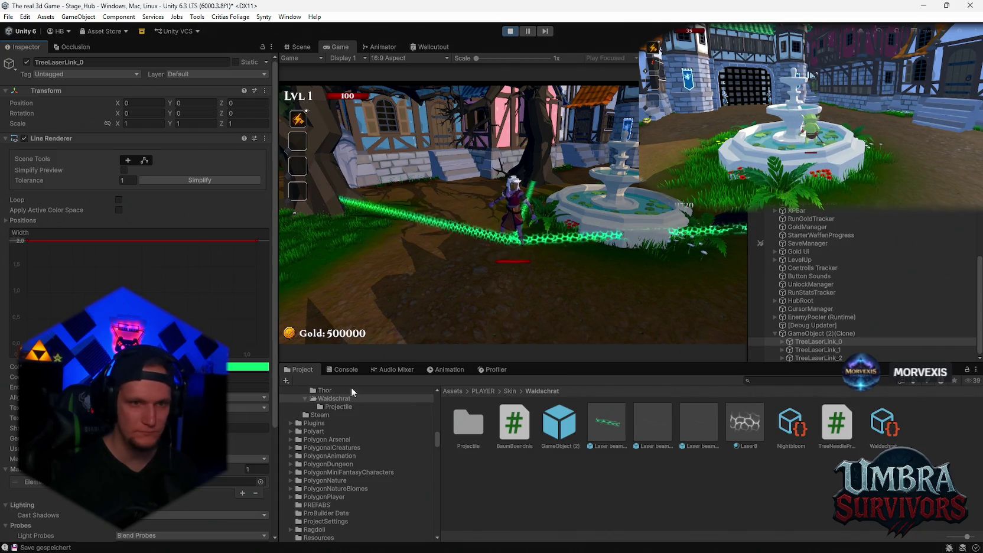
{"action": "left_click", "coordinate": [510, 31]}
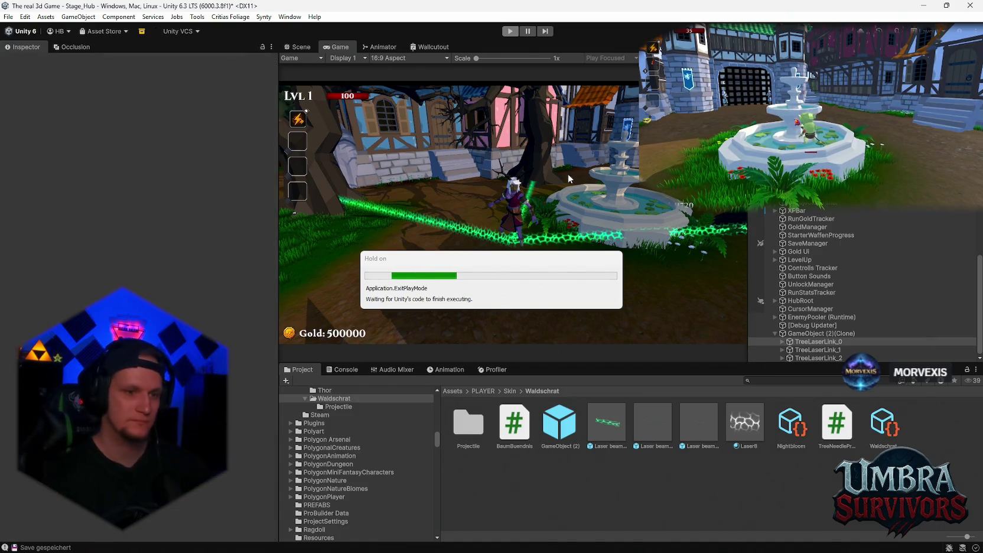
Set the third Laser beam prefab's Line Renderer Texture Scale X to 20.26
{"action": "left_click", "coordinate": [681, 430]}
{"action": "scroll", "coordinate": [139, 210], "scroll_direction": "down", "scroll_amount": 10}
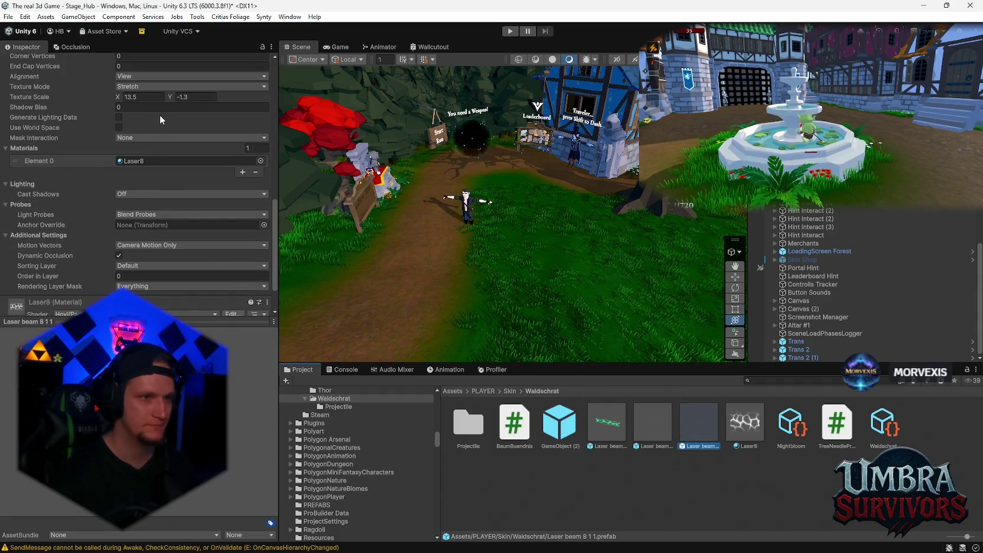
{"action": "type", "text": "20.26"}
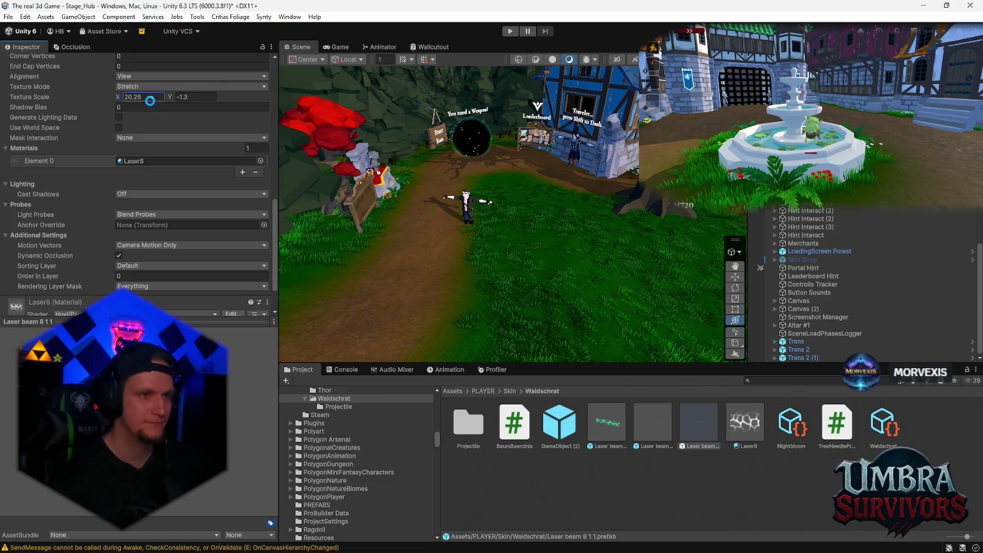
{"action": "key", "text": "Return"}
{"action": "left_click_drag", "start_coordinate": [502, 224], "coordinate": [483, 230]}
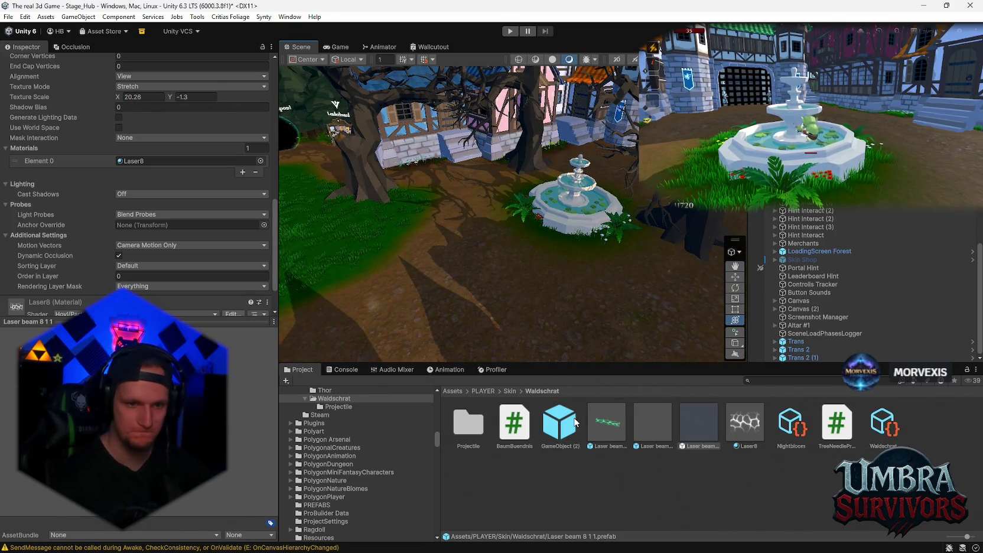
Open the Nadel needle prefab from the Projectile folder for editing
{"action": "double_click", "coordinate": [478, 433]}
{"action": "left_click", "coordinate": [836, 422]}
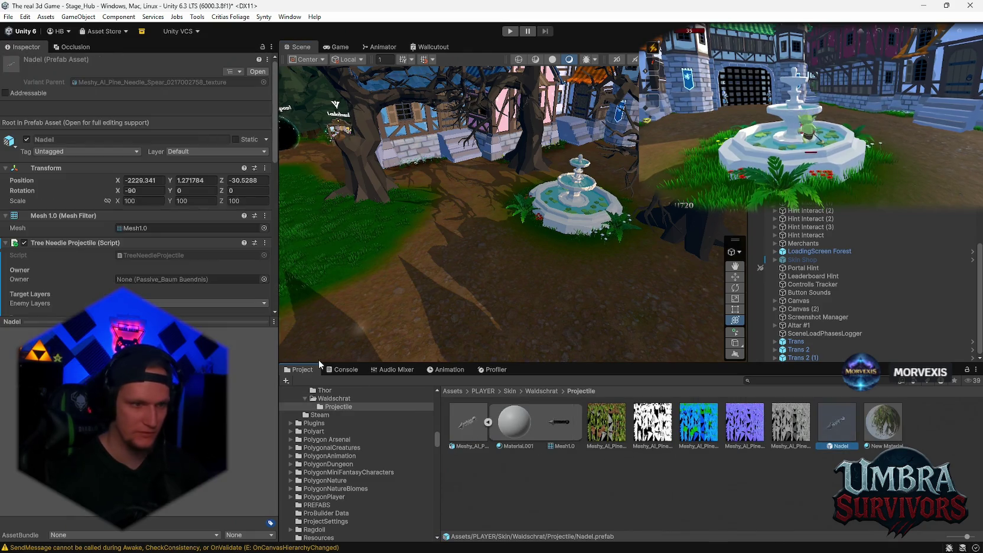
{"action": "scroll", "coordinate": [142, 238], "scroll_direction": "down", "scroll_amount": 5}
{"action": "scroll", "coordinate": [142, 237], "scroll_direction": "down", "scroll_amount": 3}
{"action": "double_click", "coordinate": [836, 423]}
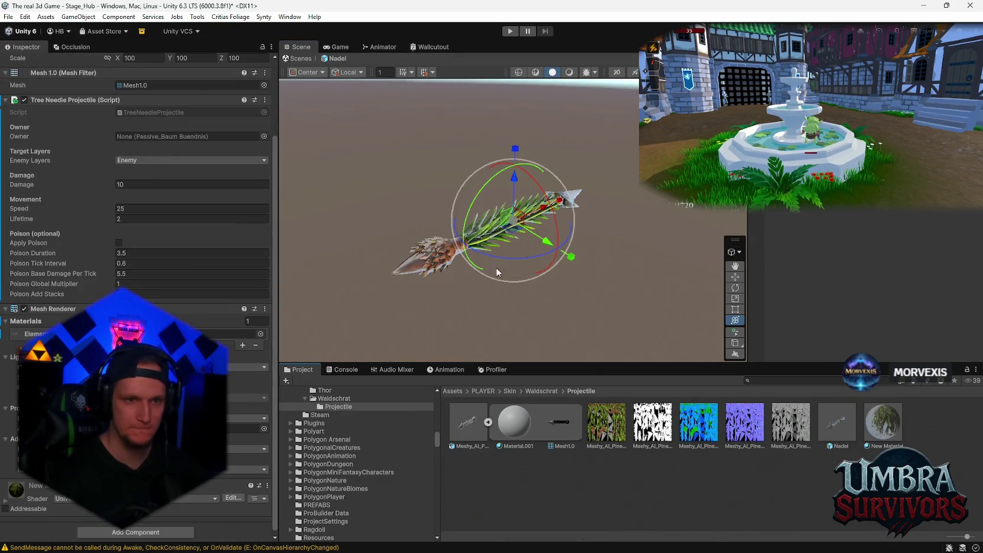
Add a Rigidbody component to the Nadel needle prefab
{"action": "left_click", "coordinate": [569, 72]}
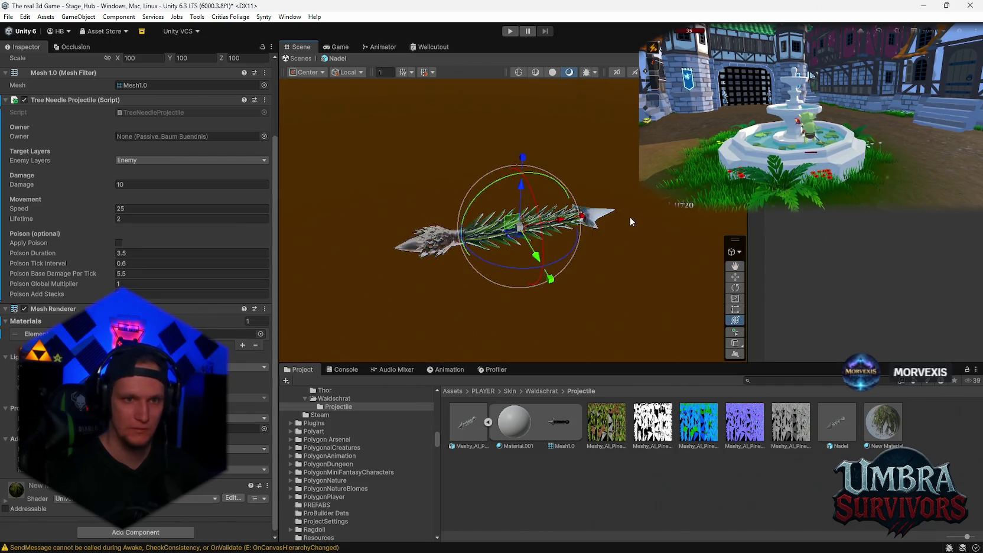
{"action": "mouse_move", "coordinate": [532, 195]}
{"action": "left_mouse_down"}
{"action": "mouse_move", "coordinate": [627, 211]}
{"action": "mouse_move", "coordinate": [736, 321]}
{"action": "mouse_move", "coordinate": [412, 327]}
{"action": "left_mouse_up"}
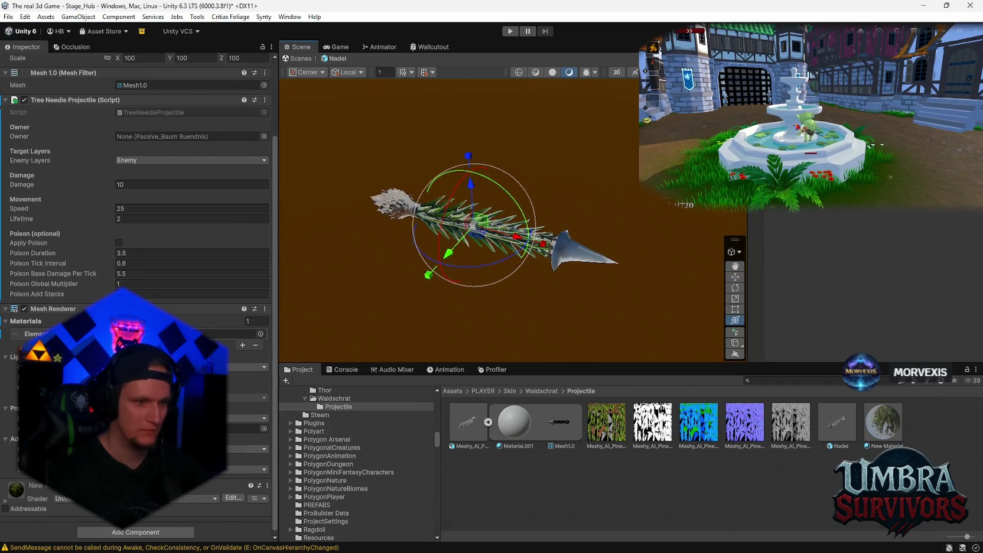
{"action": "left_click", "coordinate": [135, 532]}
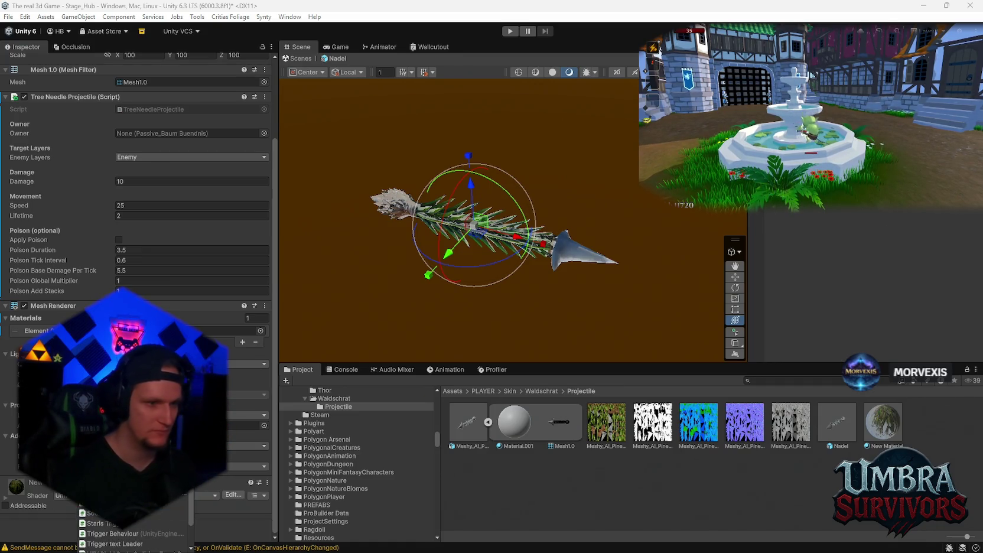
{"action": "key", "text": "Return"}
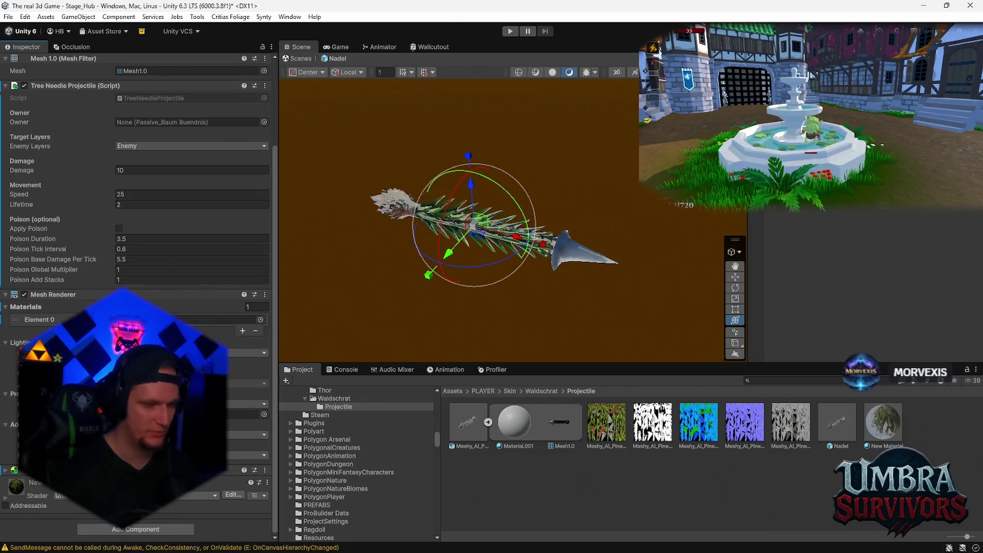
{"action": "scroll", "coordinate": [8, 472], "scroll_direction": "down", "scroll_amount": 5}
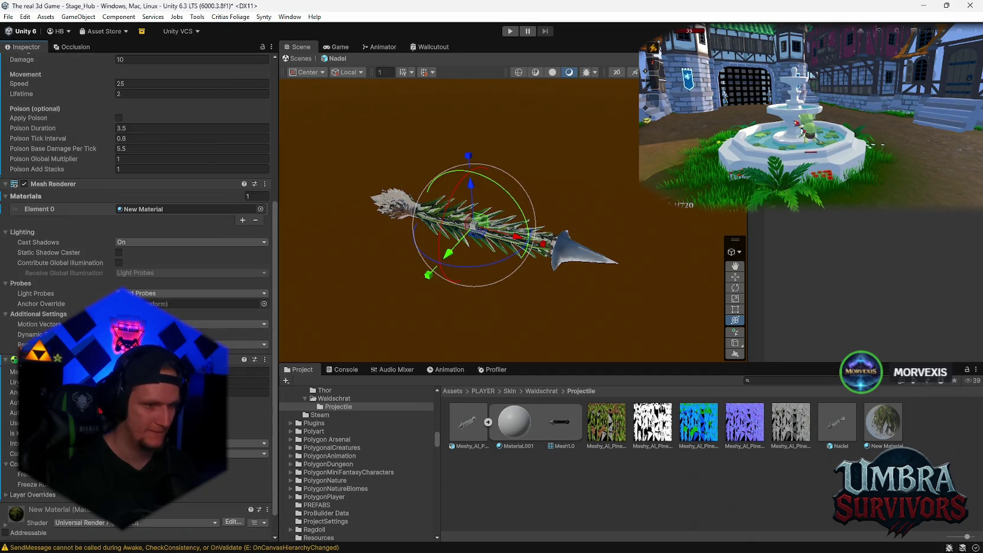
{"action": "scroll", "coordinate": [148, 520], "scroll_direction": "down", "scroll_amount": 1}
Add a Sphere Collider to Nadel and adjust its Radius
{"action": "left_click", "coordinate": [145, 519]}
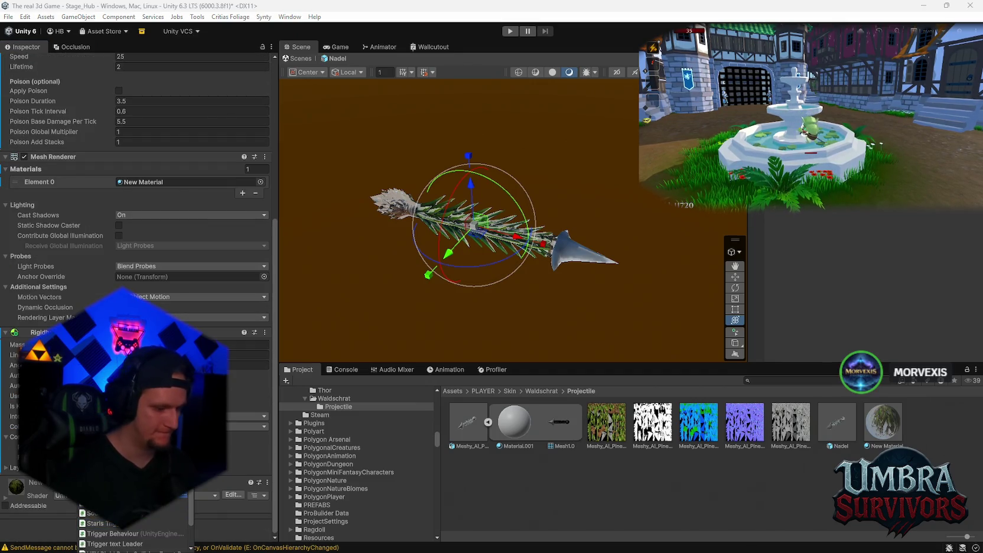
{"action": "scroll", "coordinate": [135, 532], "scroll_direction": "down", "scroll_amount": 2}
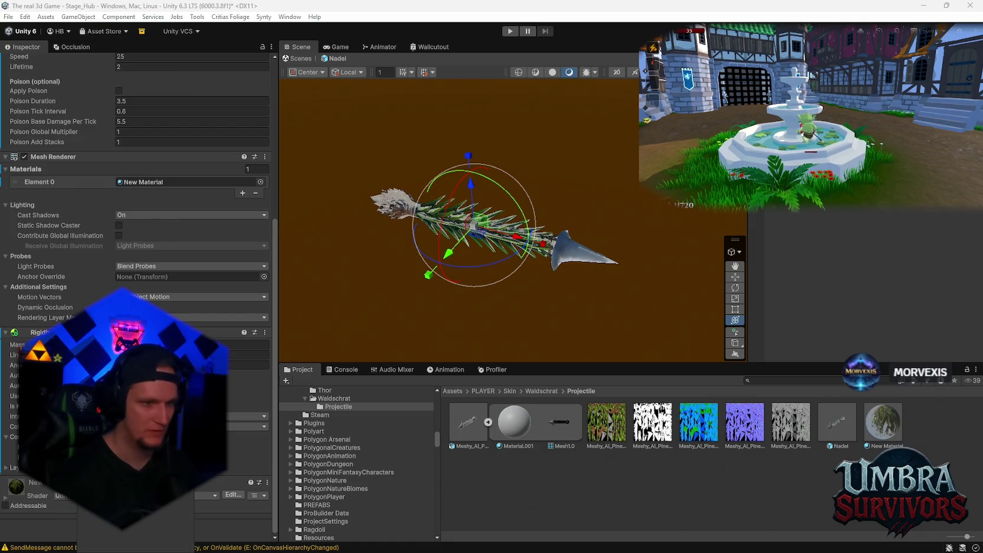
{"action": "scroll", "coordinate": [136, 296], "scroll_direction": "down", "scroll_amount": 4}
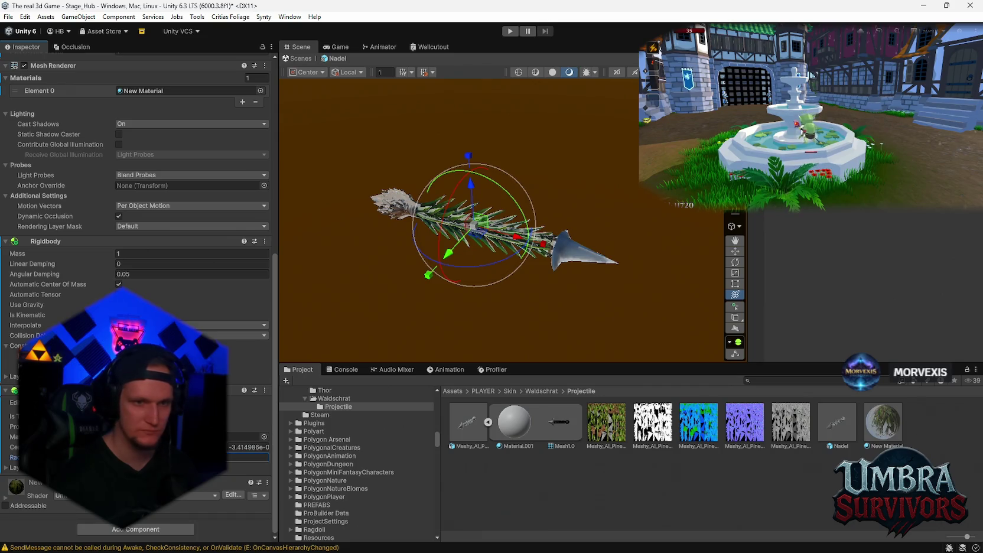
{"action": "scroll", "coordinate": [499, 273], "scroll_direction": "down", "scroll_amount": 3}
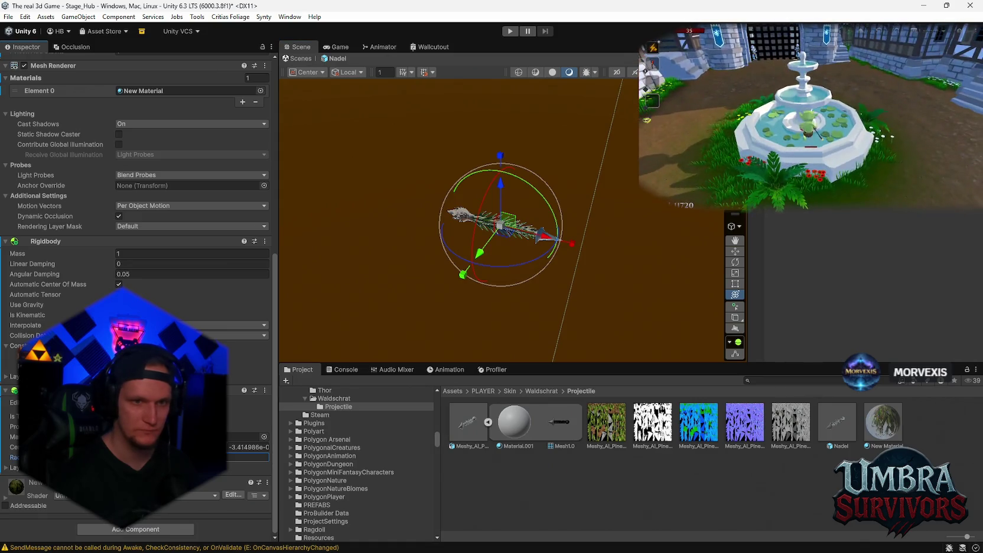
{"action": "left_click", "coordinate": [248, 456]}
{"action": "scroll", "coordinate": [553, 249], "scroll_direction": "down", "scroll_amount": 4}
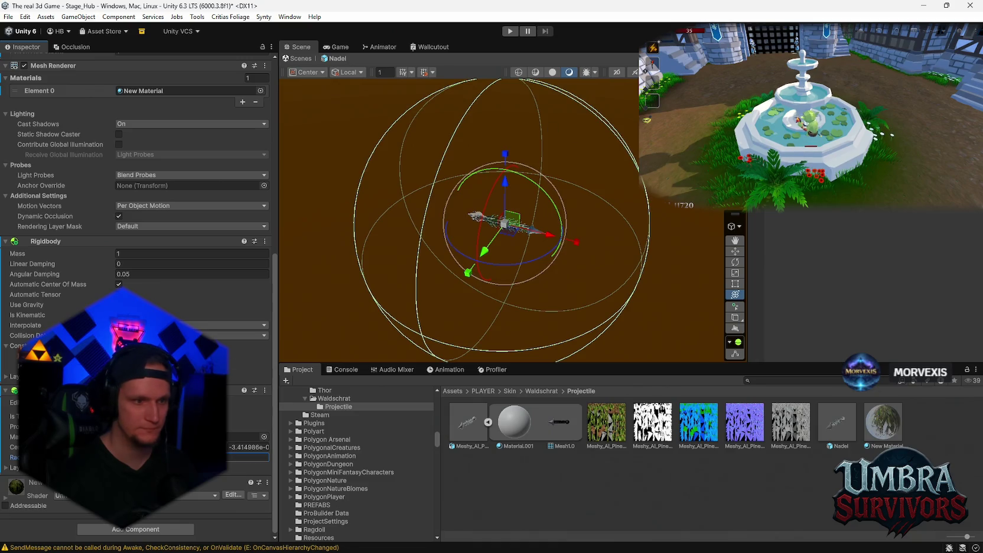
Frame the needle and orbit around it to check the collider sphere surrounds it
{"action": "mouse_move", "coordinate": [614, 254]}
{"action": "left_mouse_down"}
{"action": "mouse_move", "coordinate": [496, 254]}
{"action": "mouse_move", "coordinate": [594, 308]}
{"action": "mouse_move", "coordinate": [676, 289]}
{"action": "left_mouse_up"}
{"action": "scroll", "coordinate": [496, 254], "scroll_direction": "down", "scroll_amount": 2}
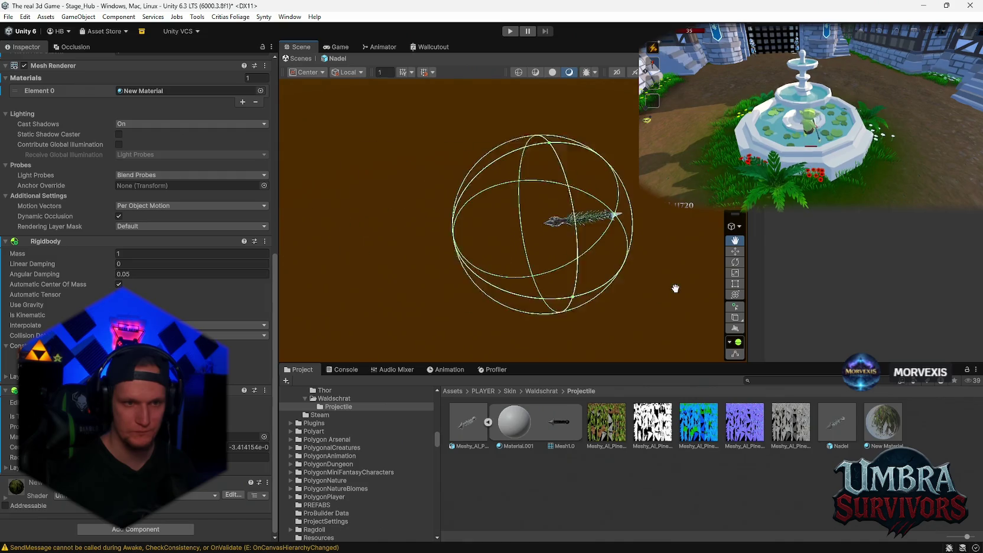
{"action": "mouse_move", "coordinate": [467, 239]}
{"action": "left_mouse_down"}
{"action": "mouse_move", "coordinate": [611, 223]}
{"action": "mouse_move", "coordinate": [615, 271]}
{"action": "mouse_move", "coordinate": [544, 277]}
{"action": "mouse_move", "coordinate": [603, 154]}
{"action": "mouse_move", "coordinate": [588, 197]}
{"action": "mouse_move", "coordinate": [521, 274]}
{"action": "left_mouse_up"}
{"action": "scroll", "coordinate": [512, 284], "scroll_direction": "up", "scroll_amount": 4}
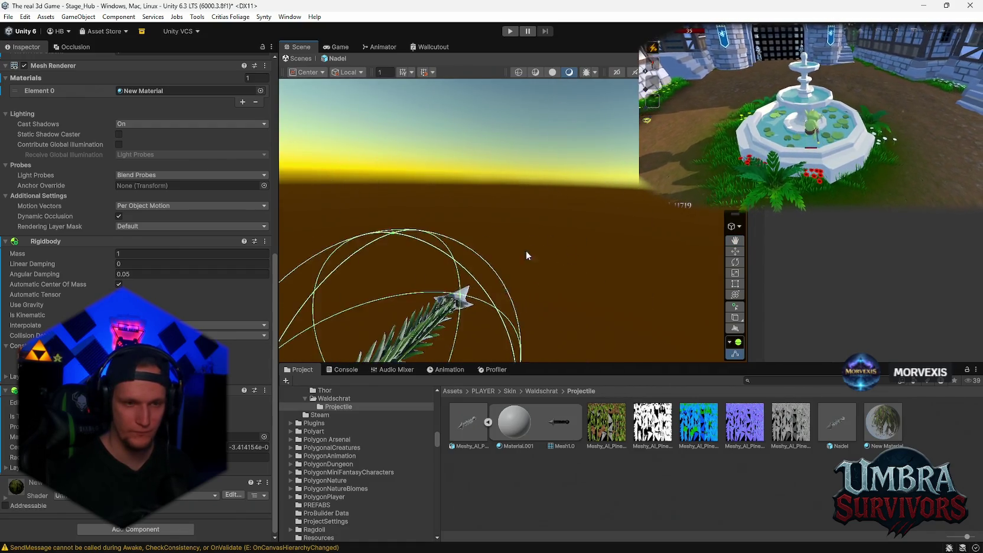
{"action": "key", "text": "f"}
{"action": "mouse_move", "coordinate": [551, 255]}
{"action": "left_mouse_down", "text": "alt"}
{"action": "mouse_move", "coordinate": [473, 302]}
{"action": "mouse_move", "coordinate": [450, 274]}
{"action": "mouse_move", "coordinate": [461, 263]}
{"action": "mouse_move", "coordinate": [539, 254]}
{"action": "mouse_move", "coordinate": [428, 262]}
{"action": "mouse_move", "coordinate": [648, 298]}
{"action": "mouse_move", "coordinate": [538, 201]}
{"action": "left_mouse_up", "text": "alt"}
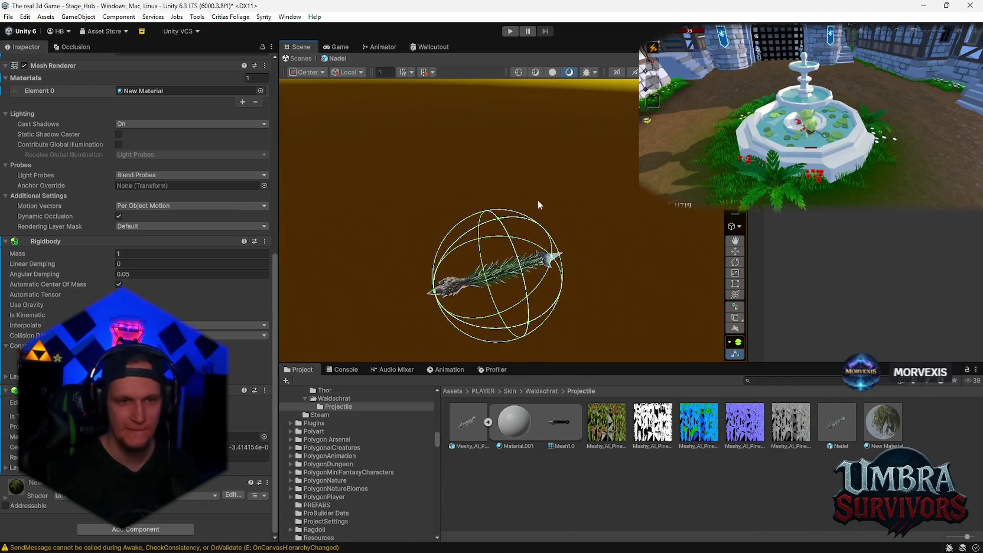
{"action": "scroll", "coordinate": [136, 295], "scroll_direction": "up", "scroll_amount": 10}
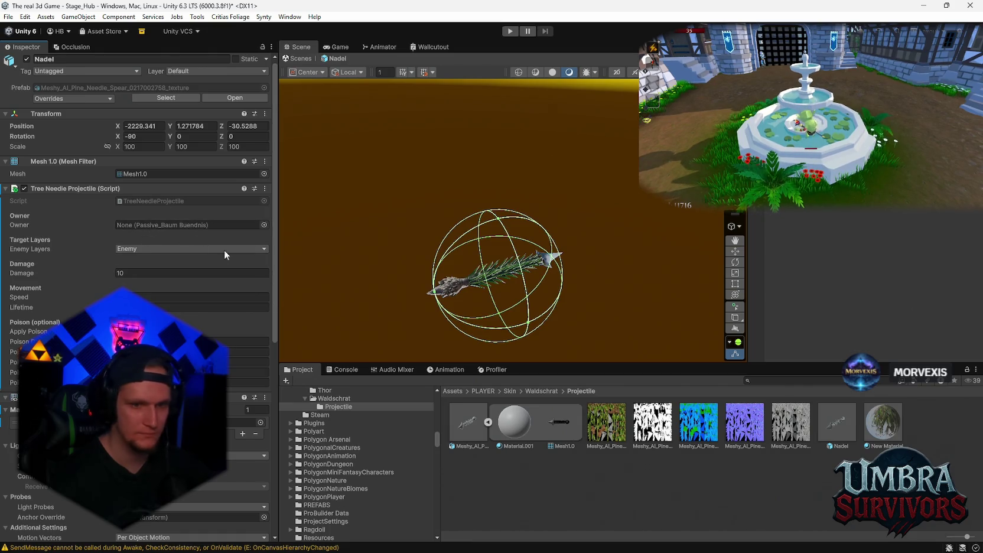
Assign the Waldschrat GameObject (2) prefab as the needle's owner
{"action": "scroll", "coordinate": [342, 410], "scroll_direction": "up", "scroll_amount": 2}
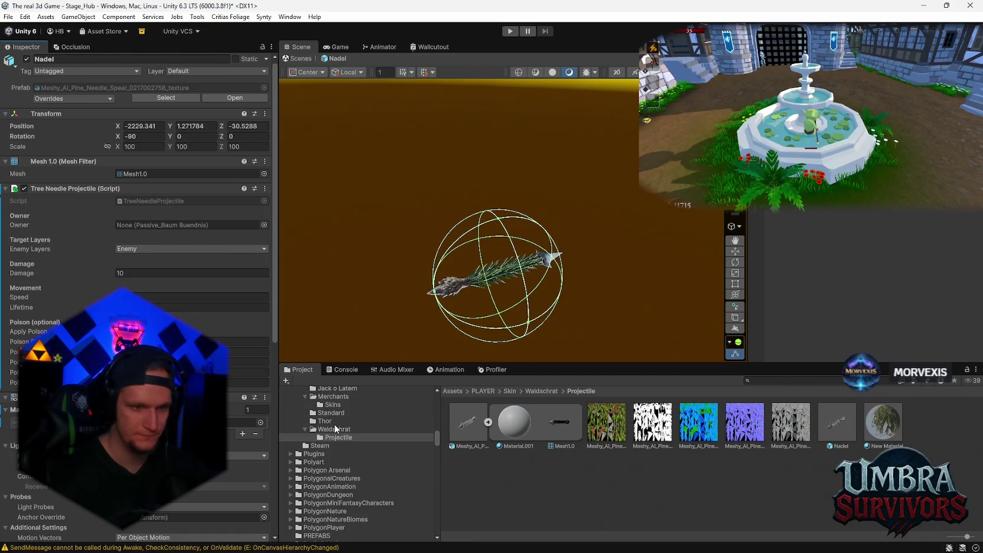
{"action": "left_click", "coordinate": [333, 428]}
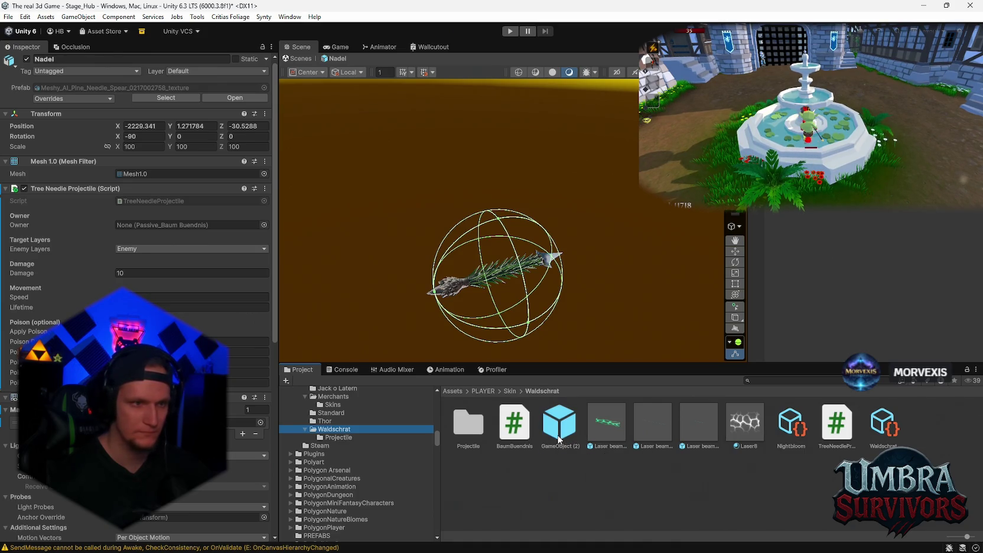
{"action": "left_click_drag", "start_coordinate": [559, 440], "coordinate": [172, 232]}
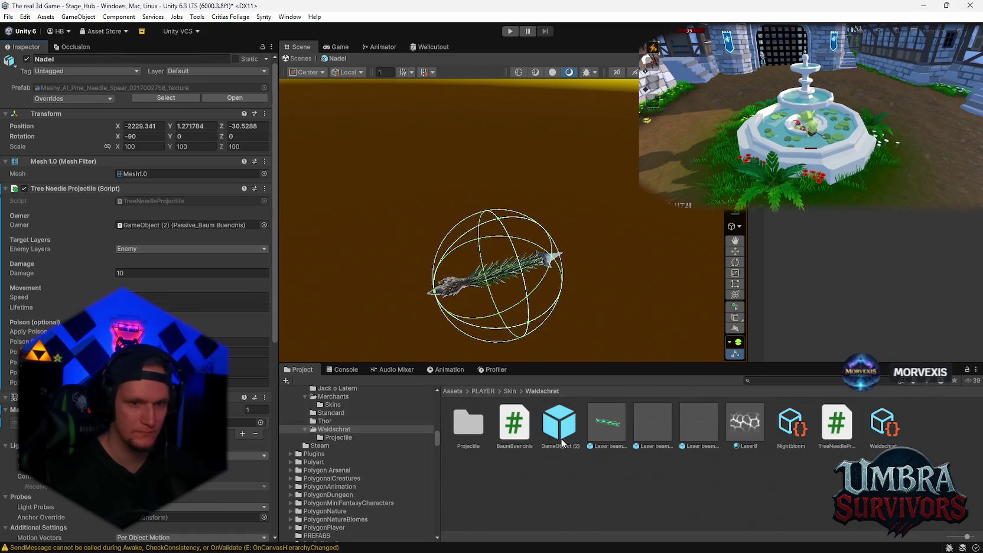
{"action": "left_click", "coordinate": [559, 424]}
{"action": "scroll", "coordinate": [189, 317], "scroll_direction": "down", "scroll_amount": 10}
{"action": "scroll", "coordinate": [190, 318], "scroll_direction": "up", "scroll_amount": 4}
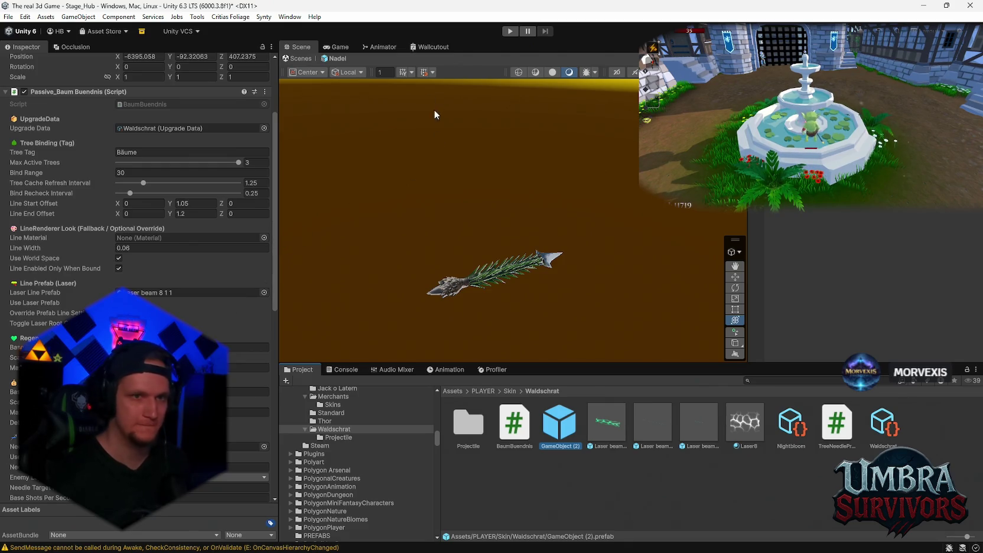
Delete the Trans, Trans 2 and Trans 2 (1) objects from the hub scene
{"action": "left_click", "coordinate": [336, 47]}
{"action": "left_click", "coordinate": [297, 47]}
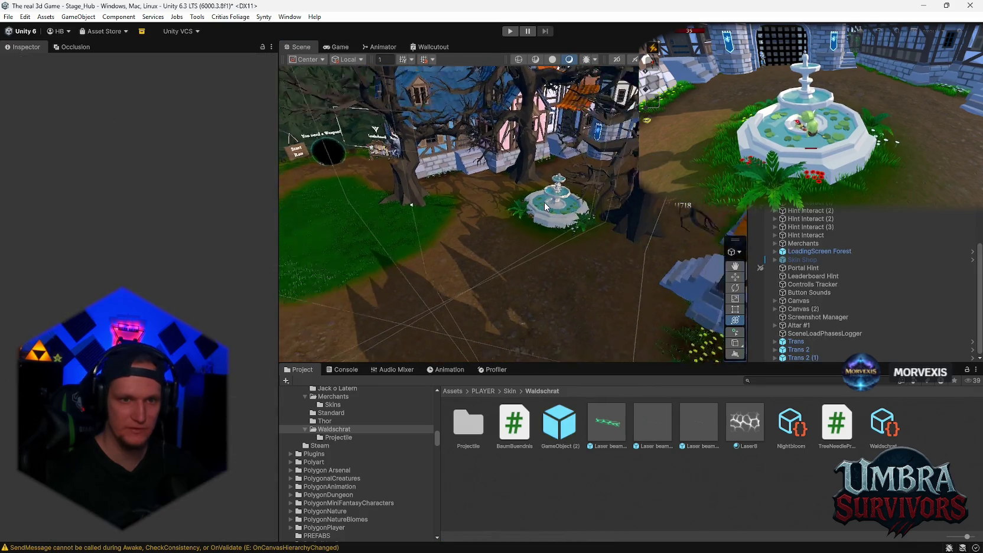
{"action": "left_click", "coordinate": [795, 342]}
{"action": "left_click", "coordinate": [796, 349], "text": "shift"}
{"action": "left_click", "coordinate": [797, 357], "text": "shift"}
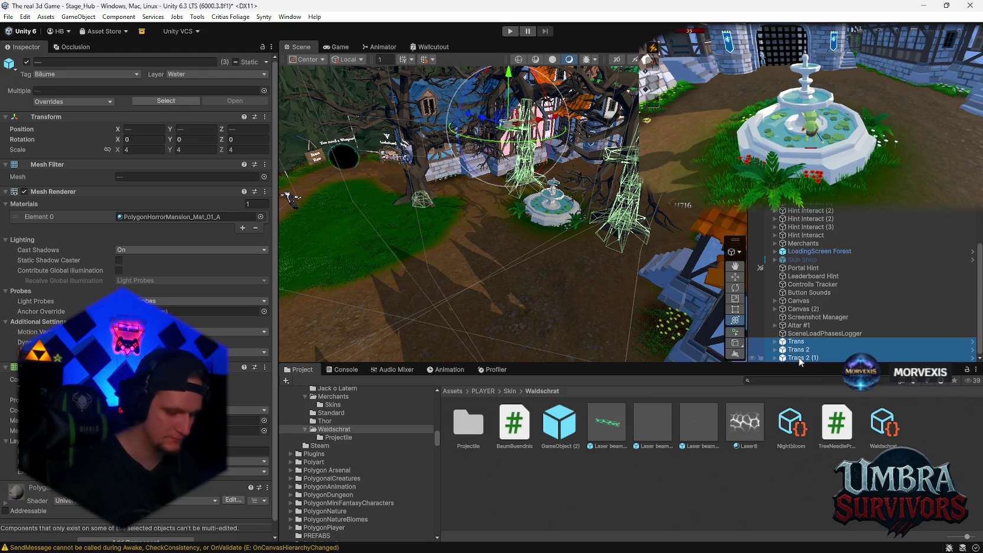
{"action": "key", "text": "Delete"}
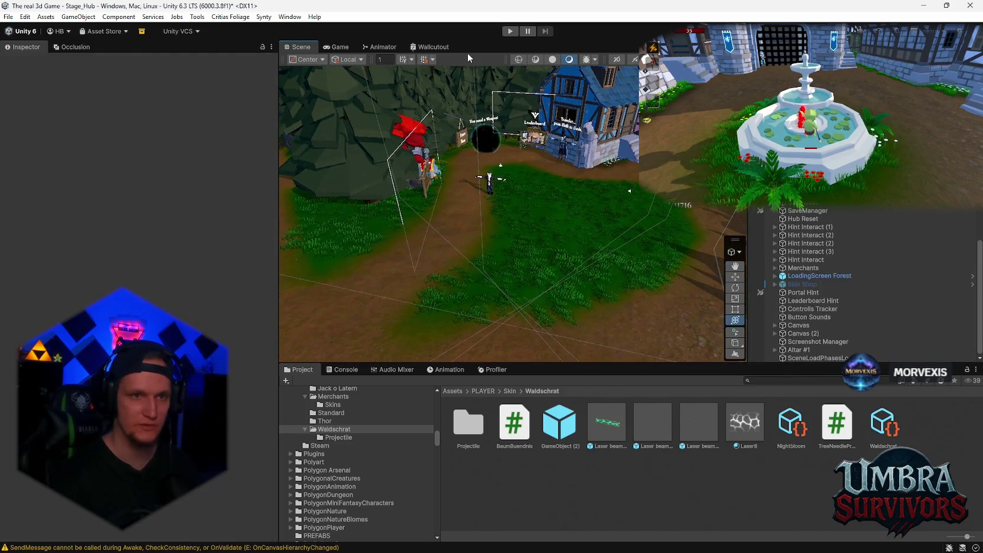
Save the current scene and then the whole project
{"action": "left_click", "coordinate": [8, 17]}
{"action": "left_click", "coordinate": [24, 68]}
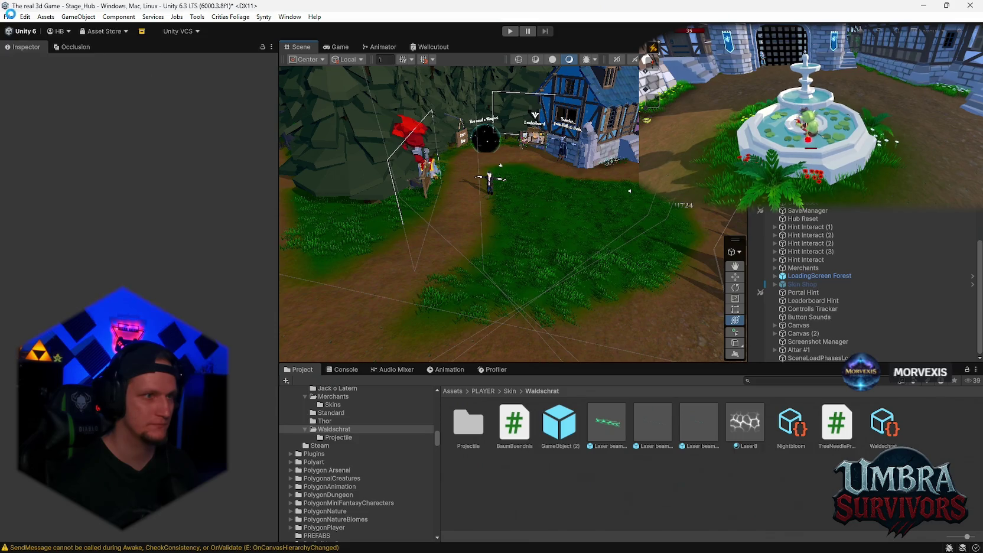
{"action": "left_click", "coordinate": [8, 16]}
{"action": "left_click", "coordinate": [35, 128]}
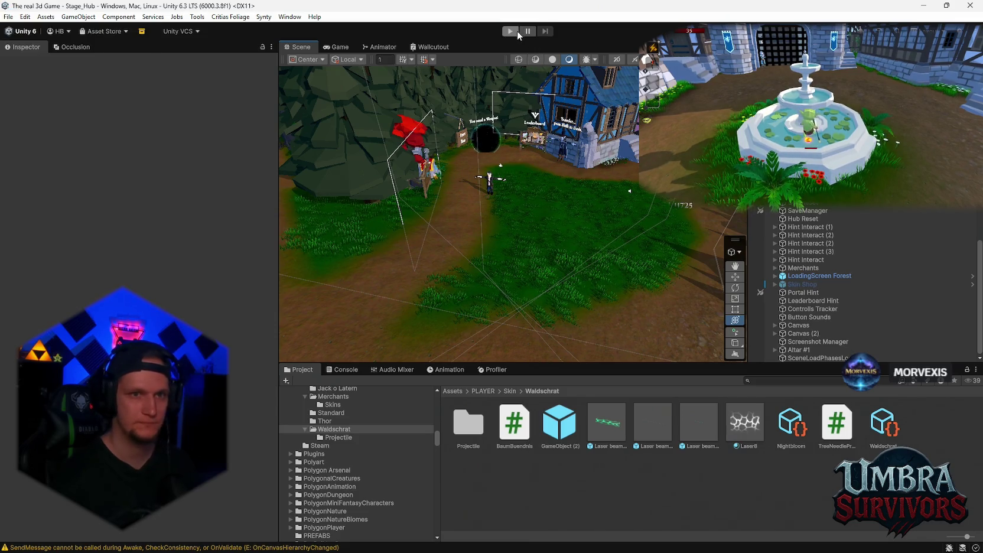
Start Play Mode and walk the character toward the Start Run portal
{"action": "left_click", "coordinate": [510, 30]}
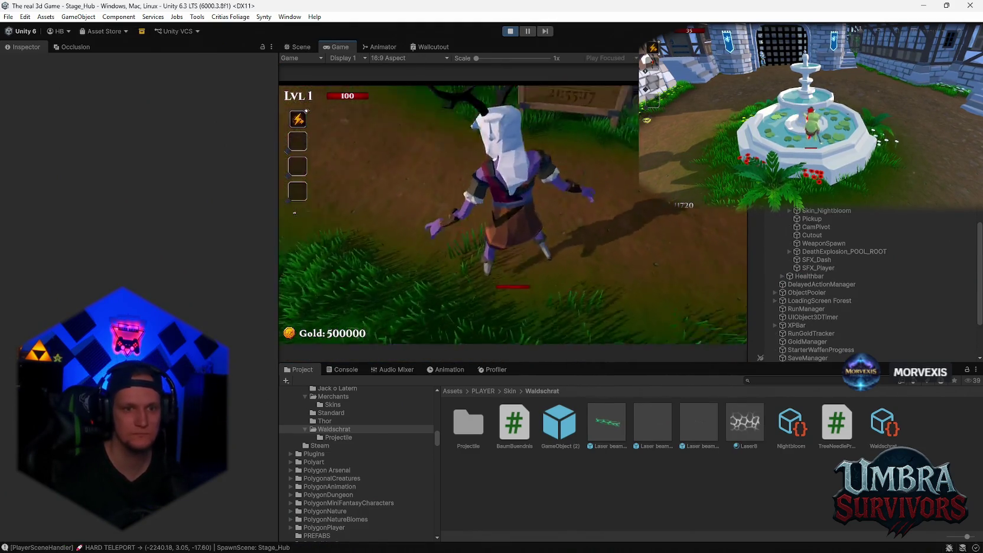
{"action": "key", "text": "w"}
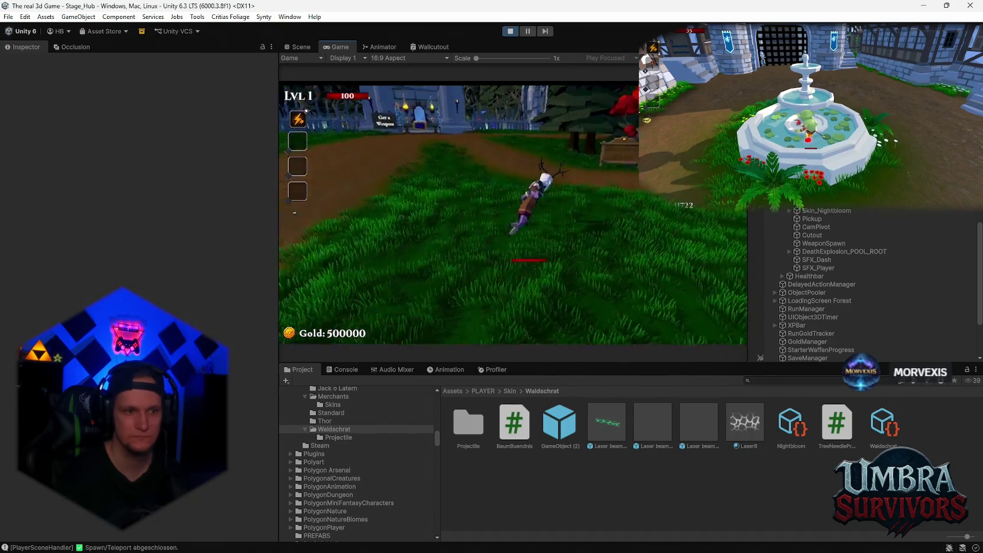
{"action": "key", "text": "s"}
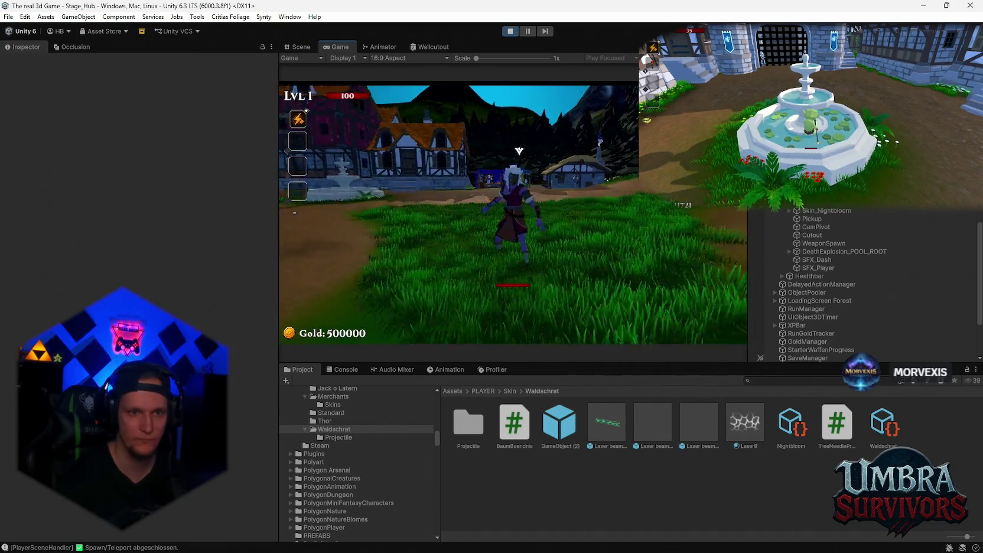
{"action": "key", "text": "w"}
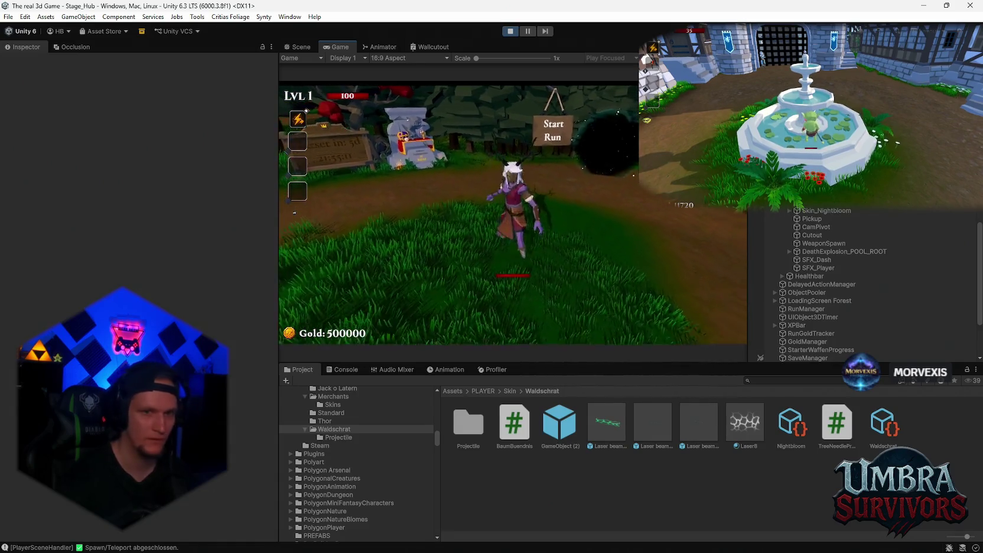
Raise the Music volume slightly in the in-game Audio settings and resume playing
{"action": "key", "text": "Escape"}
{"action": "left_click", "coordinate": [513, 213]}
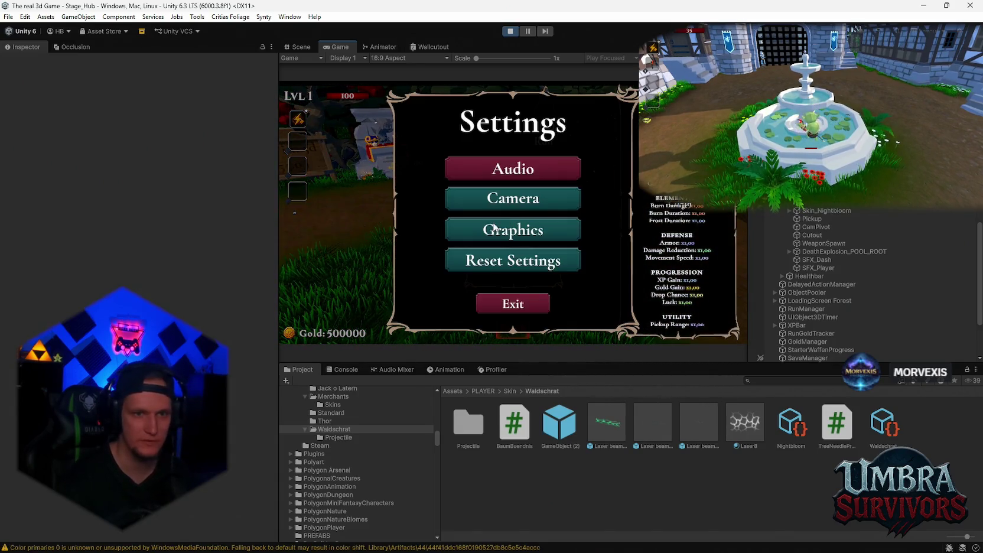
{"action": "left_click", "coordinate": [514, 177]}
{"action": "left_click_drag", "start_coordinate": [598, 208], "coordinate": [604, 208]}
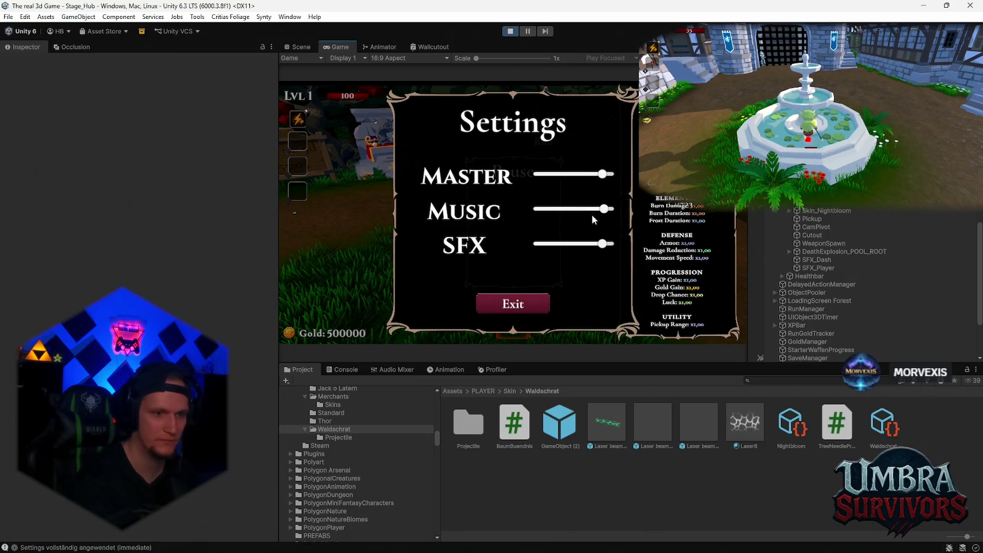
{"action": "key", "text": "Escape"}
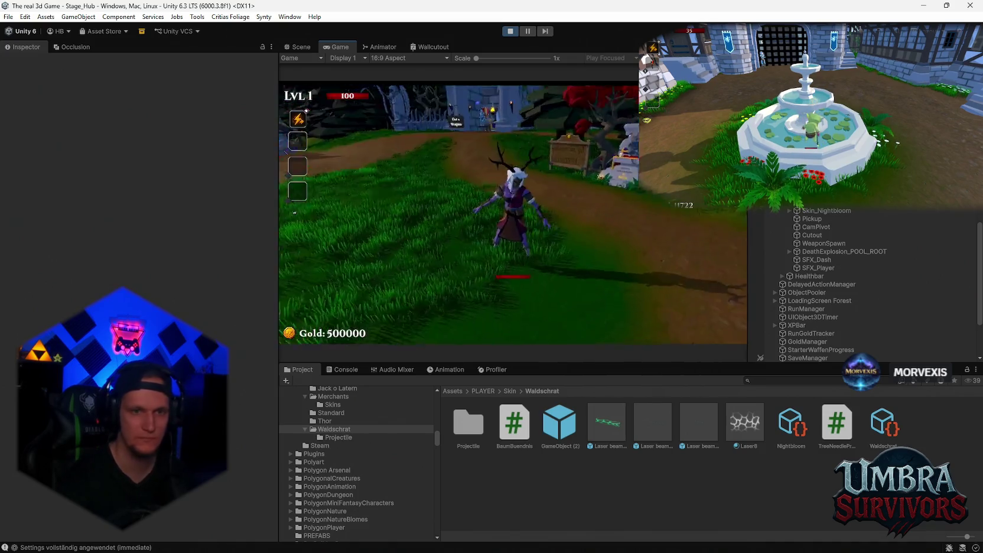
{"action": "key", "text": "Escape"}
{"action": "left_click", "coordinate": [540, 251]}
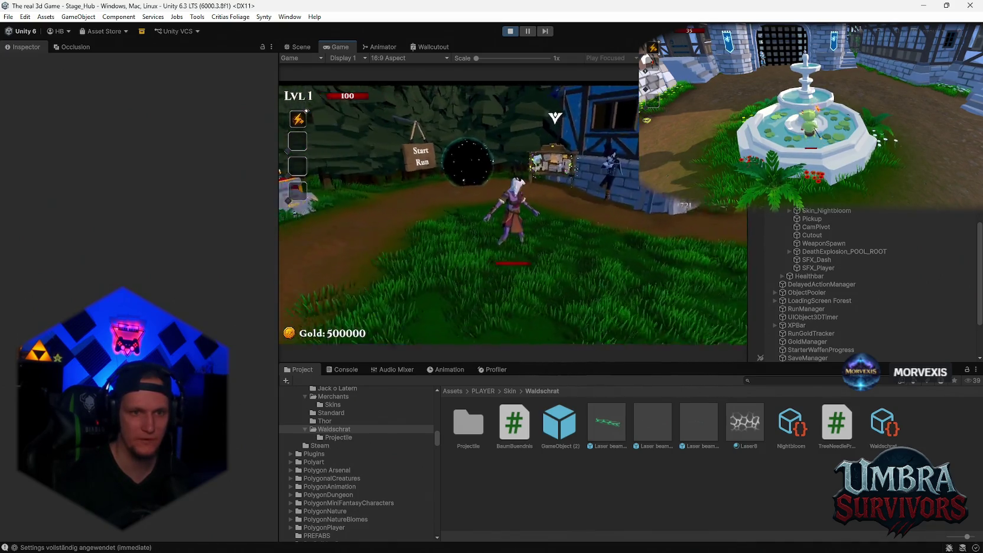
Enter the portal, take Ice Ball as the second weapon, and continue past Stage 1
{"action": "key", "text": "w"}
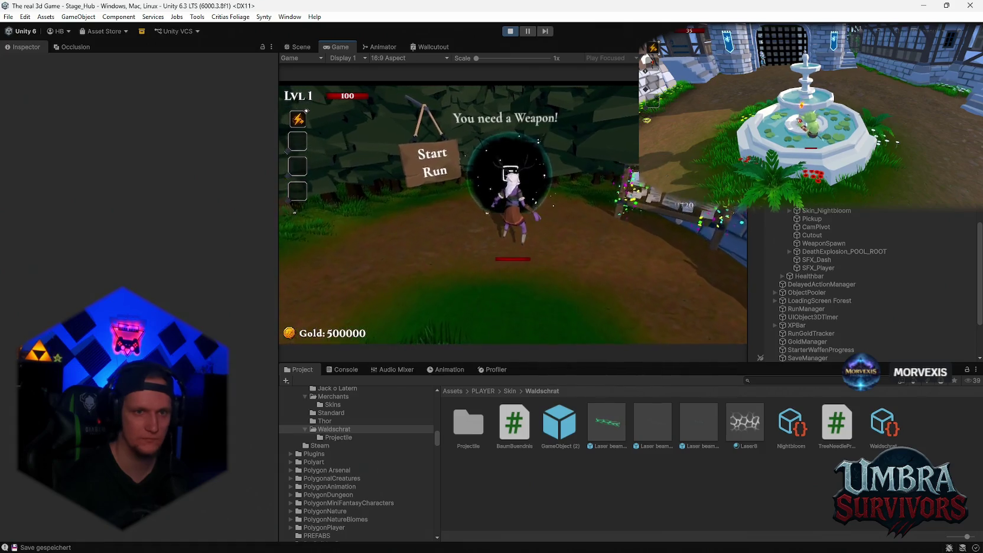
{"action": "key", "text": "e"}
{"action": "key", "text": "1"}
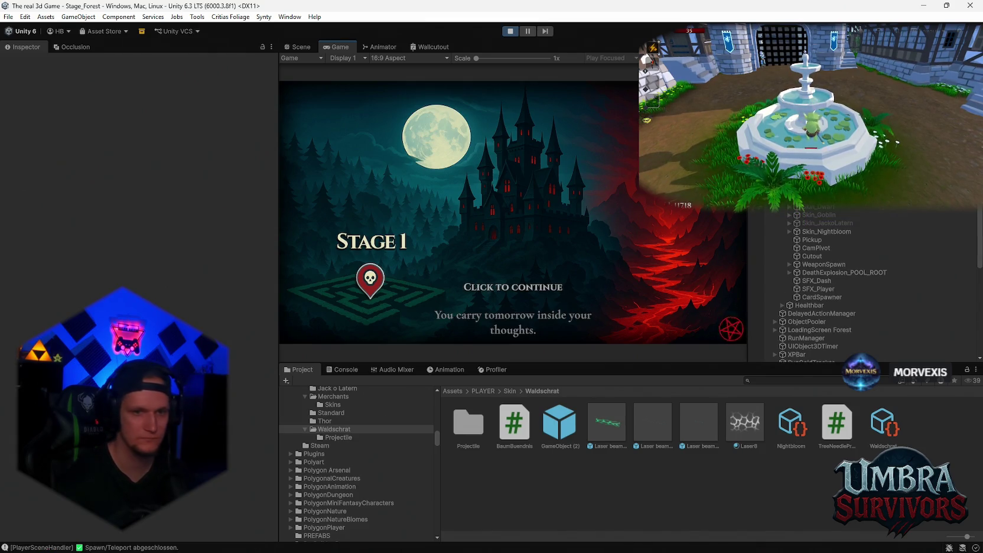
{"action": "left_click", "coordinate": [512, 212]}
Open and close the in-game settings, then move the character into the forest
{"action": "key", "text": "Escape"}
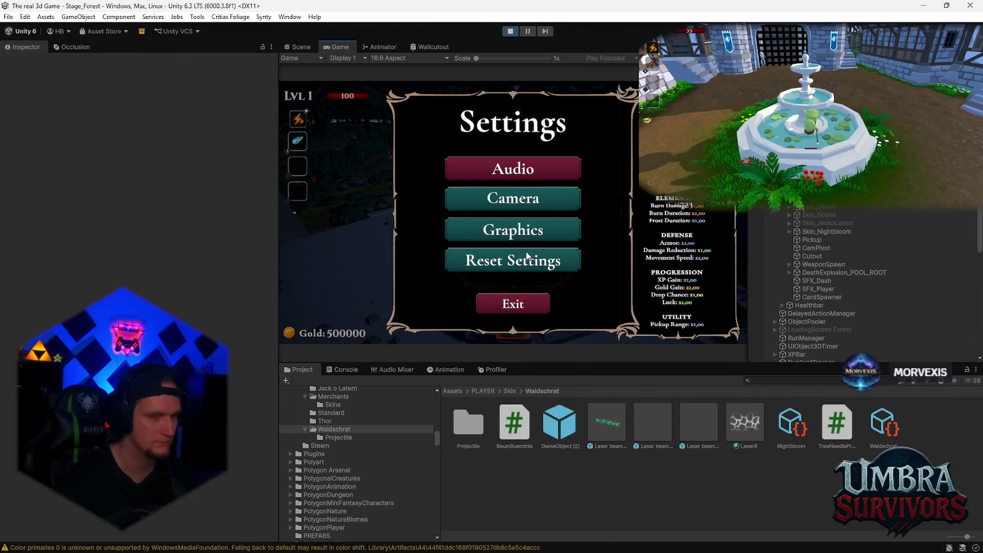
{"action": "key", "text": "Escape"}
{"action": "key", "text": "Escape"}
{"action": "key", "text": "w"}
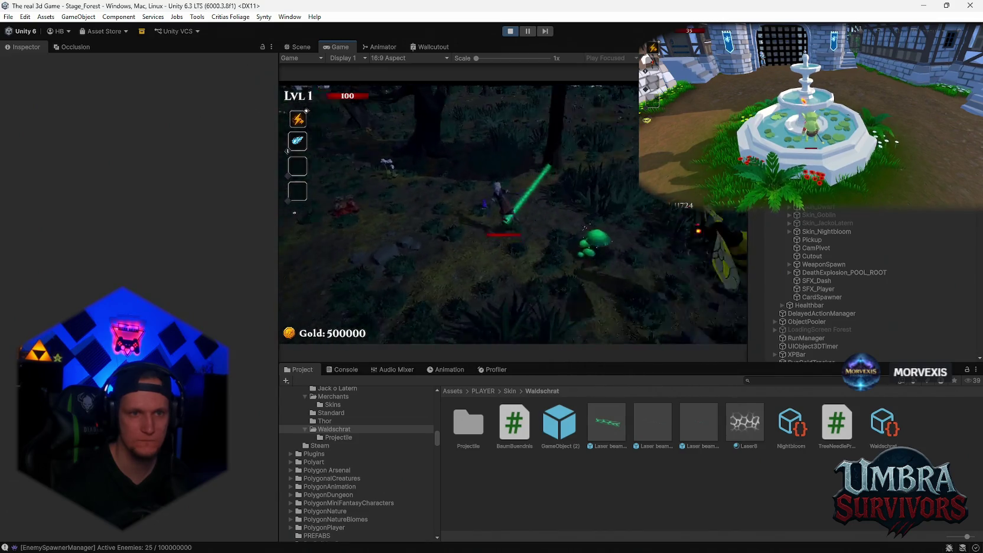
Pause the forest run while testing the tree laser beam
{"action": "key", "text": "Escape"}
{"action": "key", "text": "Escape"}
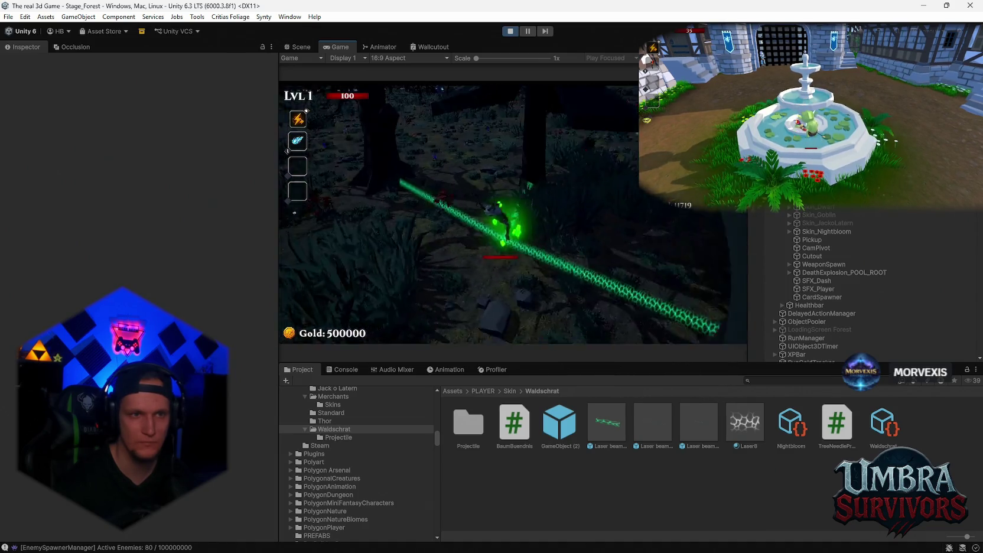
Toggle the pause menu and keep playing while watching the TreeNeedle pool warnings
{"action": "key", "text": "Escape"}
{"action": "key", "text": "Escape"}
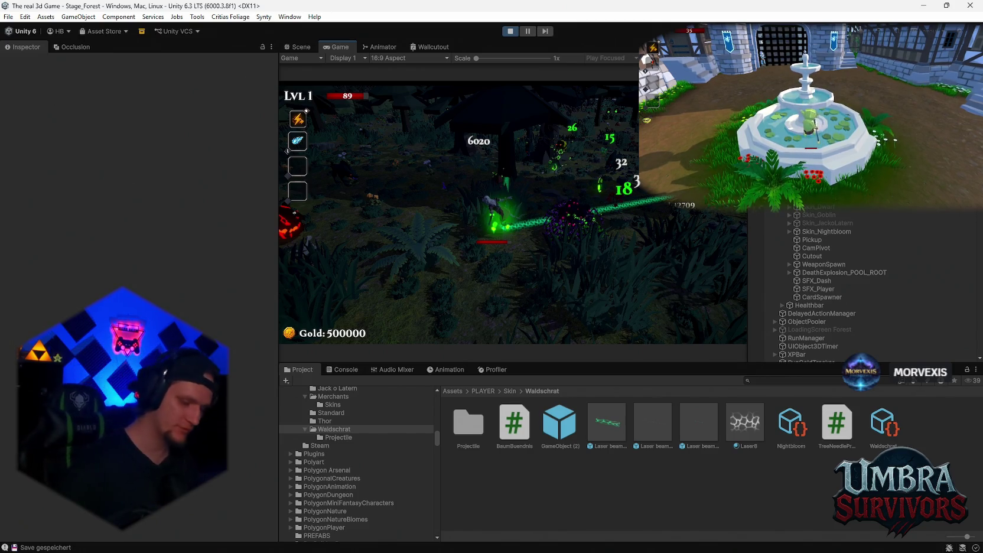
Bring up the Windows security screen once the editor freezes
{"action": "key", "text": "ctrl+alt+Delete"}
Open Task Manager to end the frozen editor, then play the previous music video
{"action": "left_click", "coordinate": [465, 278]}
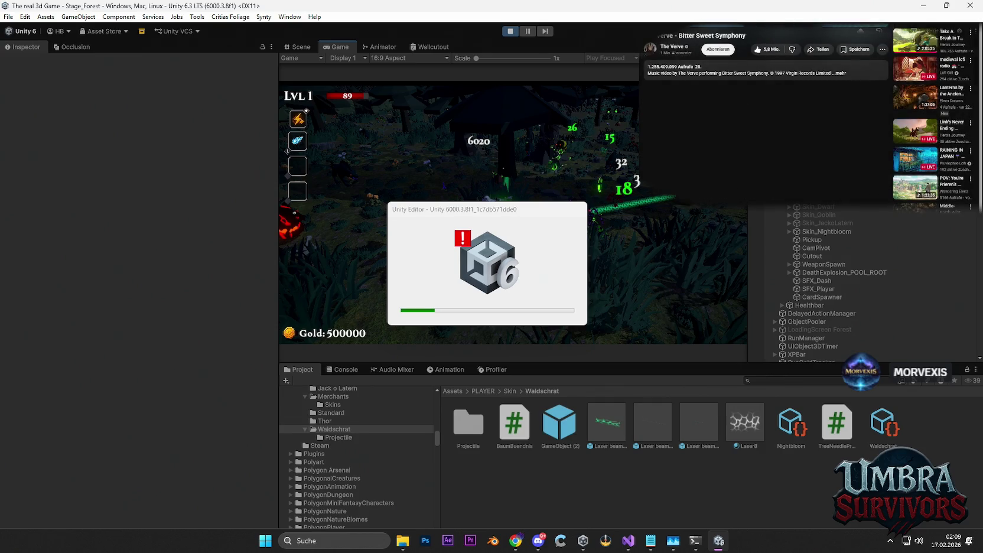
{"action": "left_click", "coordinate": [711, 26]}
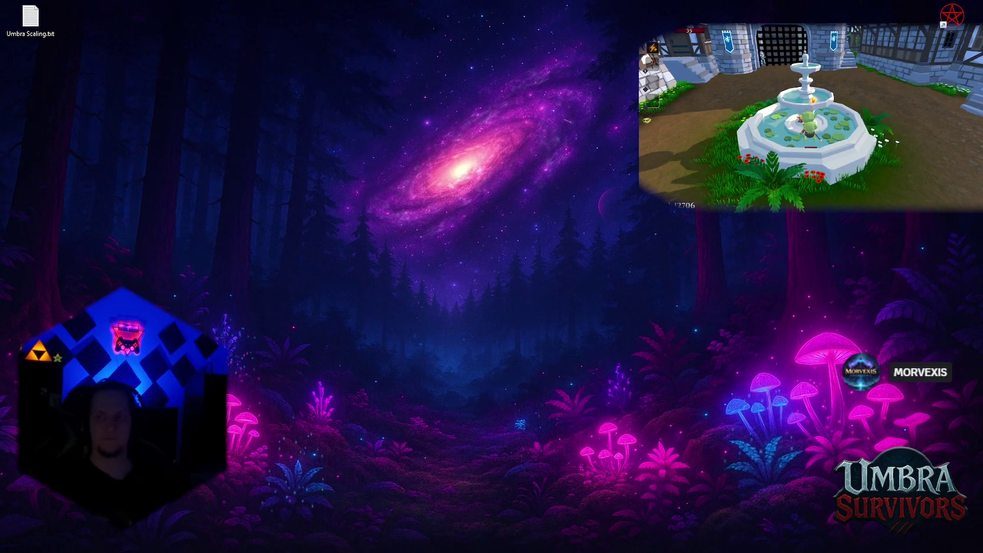
Glance through the Start menu's program list, dismiss it, and bring up the taskbar
{"action": "left_click", "coordinate": [558, 550]}
{"action": "left_click", "coordinate": [557, 550]}
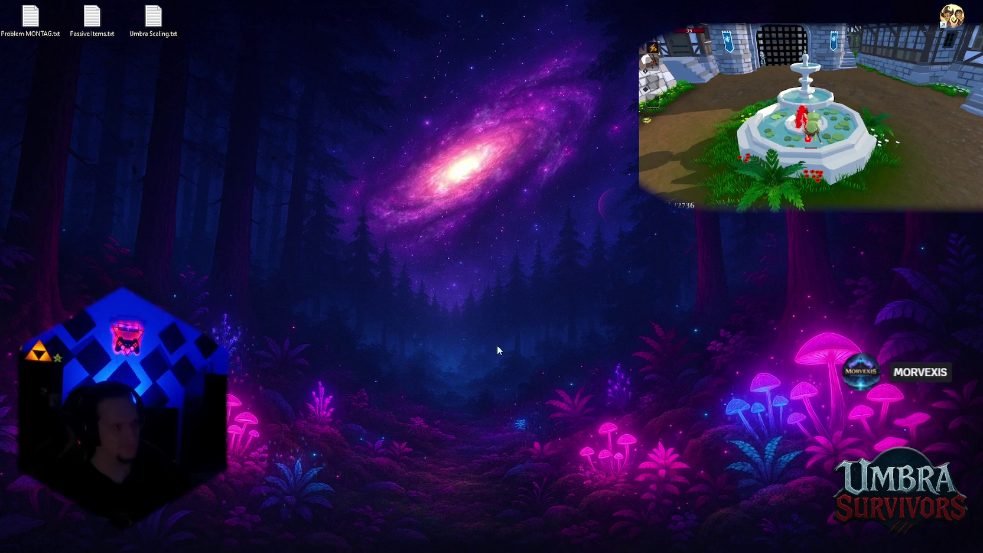
{"action": "mouse_move", "coordinate": [493, 551]}
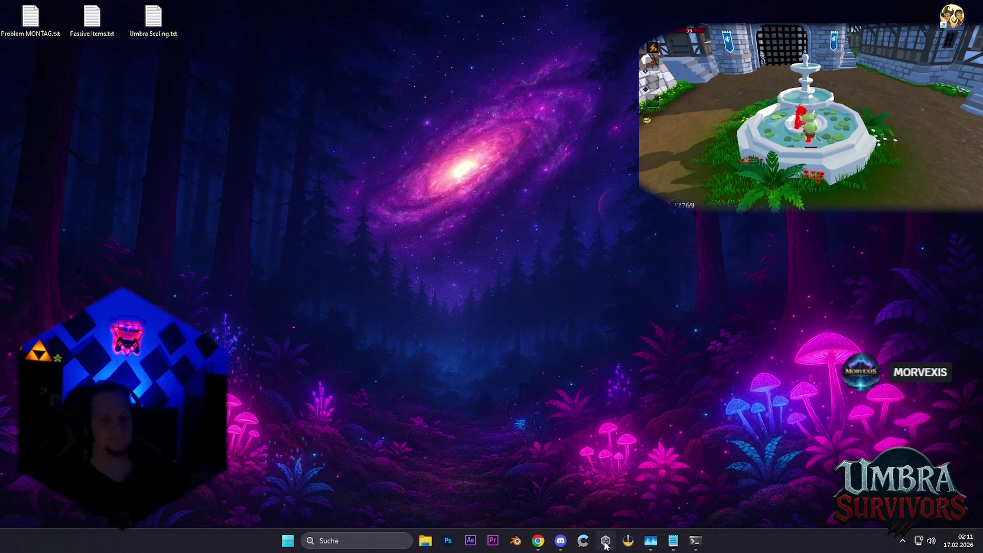
Relaunch Unity Hub and load Umbra Survivors, declining to restore the scene backups
{"action": "left_click", "coordinate": [606, 540]}
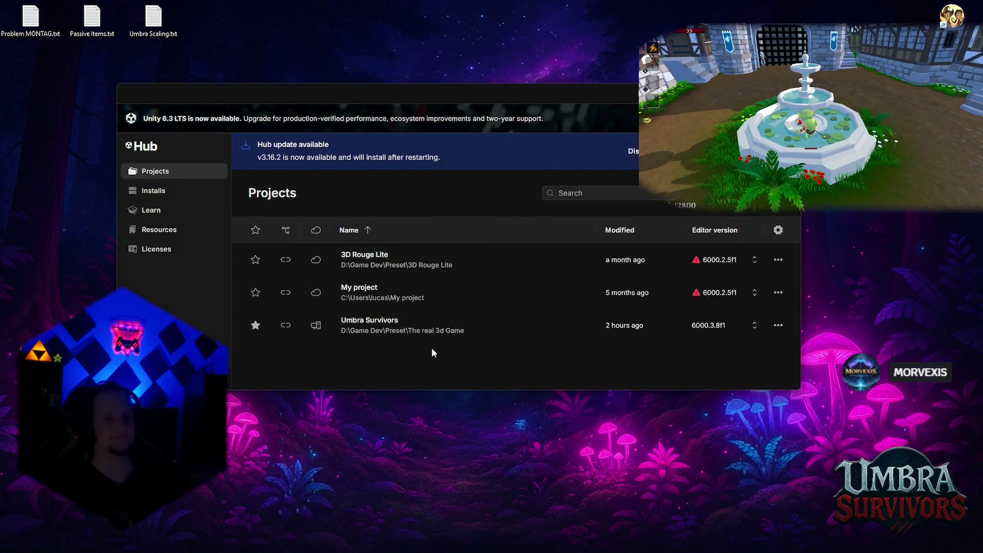
{"action": "left_click", "coordinate": [408, 341]}
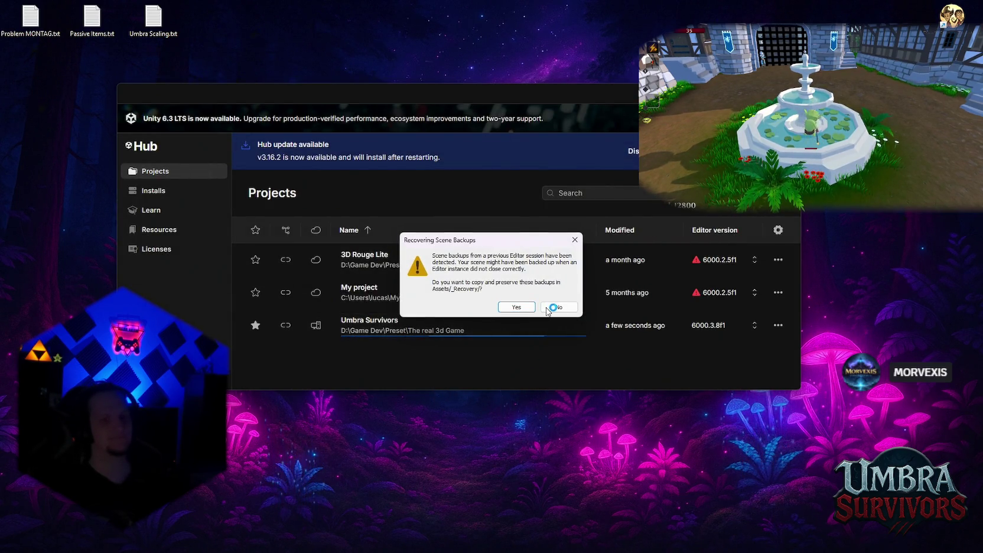
{"action": "left_click", "coordinate": [547, 307]}
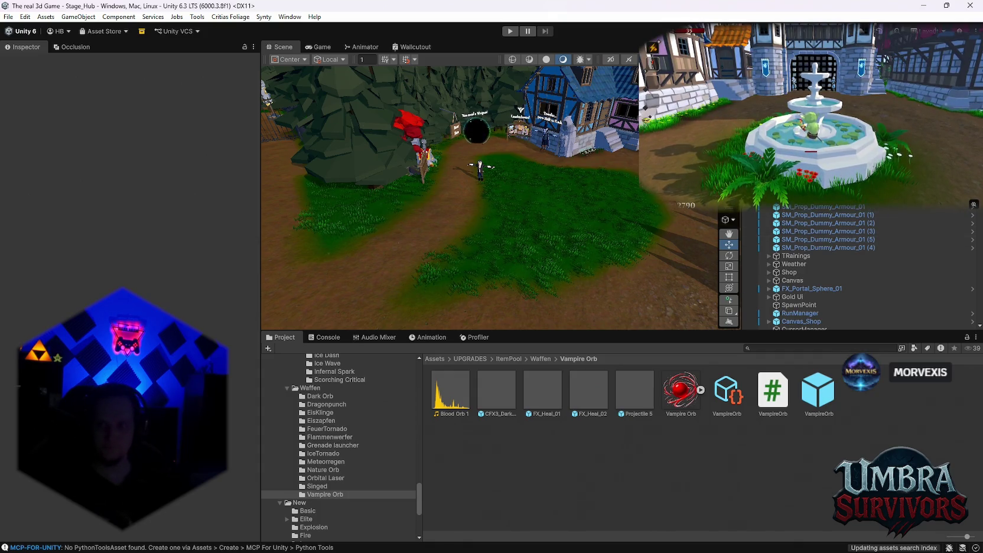
{"action": "scroll", "coordinate": [472, 202], "scroll_direction": "up", "scroll_amount": 3}
Look around the hub, then select MainPlayer and its Skin_Nightbloom object in the Hierarchy
{"action": "mouse_move", "coordinate": [473, 203]}
{"action": "left_mouse_down"}
{"action": "mouse_move", "coordinate": [553, 201]}
{"action": "mouse_move", "coordinate": [520, 152]}
{"action": "mouse_move", "coordinate": [534, 264]}
{"action": "mouse_move", "coordinate": [576, 286]}
{"action": "mouse_move", "coordinate": [594, 347]}
{"action": "left_mouse_up"}
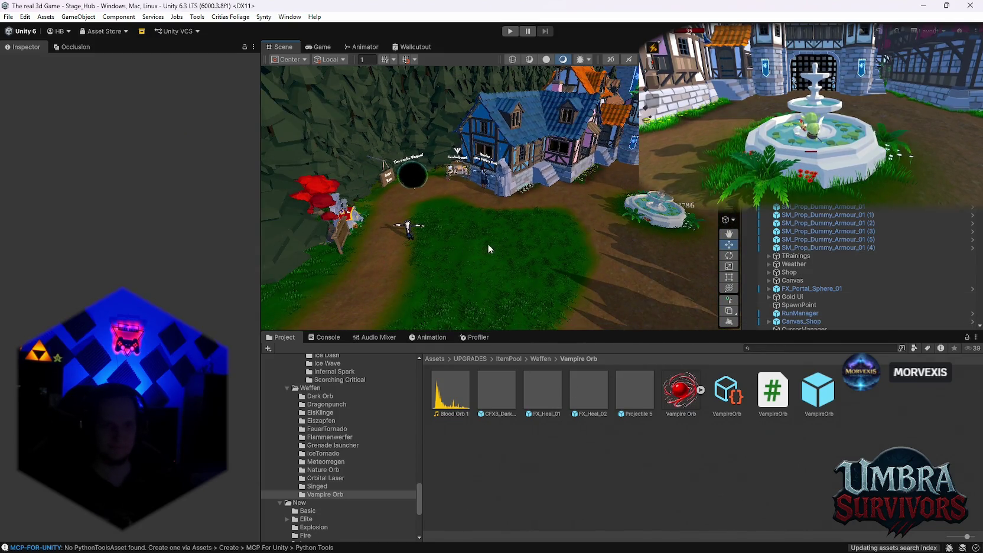
{"action": "mouse_move", "coordinate": [488, 244]}
{"action": "left_mouse_down"}
{"action": "mouse_move", "coordinate": [695, 246]}
{"action": "mouse_move", "coordinate": [501, 218]}
{"action": "mouse_move", "coordinate": [680, 237]}
{"action": "left_mouse_up"}
{"action": "scroll", "coordinate": [827, 218], "scroll_direction": "down", "scroll_amount": 10}
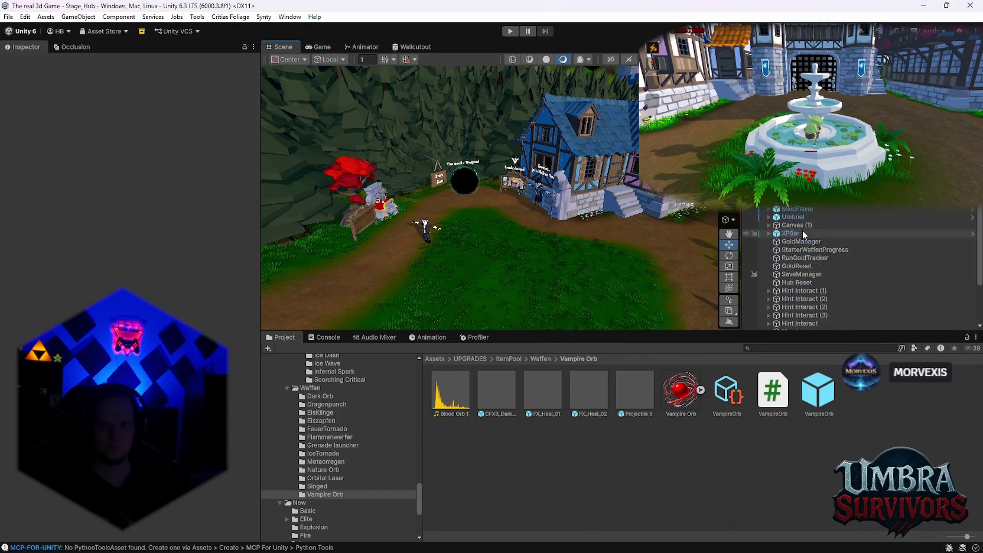
{"action": "scroll", "coordinate": [754, 264], "scroll_direction": "down", "scroll_amount": 10}
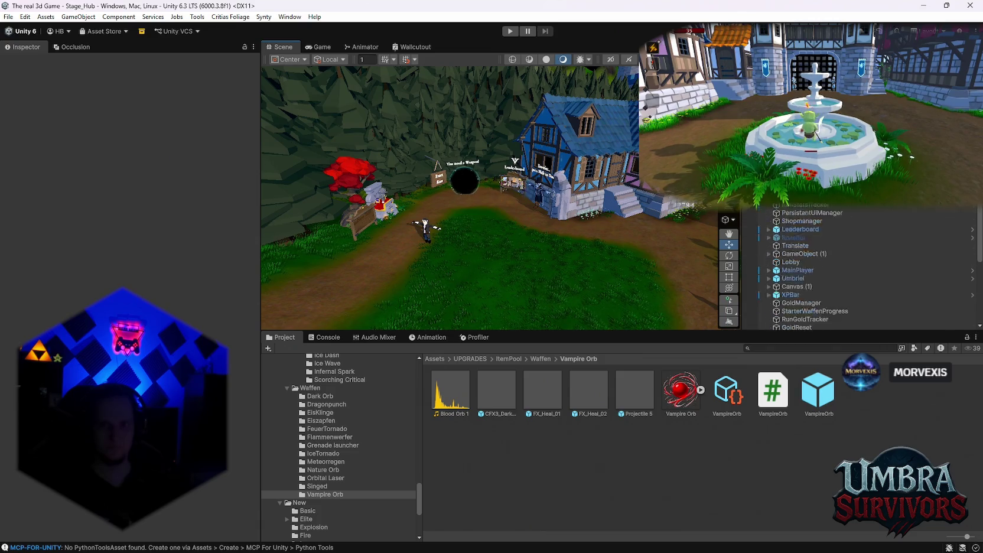
{"action": "scroll", "coordinate": [807, 219], "scroll_direction": "up", "scroll_amount": 3}
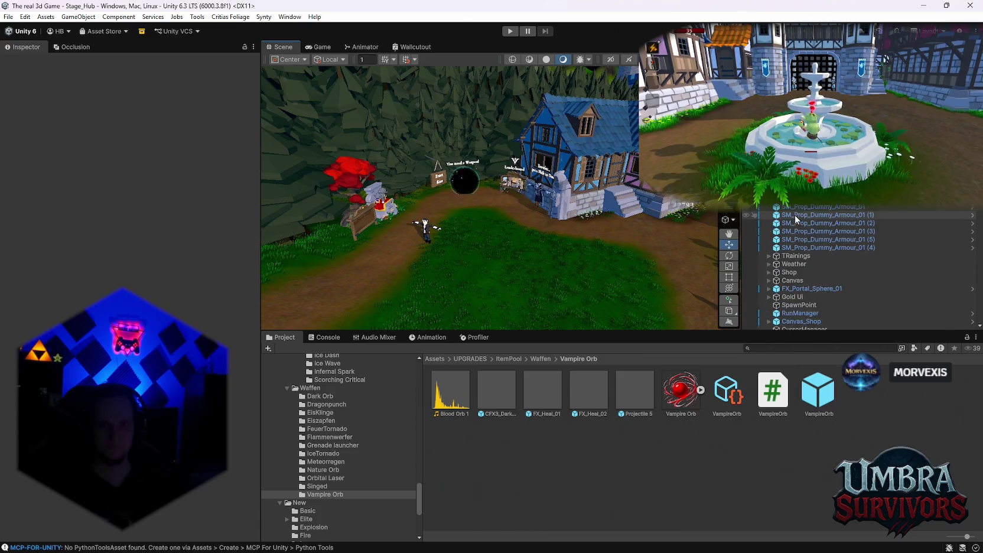
{"action": "scroll", "coordinate": [807, 218], "scroll_direction": "up", "scroll_amount": 6}
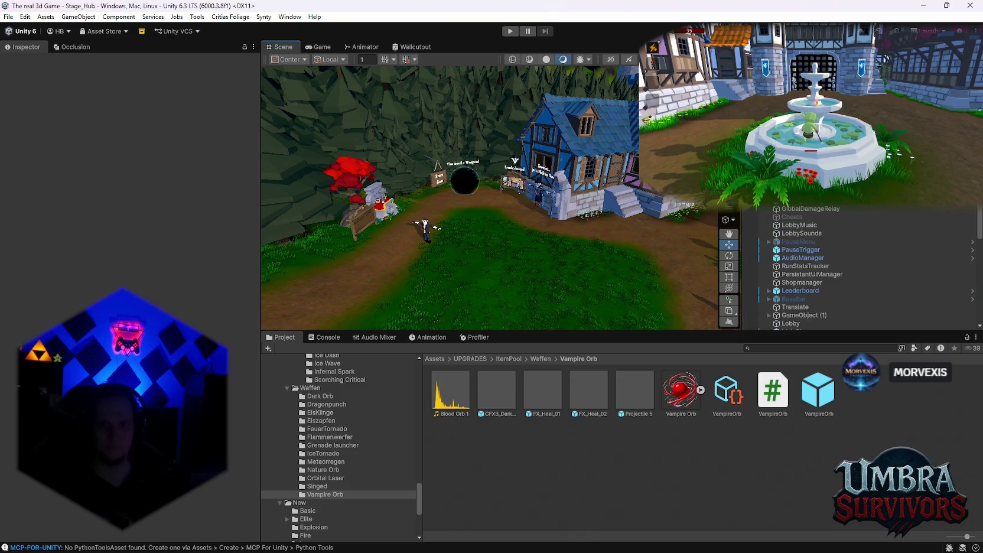
{"action": "scroll", "coordinate": [814, 224], "scroll_direction": "down", "scroll_amount": 1}
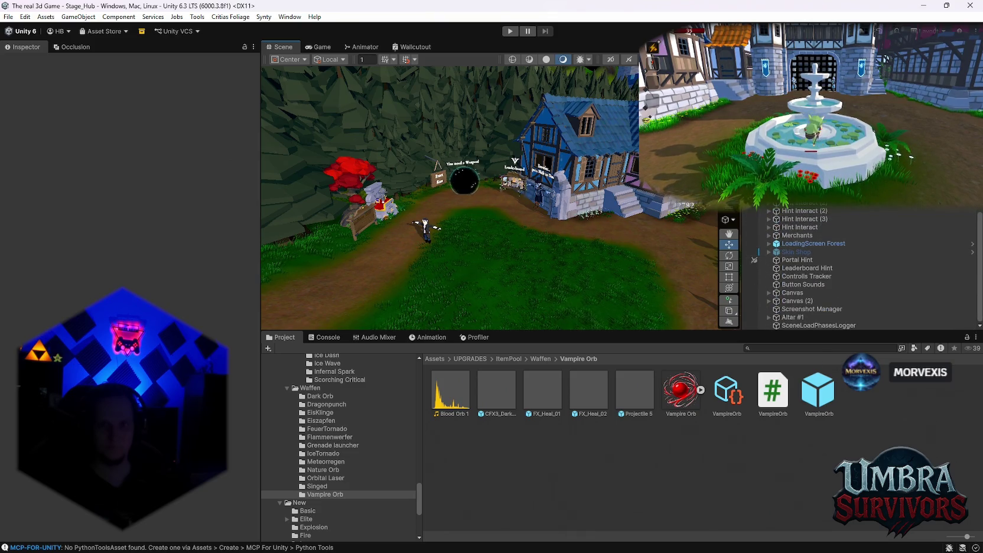
{"action": "left_click", "coordinate": [424, 227]}
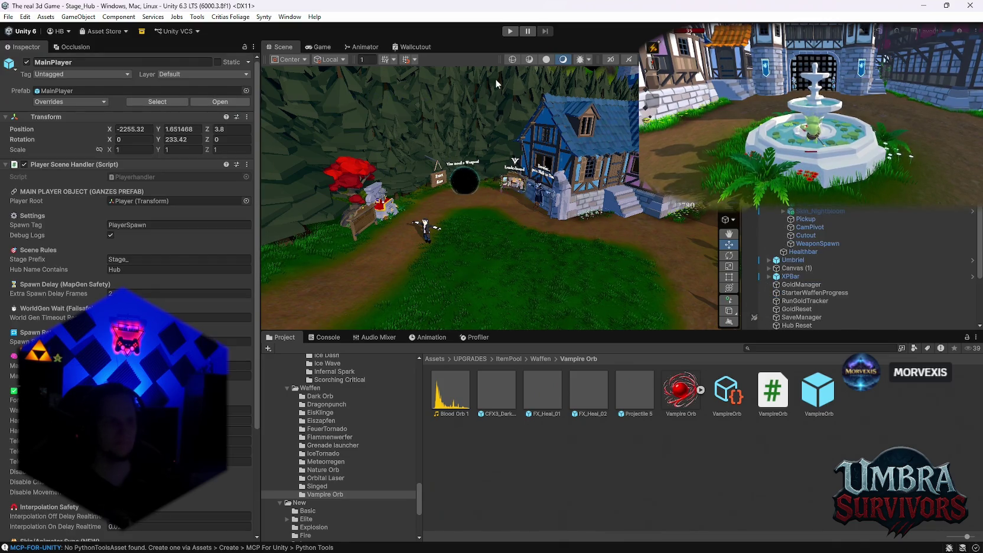
{"action": "left_click", "coordinate": [828, 211]}
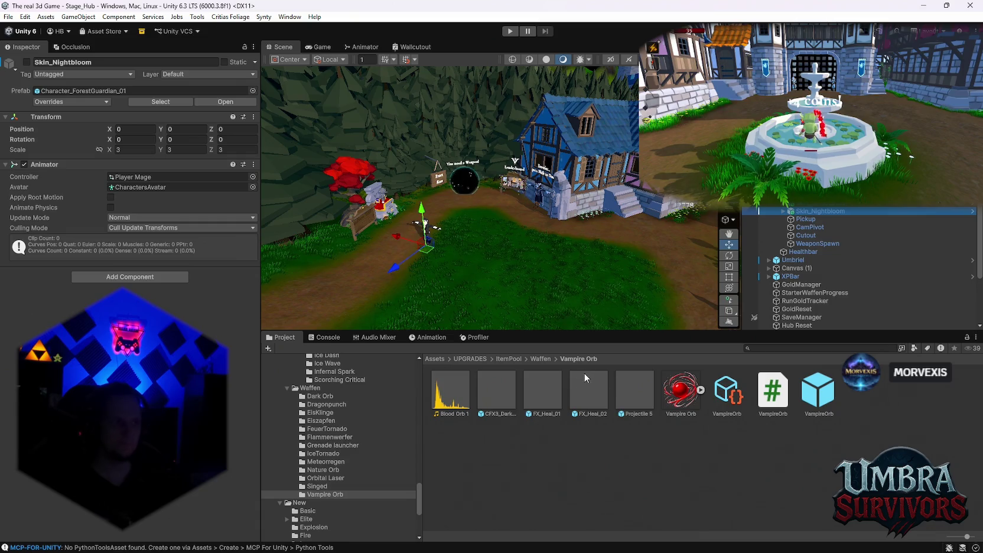
{"action": "mouse_move", "coordinate": [494, 222]}
{"action": "left_mouse_down"}
{"action": "mouse_move", "coordinate": [472, 216]}
{"action": "mouse_move", "coordinate": [563, 238]}
{"action": "mouse_move", "coordinate": [524, 242]}
{"action": "mouse_move", "coordinate": [558, 247]}
{"action": "left_mouse_up"}
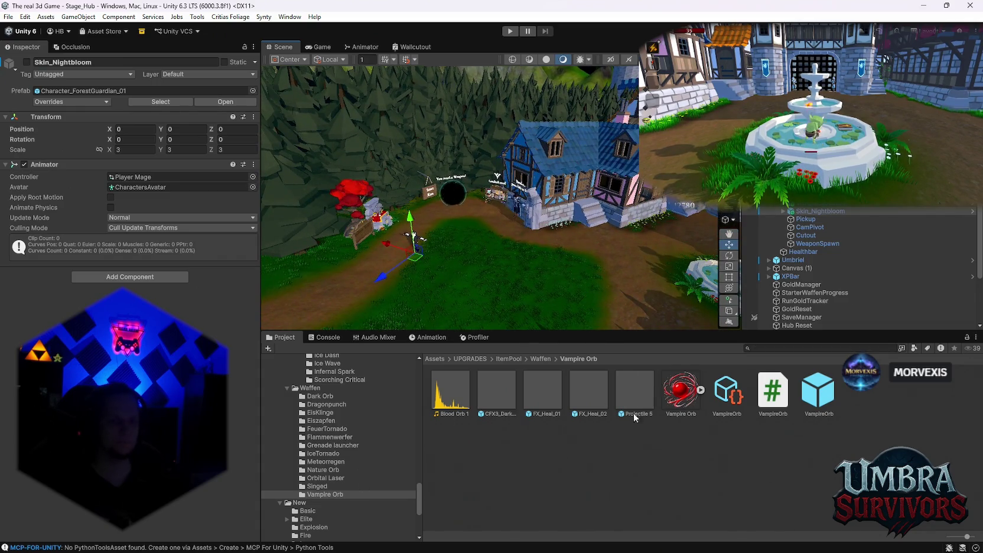
Search the Project assets for 'nightbloom', then 'waldschr', and enter the Waldschrat folder
{"action": "left_click", "coordinate": [776, 348]}
{"action": "type", "text": "nightbl"}
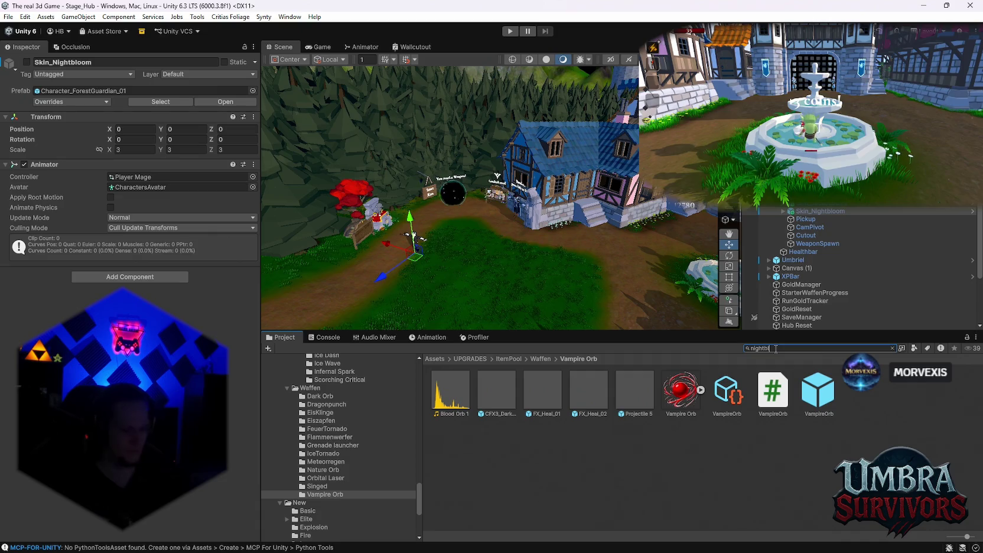
{"action": "type", "text": "oom"}
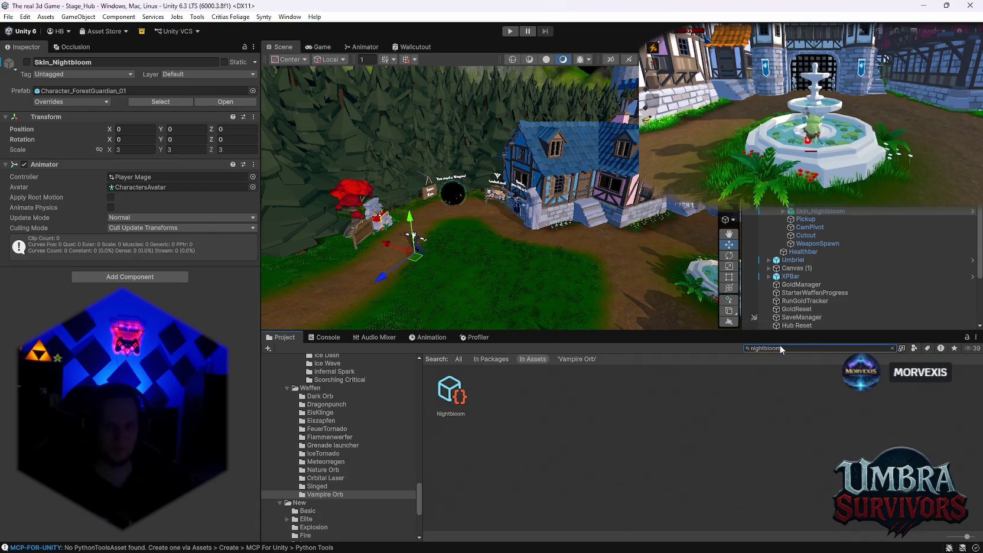
{"action": "double_click", "coordinate": [781, 348]}
{"action": "type", "text": "waldschr"}
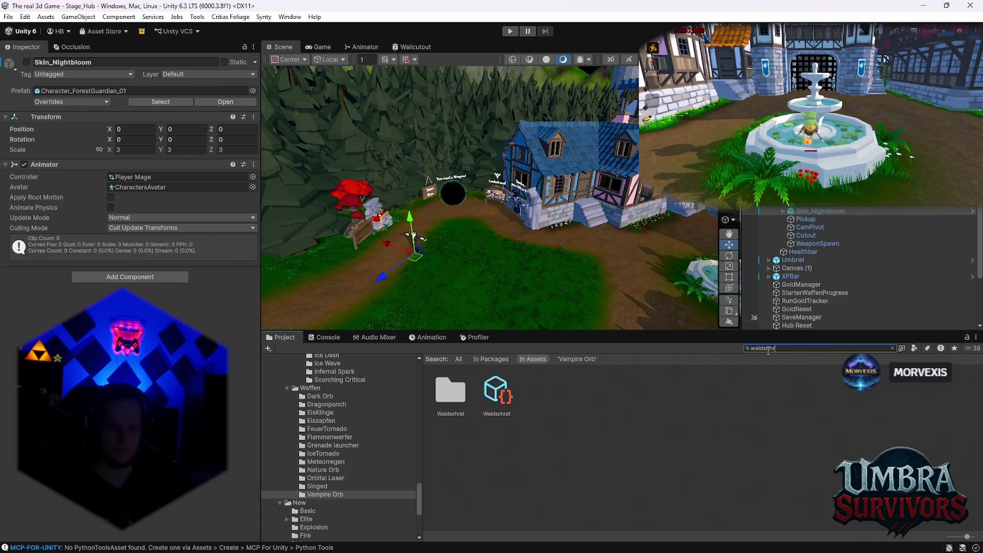
{"action": "double_click", "coordinate": [451, 391]}
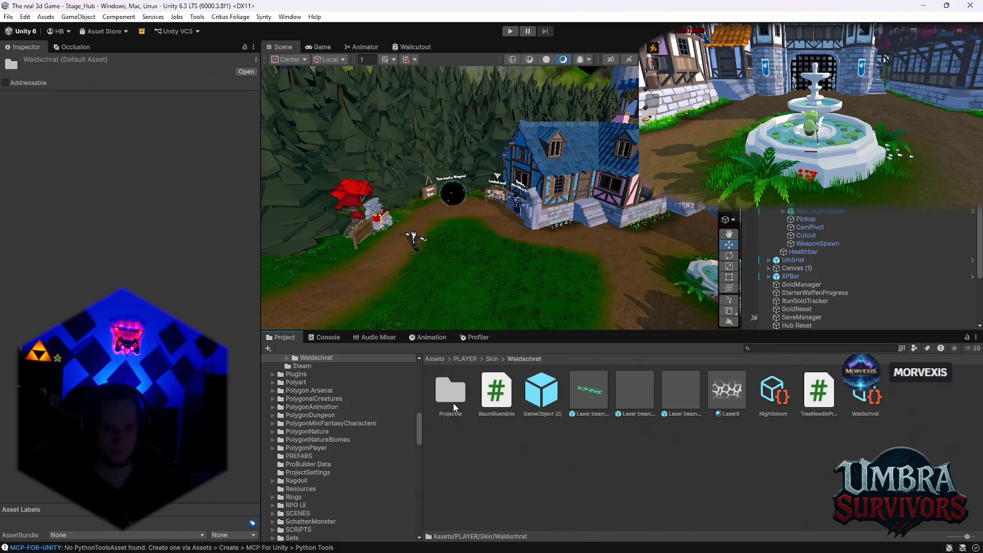
On GameObject (2)'s Passive_Baum Buendnis, set line start and end offset Y to 3, then check the needle settings
{"action": "left_click", "coordinate": [541, 390]}
{"action": "scroll", "coordinate": [83, 309], "scroll_direction": "down", "scroll_amount": 3}
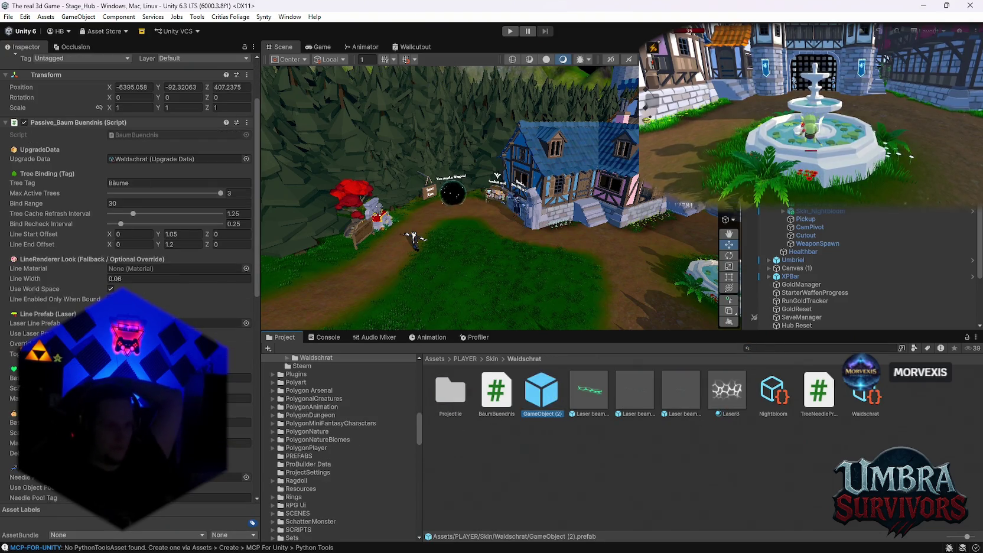
{"action": "left_click", "coordinate": [172, 234]}
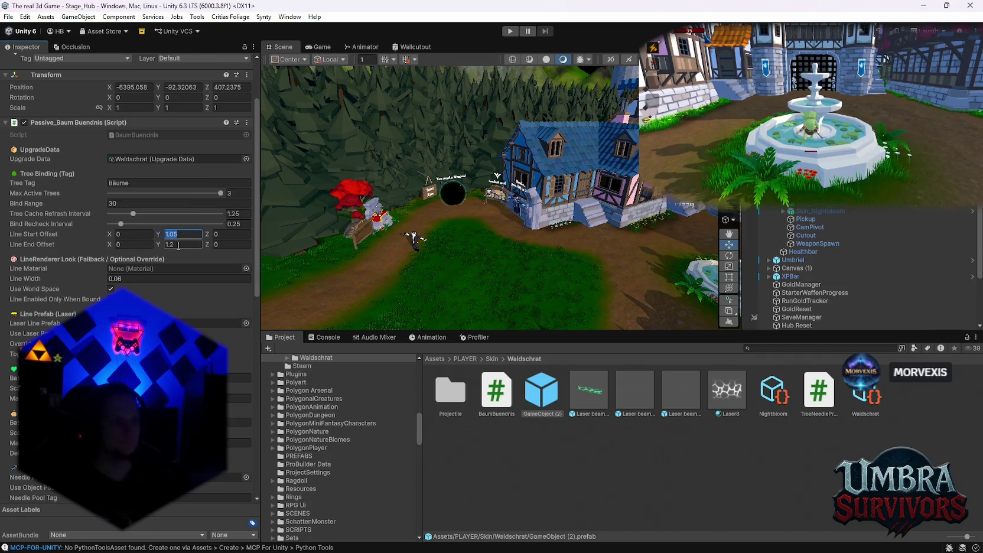
{"action": "type", "text": "3"}
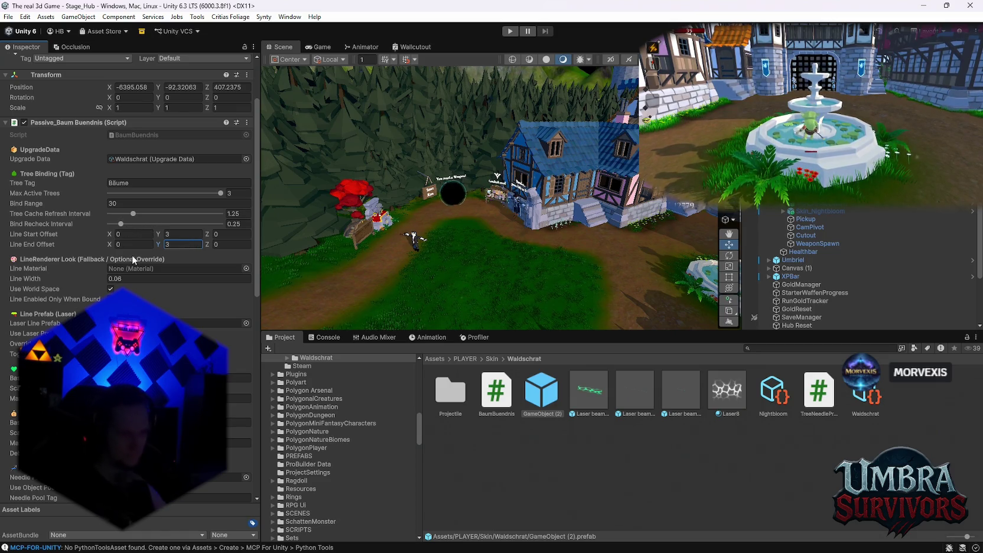
{"action": "scroll", "coordinate": [133, 255], "scroll_direction": "down", "scroll_amount": 7}
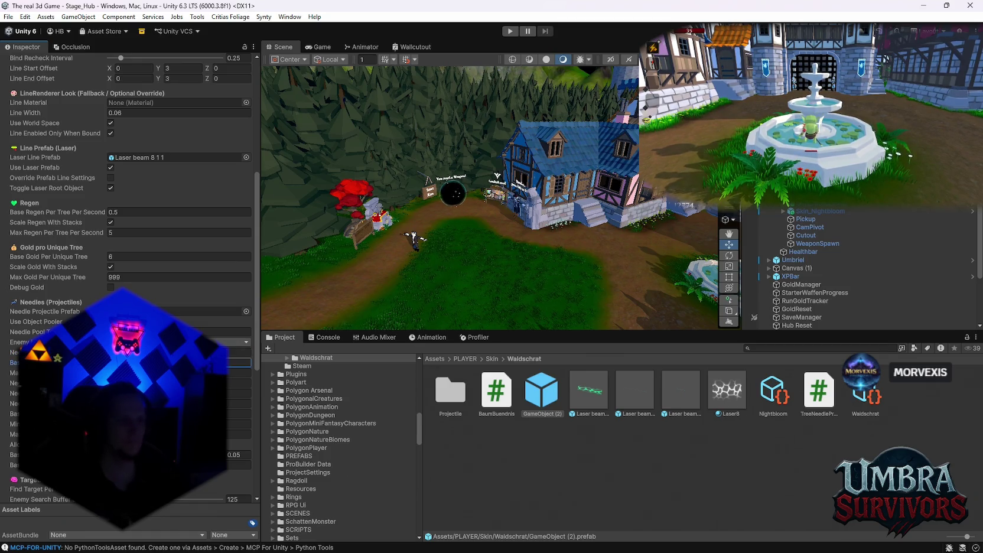
{"action": "left_click", "coordinate": [239, 372]}
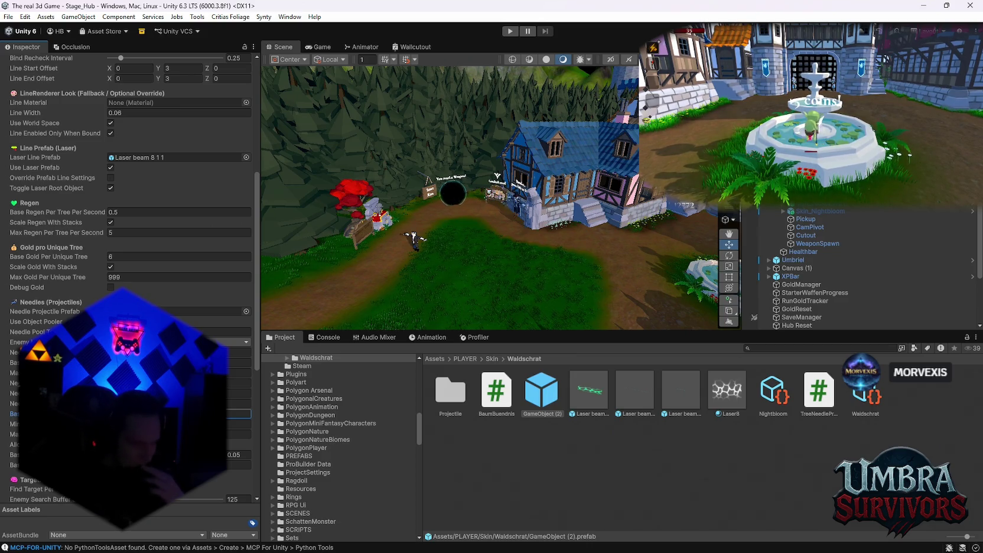
{"action": "scroll", "coordinate": [240, 414], "scroll_direction": "down", "scroll_amount": 4}
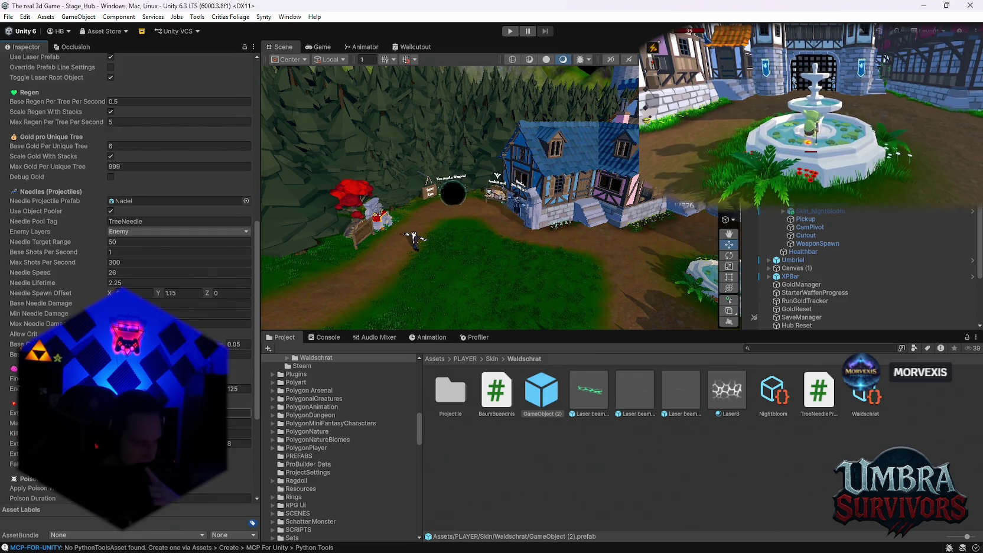
{"action": "left_click", "coordinate": [239, 412]}
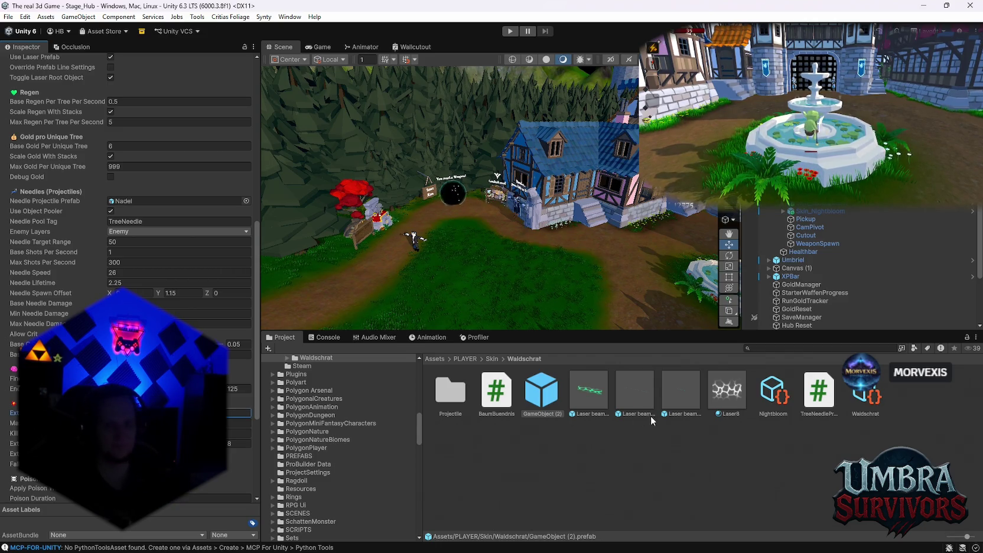
Enter Prefab Mode on the Nadel needle prefab from the Projectile folder
{"action": "double_click", "coordinate": [451, 391]}
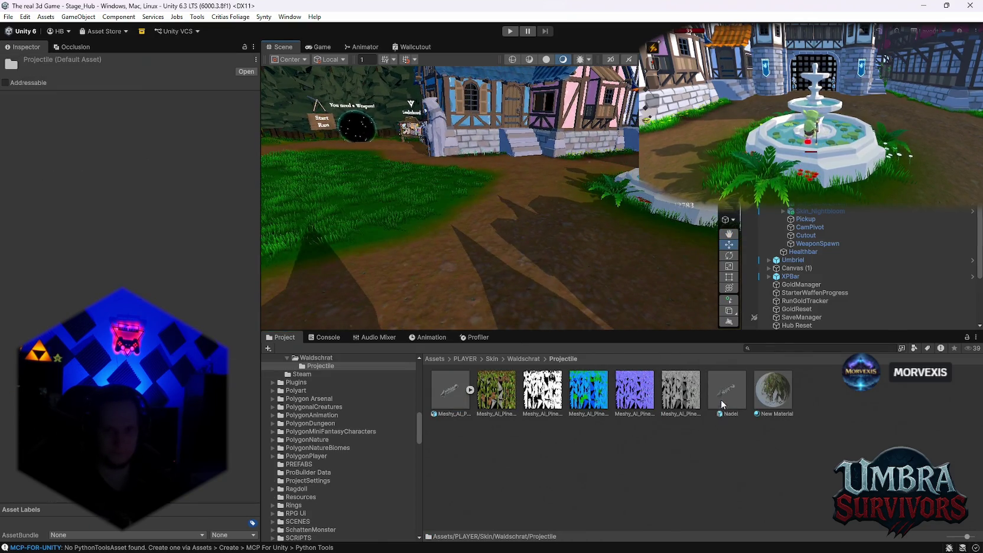
{"action": "mouse_move", "coordinate": [721, 399]}
{"action": "left_mouse_down"}
{"action": "mouse_move", "coordinate": [590, 293]}
{"action": "mouse_move", "coordinate": [456, 306]}
{"action": "mouse_move", "coordinate": [729, 411]}
{"action": "left_mouse_up"}
{"action": "left_click", "coordinate": [726, 397]}
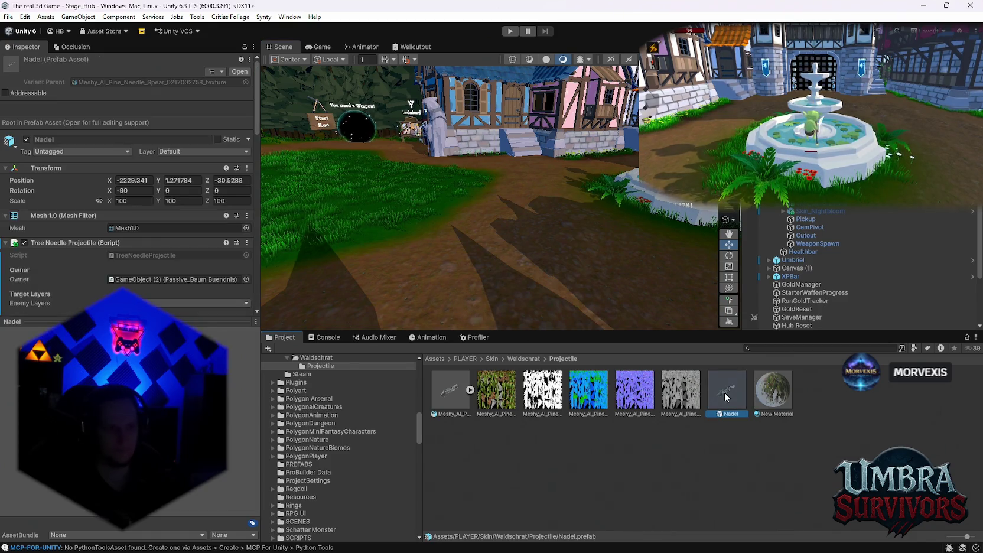
{"action": "double_click", "coordinate": [726, 397]}
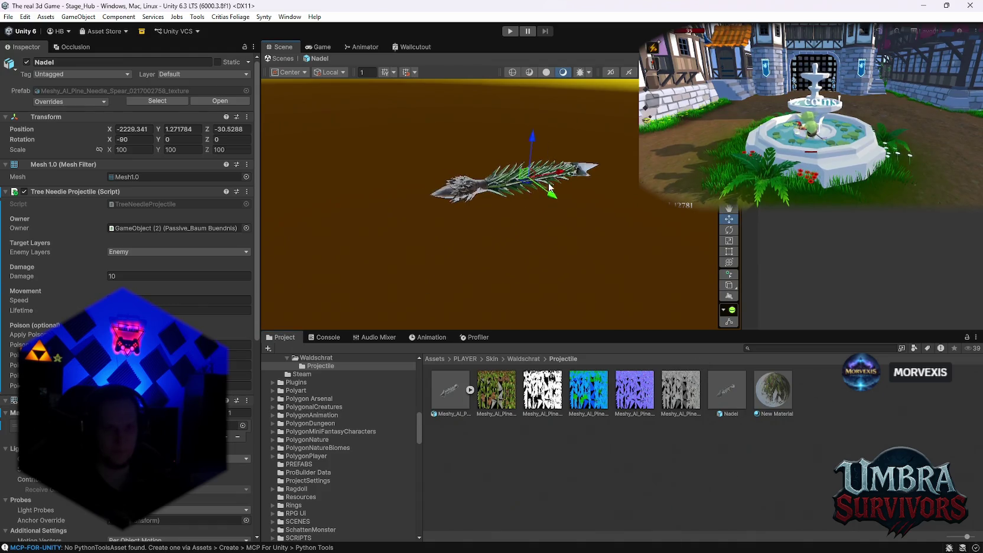
{"action": "mouse_move", "coordinate": [495, 192]}
{"action": "left_mouse_down"}
{"action": "mouse_move", "coordinate": [534, 240]}
{"action": "mouse_move", "coordinate": [650, 195]}
{"action": "mouse_move", "coordinate": [478, 214]}
{"action": "mouse_move", "coordinate": [486, 142]}
{"action": "left_mouse_up"}
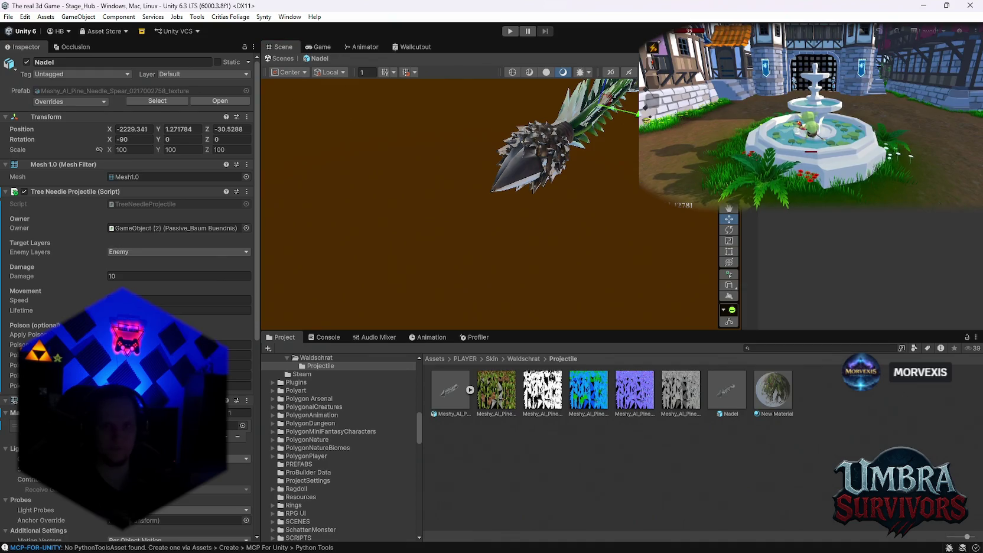
Add a Mirror plane, undo it, and centre the needle in view
{"action": "right_click", "coordinate": [789, 277]}
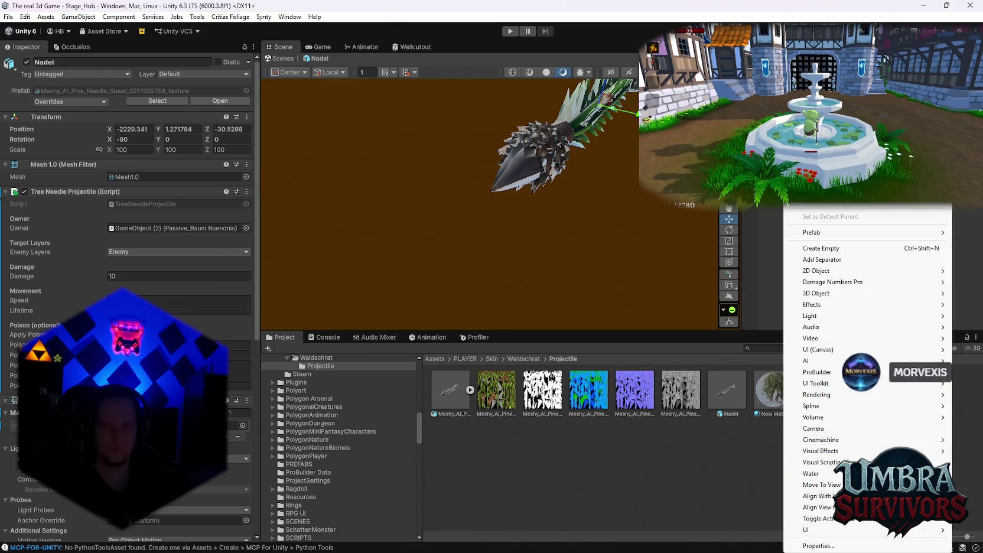
{"action": "mouse_move", "coordinate": [842, 294]}
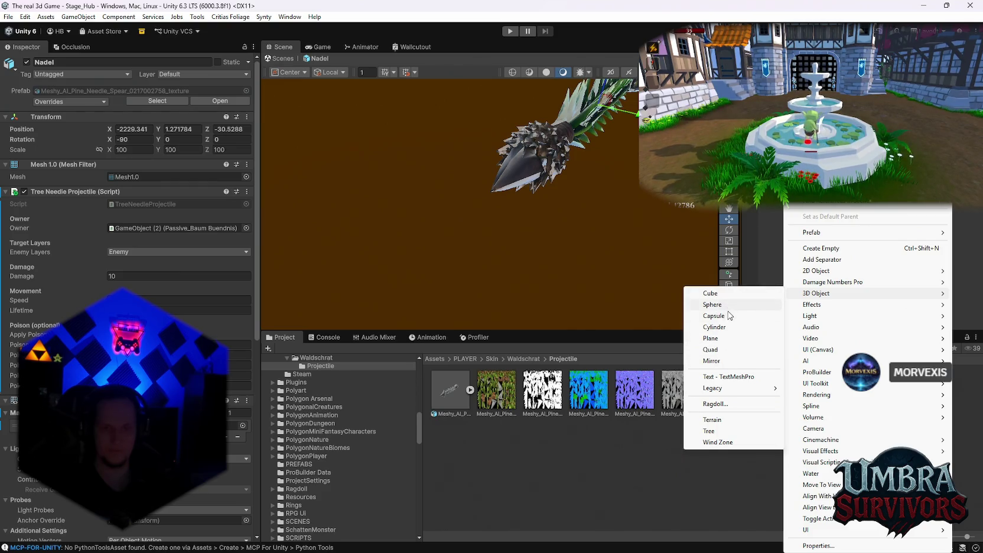
{"action": "left_click", "coordinate": [735, 365]}
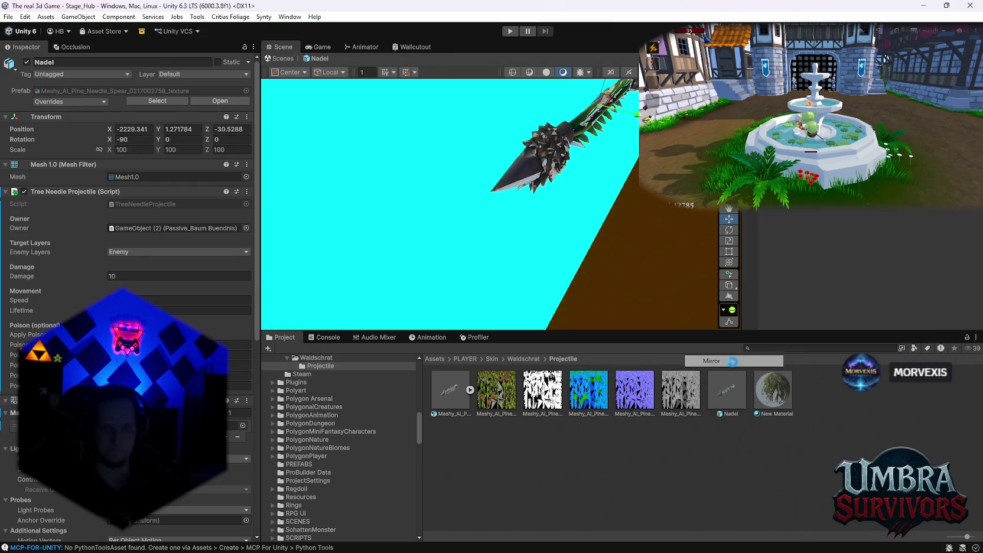
{"action": "mouse_move", "coordinate": [634, 234]}
{"action": "left_mouse_down"}
{"action": "mouse_move", "coordinate": [593, 170]}
{"action": "mouse_move", "coordinate": [589, 185]}
{"action": "mouse_move", "coordinate": [468, 151]}
{"action": "mouse_move", "coordinate": [397, 176]}
{"action": "mouse_move", "coordinate": [558, 179]}
{"action": "left_mouse_up"}
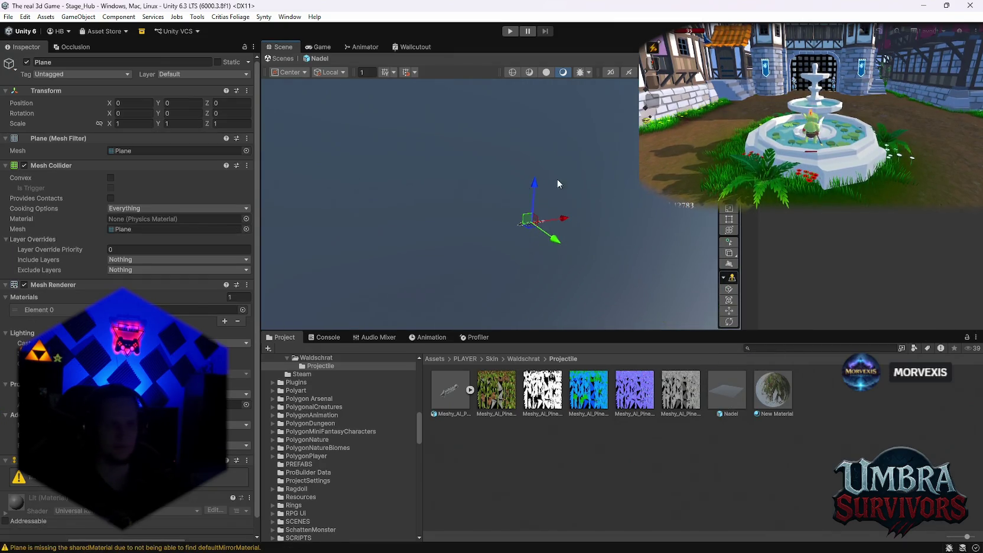
{"action": "key", "text": "ctrl+z"}
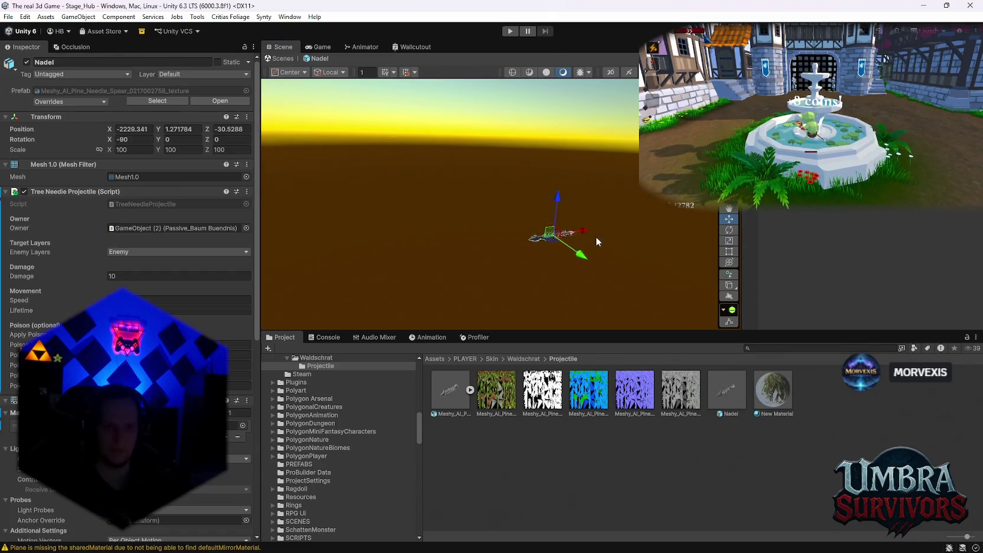
{"action": "scroll", "coordinate": [509, 234], "scroll_direction": "up", "scroll_amount": 5}
{"action": "left_click_drag", "start_coordinate": [469, 270], "coordinate": [535, 268]}
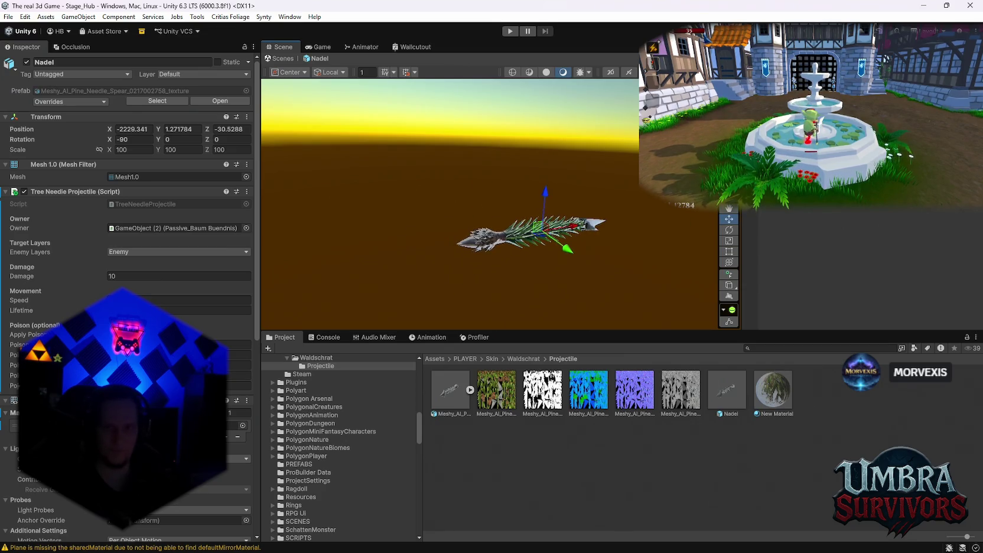
Add a cube to the Nadel prefab and switch to the combined transform handles
{"action": "right_click", "coordinate": [787, 236]}
{"action": "mouse_move", "coordinate": [811, 298]}
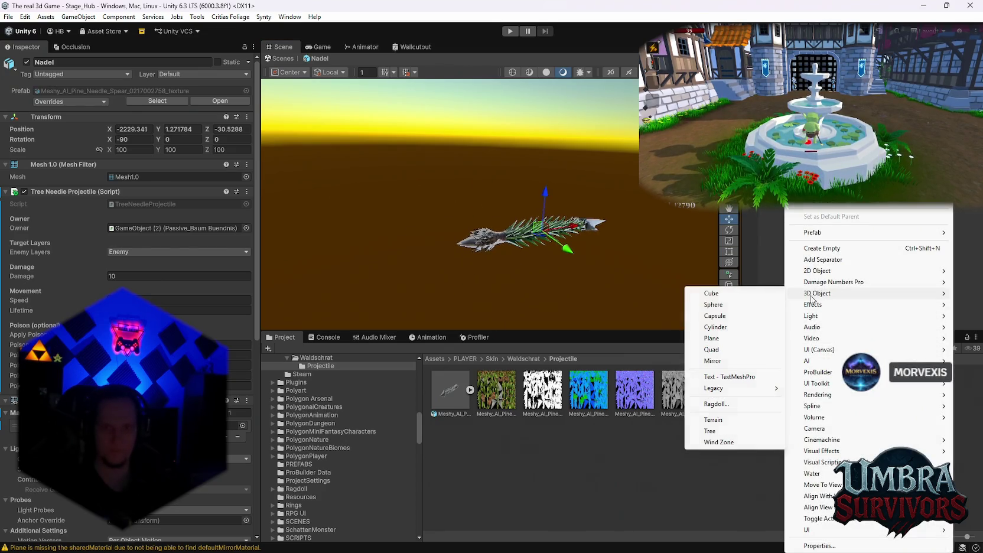
{"action": "left_click", "coordinate": [712, 293]}
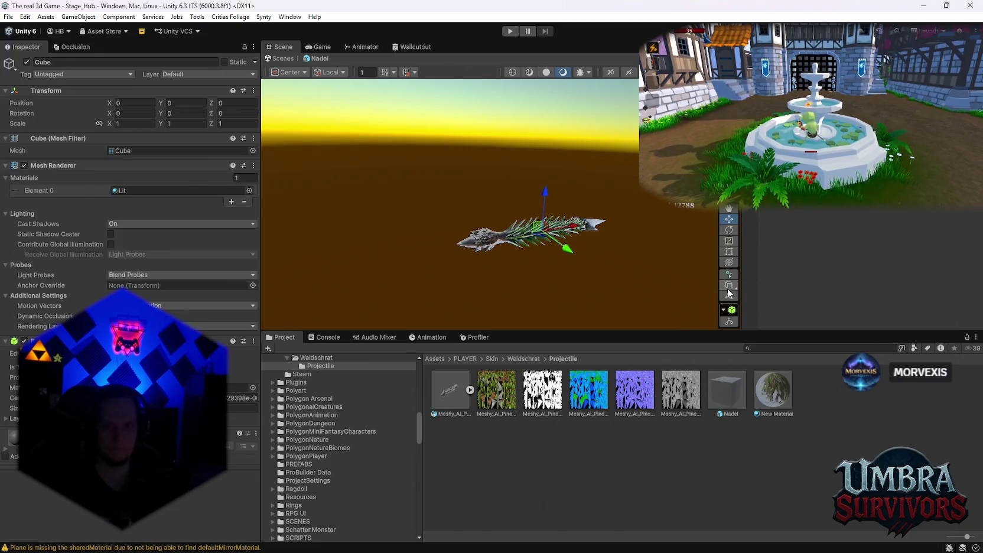
{"action": "left_click", "coordinate": [730, 262]}
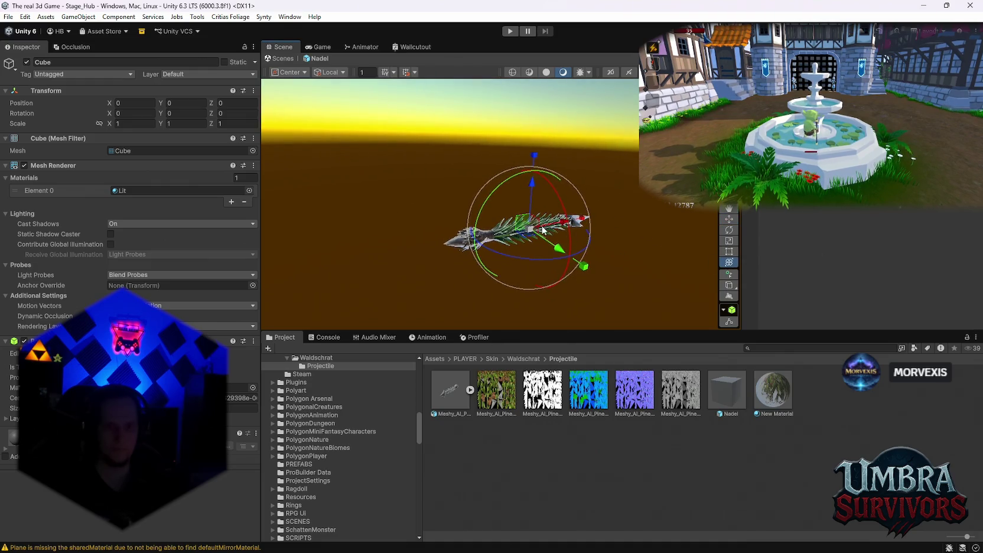
{"action": "mouse_move", "coordinate": [533, 233]}
{"action": "left_mouse_down"}
{"action": "mouse_move", "coordinate": [513, 226]}
{"action": "mouse_move", "coordinate": [526, 234]}
{"action": "left_mouse_up"}
{"action": "key", "text": "ctrl+z"}
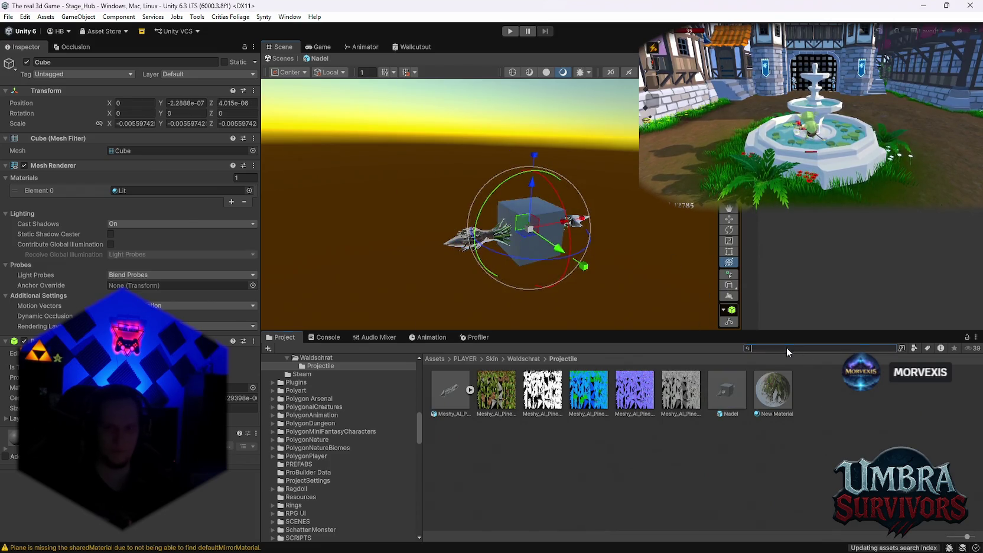
{"action": "type", "text": "rupe"}
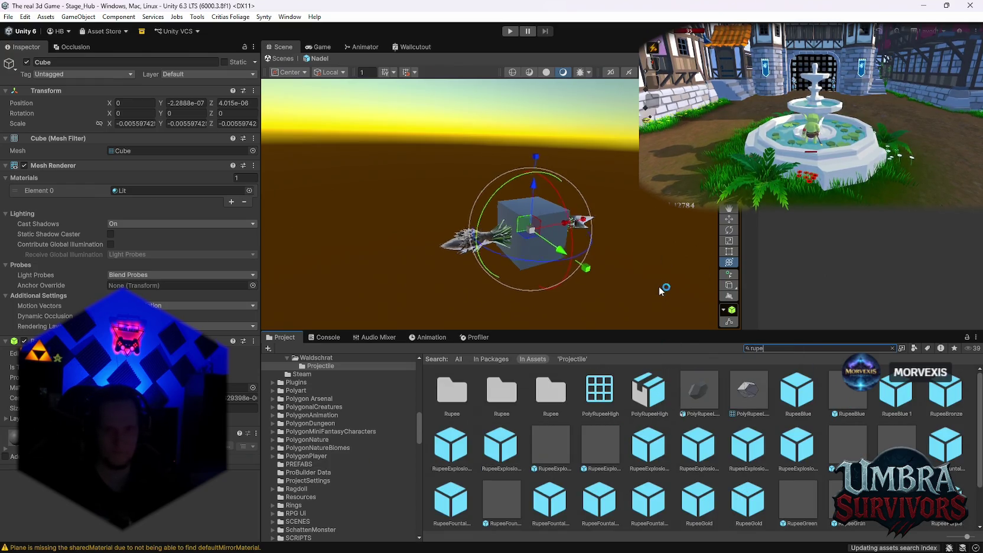
Swap the cube's Mesh Filter mesh for PolyRupeeLow
{"action": "left_click_drag", "start_coordinate": [693, 400], "coordinate": [135, 193]}
{"action": "left_click_drag", "start_coordinate": [122, 151], "coordinate": [123, 152]}
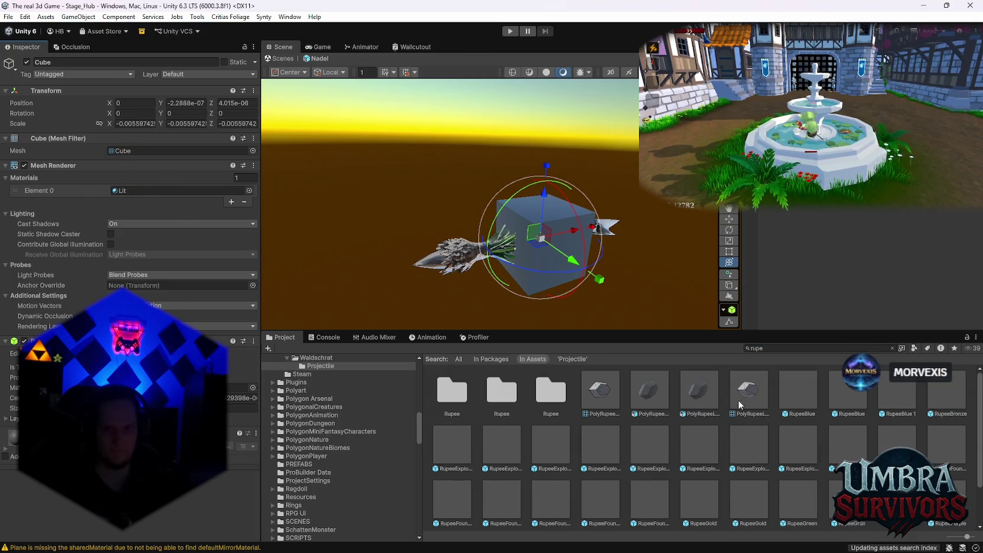
{"action": "left_click_drag", "start_coordinate": [748, 390], "coordinate": [178, 150]}
{"action": "scroll", "coordinate": [491, 234], "scroll_direction": "up", "scroll_amount": 5}
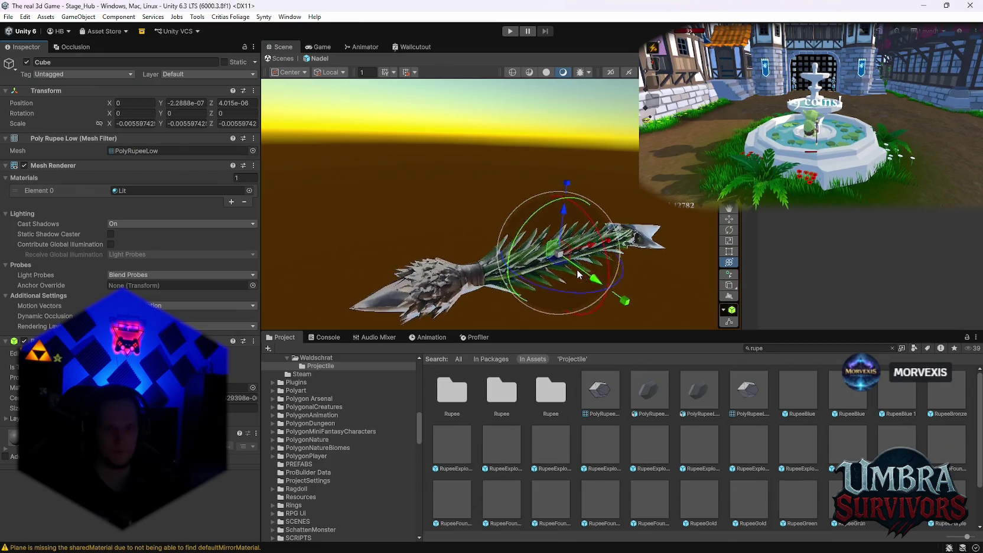
Place and stretch the rupee at the needle's end, scaled about -0.0251, -0.0188, -0.0266
{"action": "mouse_move", "coordinate": [491, 235]}
{"action": "left_mouse_down"}
{"action": "mouse_move", "coordinate": [307, 252]}
{"action": "mouse_move", "coordinate": [466, 180]}
{"action": "mouse_move", "coordinate": [500, 244]}
{"action": "mouse_move", "coordinate": [573, 216]}
{"action": "left_mouse_up"}
{"action": "right_click", "coordinate": [589, 216]}
{"action": "key", "text": "Escape"}
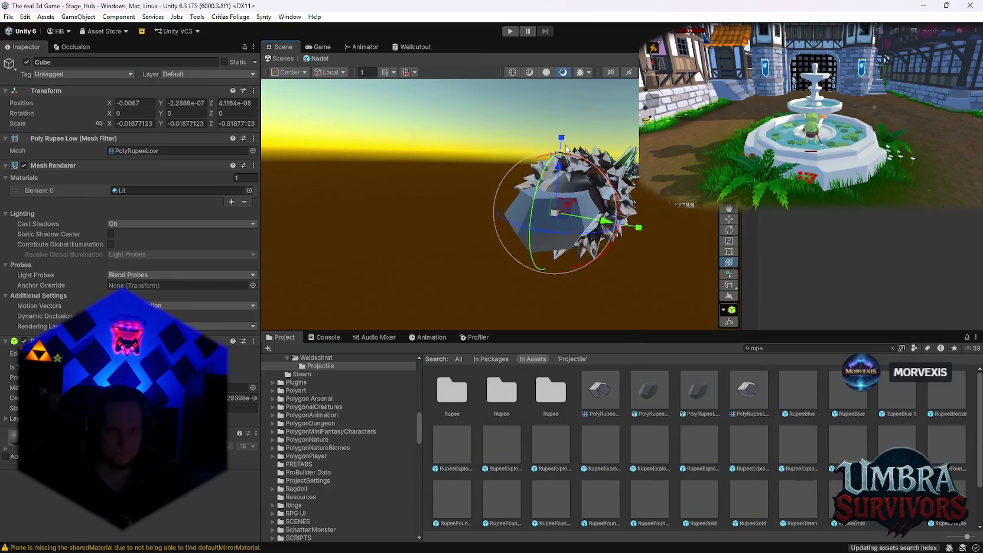
{"action": "key", "text": "f"}
{"action": "left_click_drag", "start_coordinate": [489, 216], "coordinate": [493, 216]}
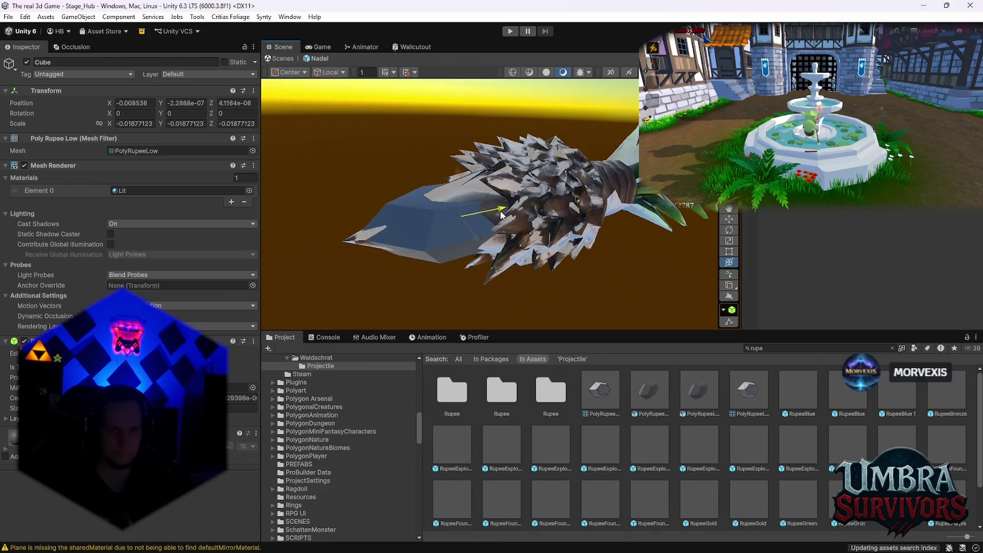
{"action": "mouse_move", "coordinate": [447, 155]}
{"action": "left_mouse_down"}
{"action": "mouse_move", "coordinate": [445, 101]}
{"action": "mouse_move", "coordinate": [445, 110]}
{"action": "left_mouse_up"}
{"action": "mouse_move", "coordinate": [516, 214]}
{"action": "left_mouse_down"}
{"action": "mouse_move", "coordinate": [484, 213]}
{"action": "mouse_move", "coordinate": [496, 213]}
{"action": "mouse_move", "coordinate": [467, 179]}
{"action": "mouse_move", "coordinate": [509, 191]}
{"action": "mouse_move", "coordinate": [501, 129]}
{"action": "mouse_move", "coordinate": [473, 253]}
{"action": "mouse_move", "coordinate": [587, 212]}
{"action": "mouse_move", "coordinate": [504, 201]}
{"action": "mouse_move", "coordinate": [531, 225]}
{"action": "mouse_move", "coordinate": [620, 252]}
{"action": "mouse_move", "coordinate": [727, 231]}
{"action": "left_mouse_up"}
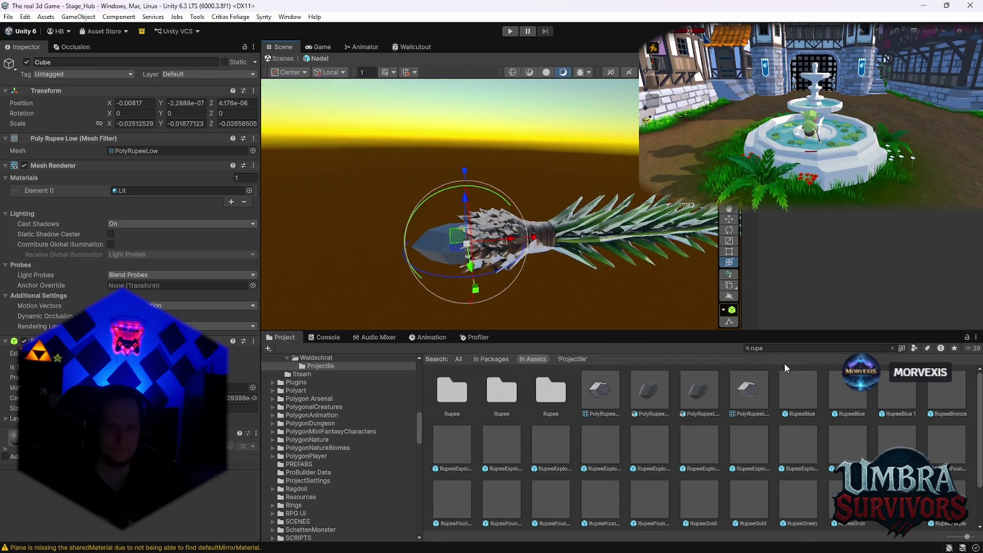
Create a new material in the Waldschrat/Projectile folder, found by searching 'waldsch'
{"action": "left_click", "coordinate": [769, 347]}
{"action": "type", "text": "waldsch"}
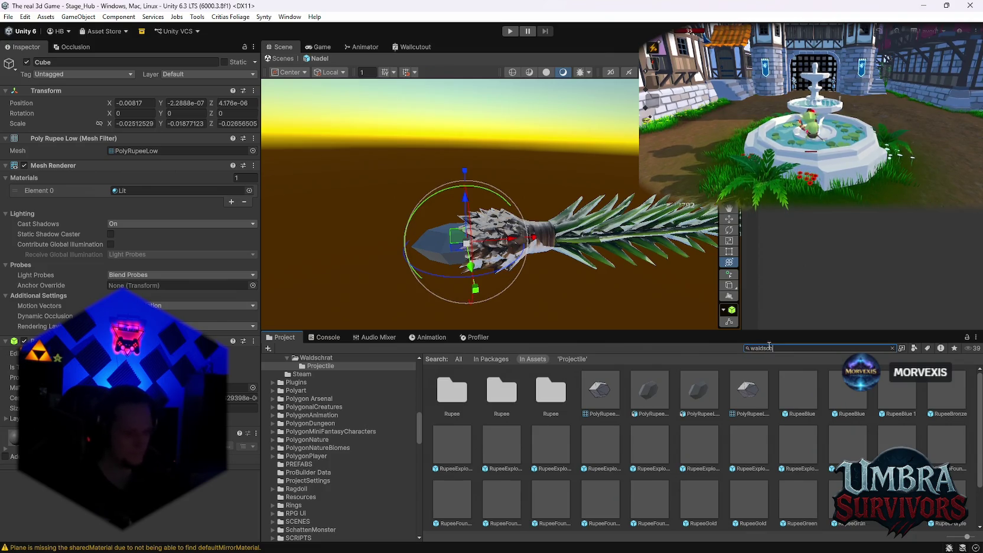
{"action": "double_click", "coordinate": [453, 402]}
{"action": "double_click", "coordinate": [453, 403]}
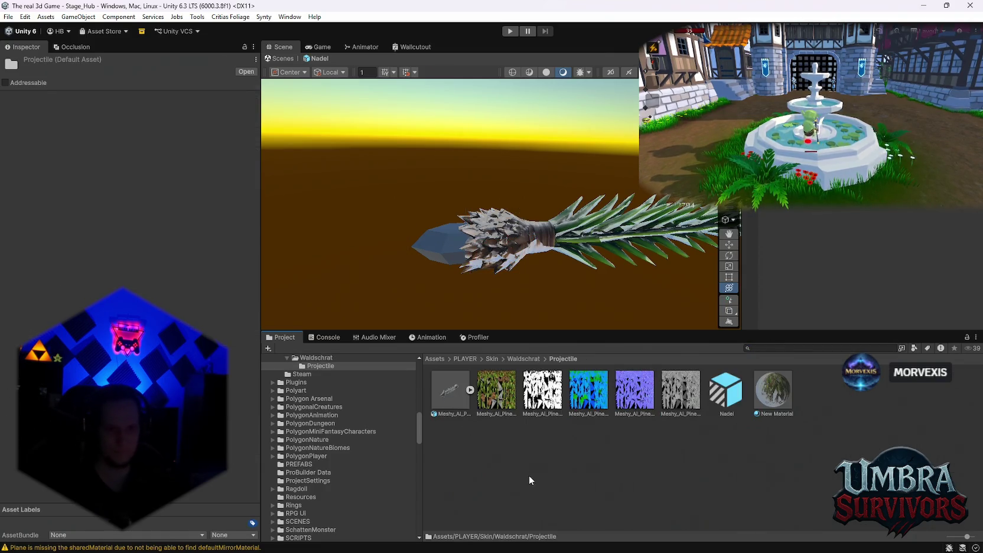
{"action": "right_click", "coordinate": [529, 475]}
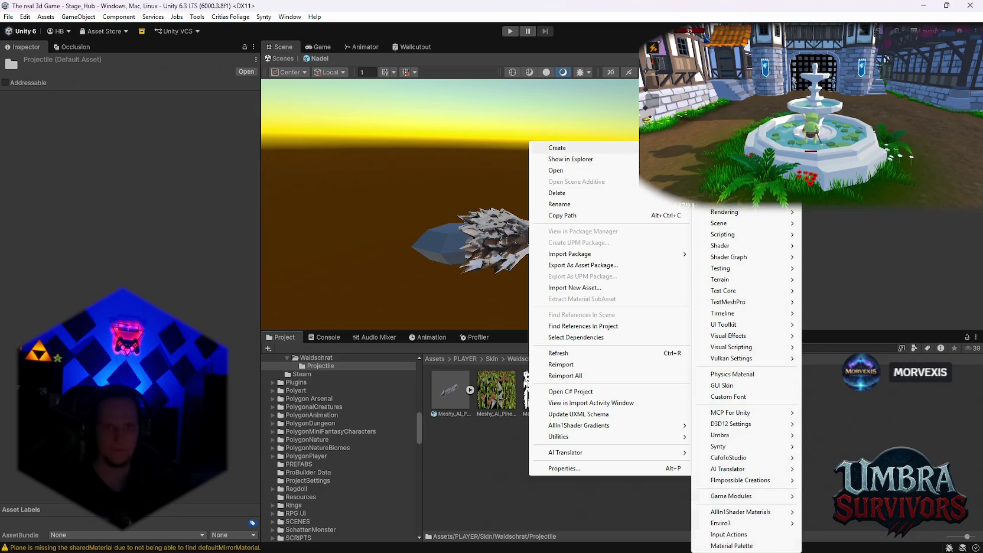
{"action": "left_click", "coordinate": [732, 541]}
{"action": "key", "text": "Return"}
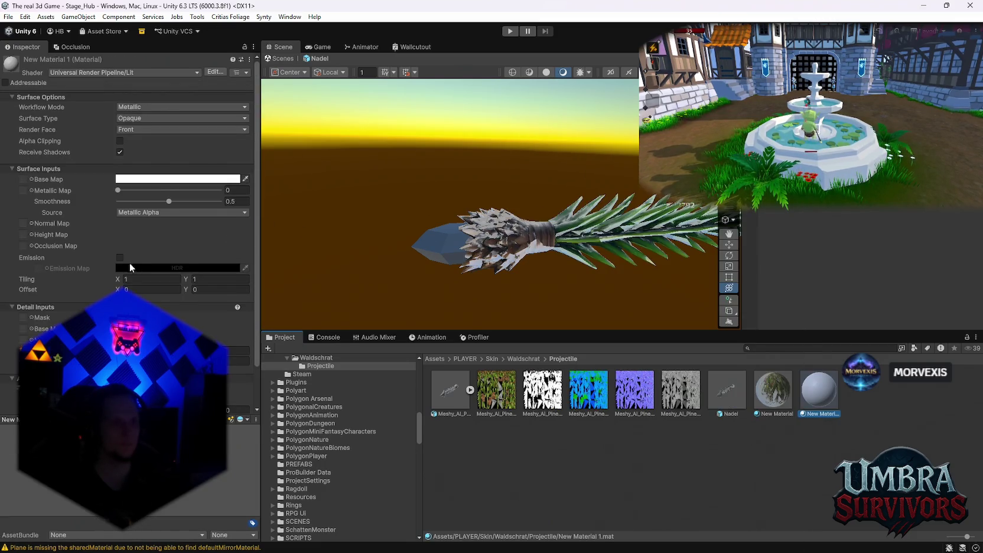
Enable emission on the material with a bright green colour and apply it to the crystal tip
{"action": "left_click", "coordinate": [120, 258]}
{"action": "left_click", "coordinate": [139, 268]}
{"action": "left_click_drag", "start_coordinate": [272, 289], "coordinate": [236, 241]}
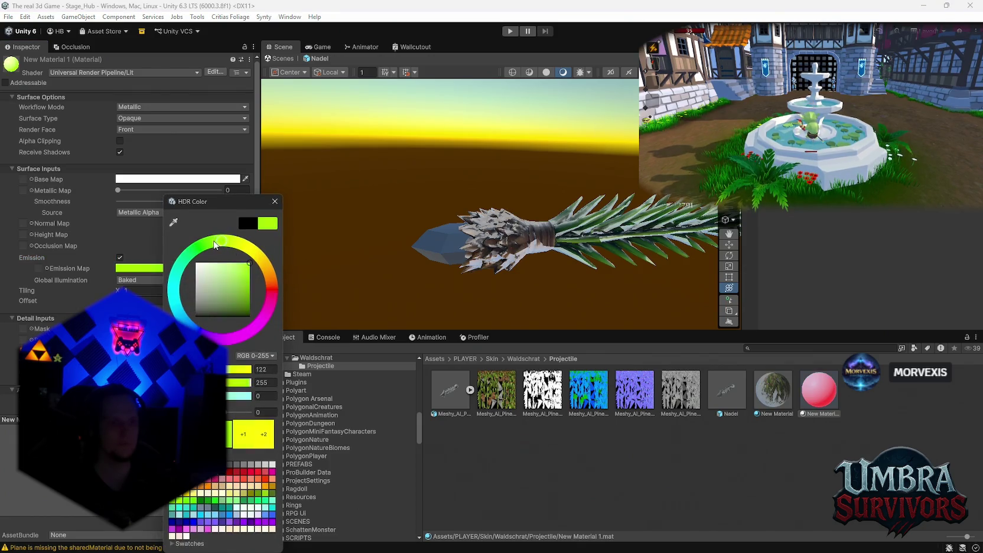
{"action": "left_click", "coordinate": [829, 450]}
{"action": "mouse_move", "coordinate": [819, 390]}
{"action": "left_mouse_down"}
{"action": "mouse_move", "coordinate": [467, 278]}
{"action": "mouse_move", "coordinate": [440, 245]}
{"action": "left_mouse_up"}
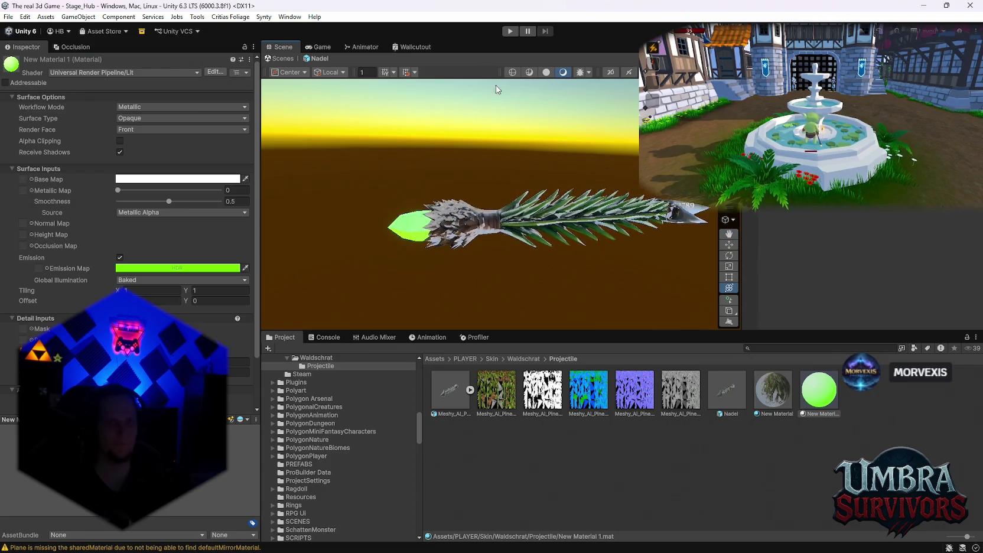
Tune the glow to pure green at intensity 1.2, then return to the Stage_Hub scene
{"action": "left_click", "coordinate": [150, 269]}
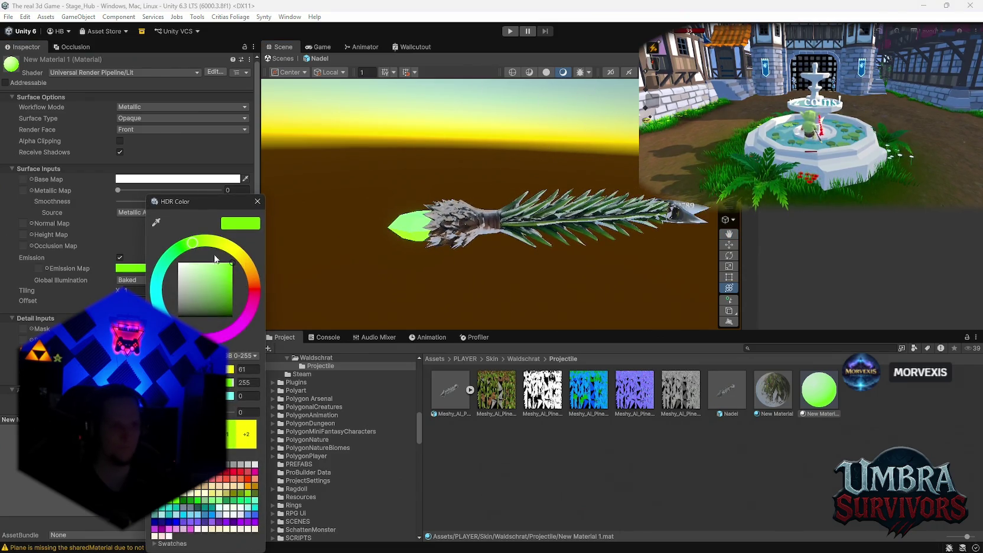
{"action": "left_click_drag", "start_coordinate": [193, 246], "coordinate": [182, 251]}
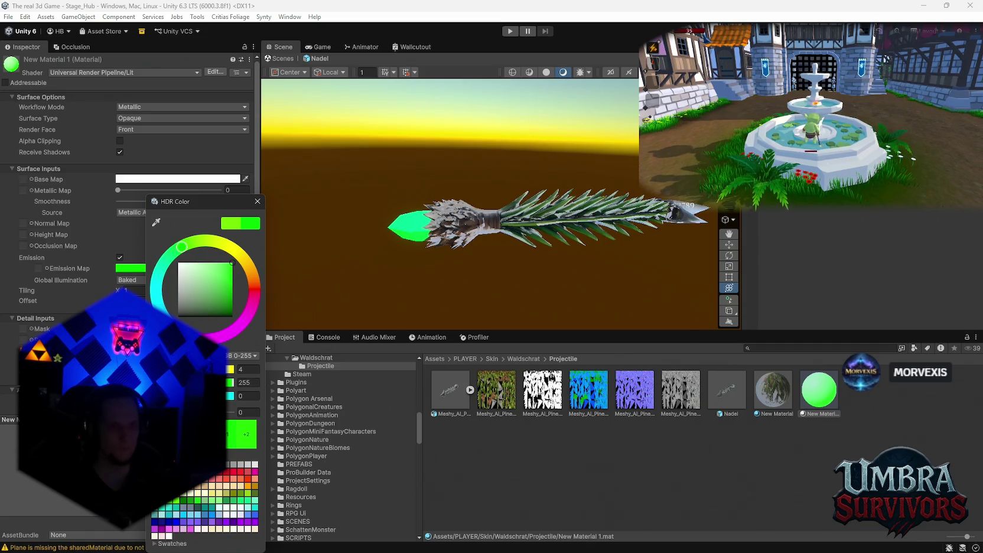
{"action": "left_click_drag", "start_coordinate": [177, 412], "coordinate": [190, 412]}
{"action": "left_click_drag", "start_coordinate": [532, 213], "coordinate": [632, 192]}
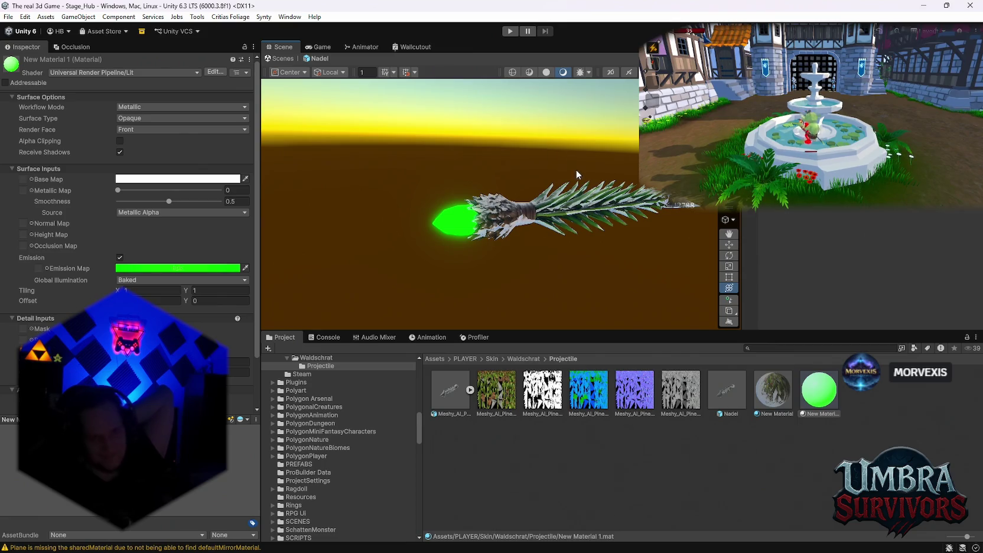
{"action": "mouse_move", "coordinate": [576, 170]}
{"action": "left_mouse_down"}
{"action": "mouse_move", "coordinate": [587, 314]}
{"action": "mouse_move", "coordinate": [616, 304]}
{"action": "left_mouse_up"}
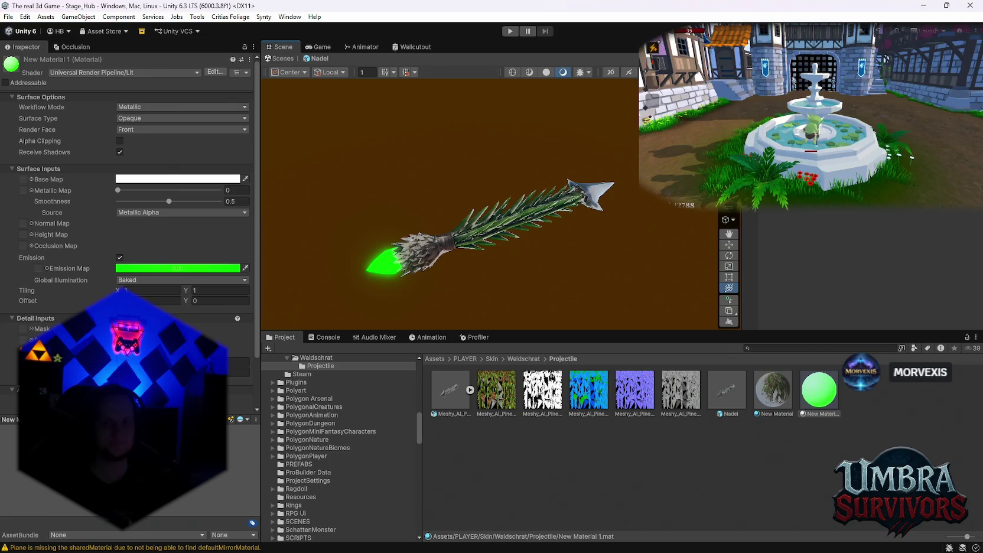
{"action": "left_click", "coordinate": [280, 59]}
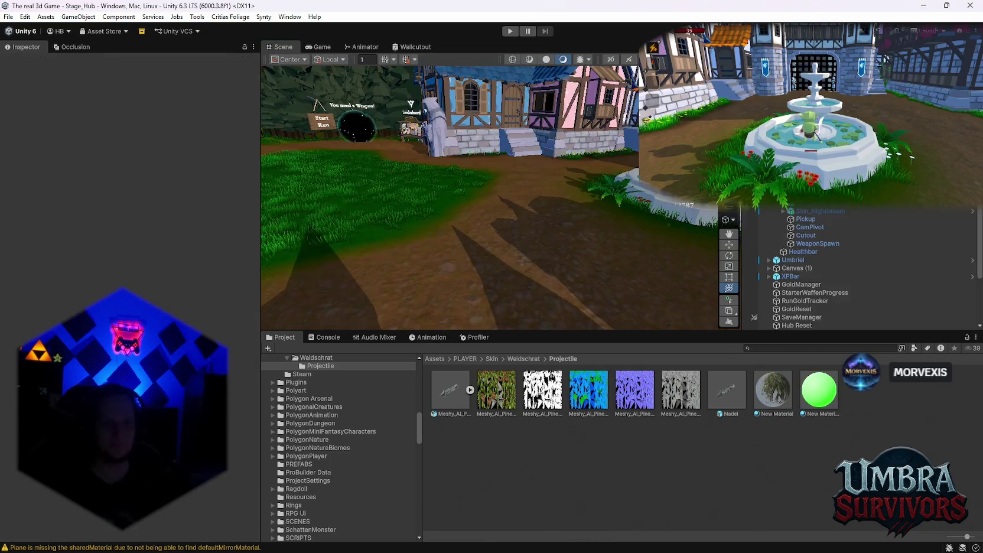
Save the Stage_Hub changes with File > Save and start the game in Play Mode
{"action": "scroll", "coordinate": [827, 268], "scroll_direction": "down", "scroll_amount": 5}
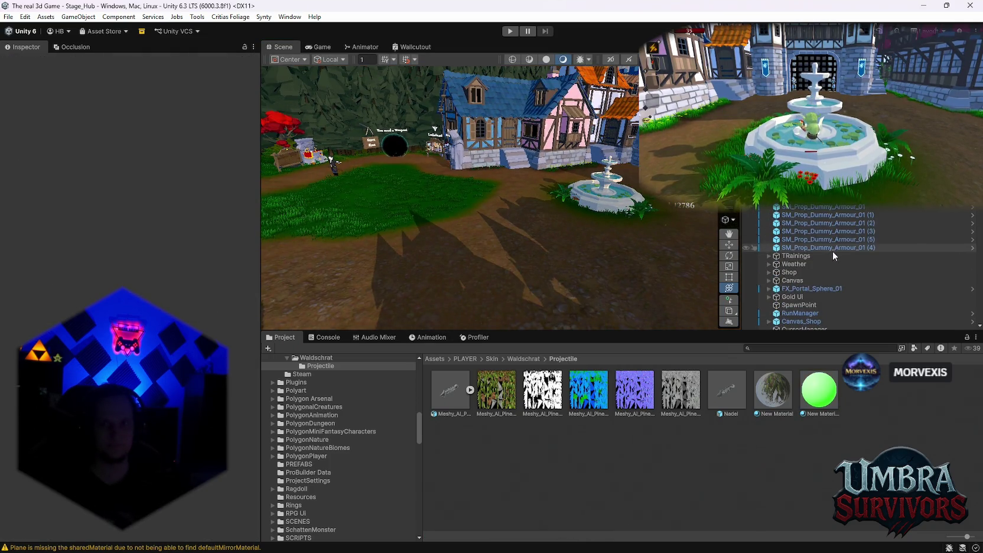
{"action": "left_click_drag", "start_coordinate": [568, 150], "coordinate": [570, 189]}
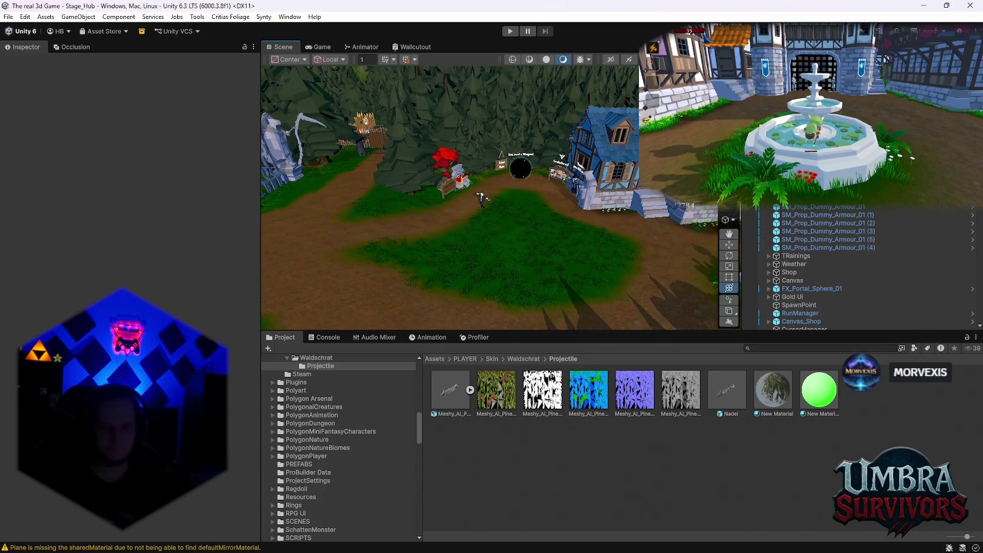
{"action": "scroll", "coordinate": [514, 188], "scroll_direction": "up", "scroll_amount": 3}
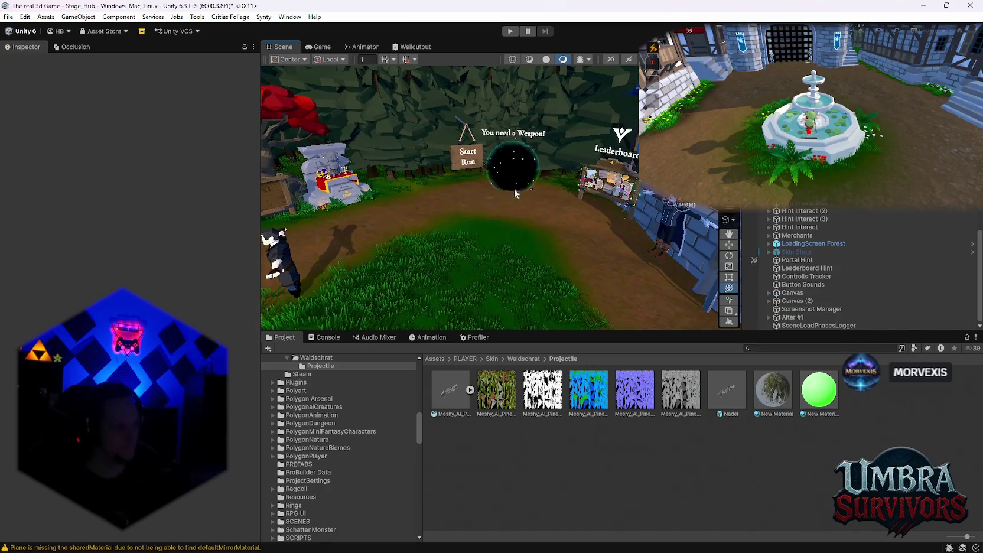
{"action": "scroll", "coordinate": [420, 224], "scroll_direction": "up", "scroll_amount": 2}
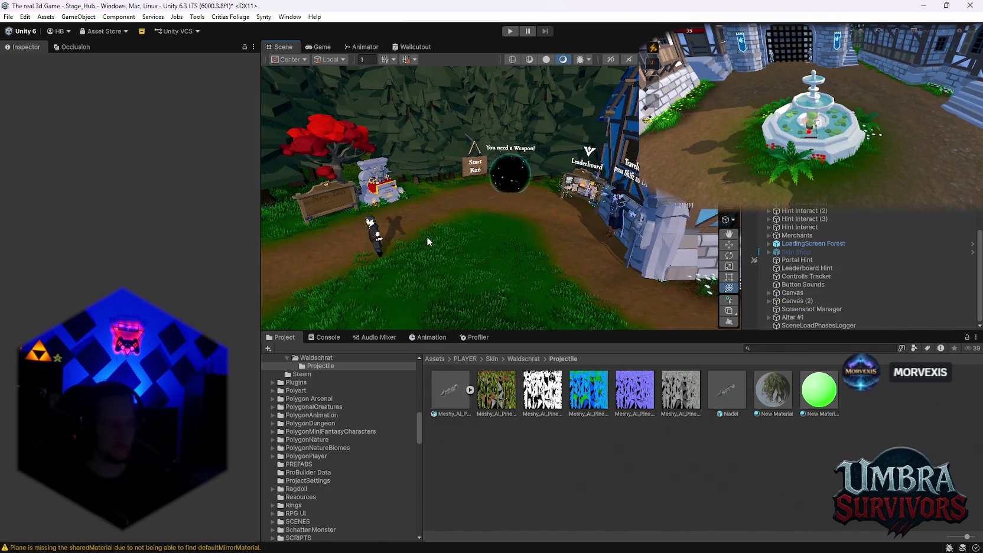
{"action": "left_click_drag", "start_coordinate": [426, 236], "coordinate": [549, 250]}
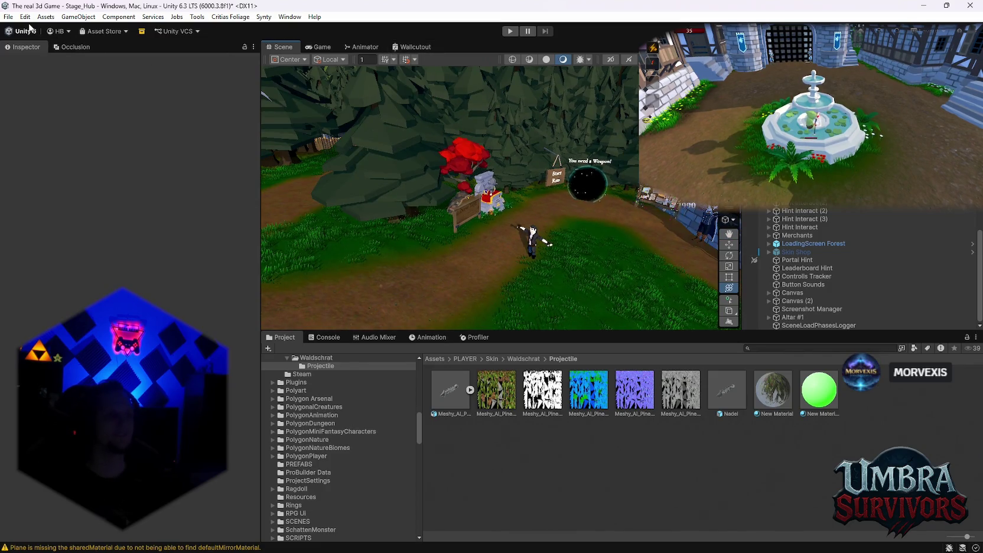
{"action": "left_click", "coordinate": [8, 18]}
{"action": "left_click", "coordinate": [8, 18]}
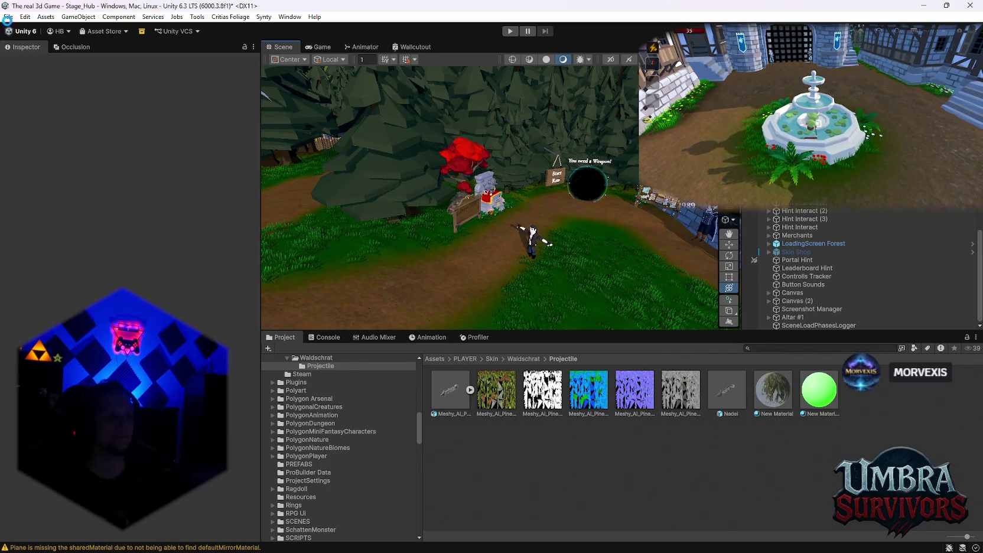
{"action": "left_click", "coordinate": [8, 17]}
{"action": "left_click", "coordinate": [36, 126]}
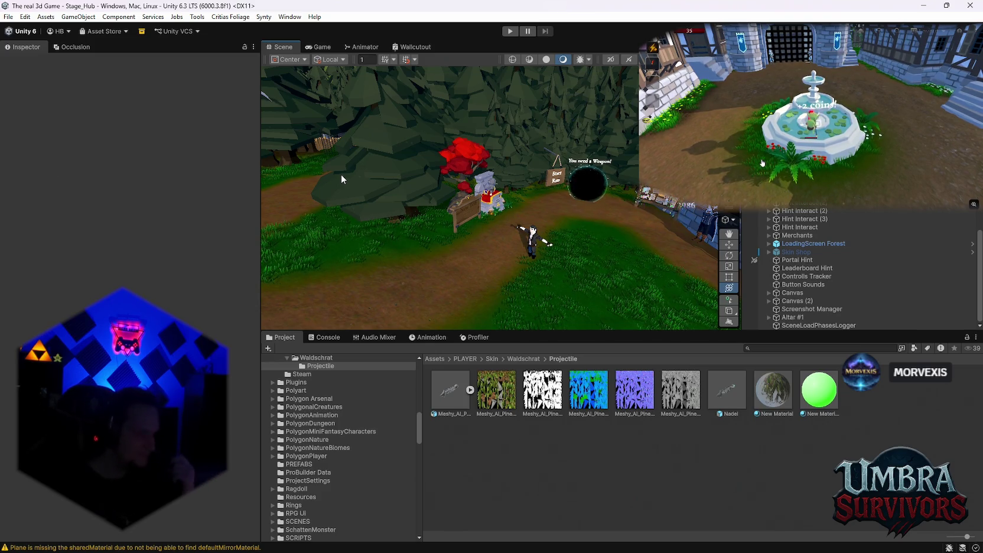
{"action": "mouse_move", "coordinate": [341, 174]}
{"action": "left_mouse_down"}
{"action": "mouse_move", "coordinate": [445, 173]}
{"action": "mouse_move", "coordinate": [495, 147]}
{"action": "left_mouse_up"}
{"action": "left_click", "coordinate": [508, 31]}
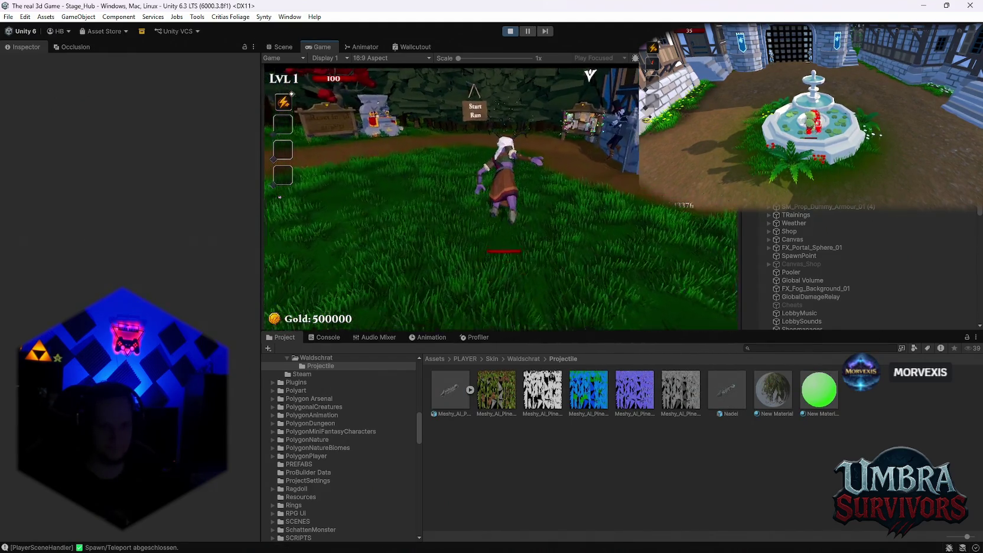
Walk the character up the path toward the Start Run portal until upgrade cards appear
{"action": "key", "text": "w"}
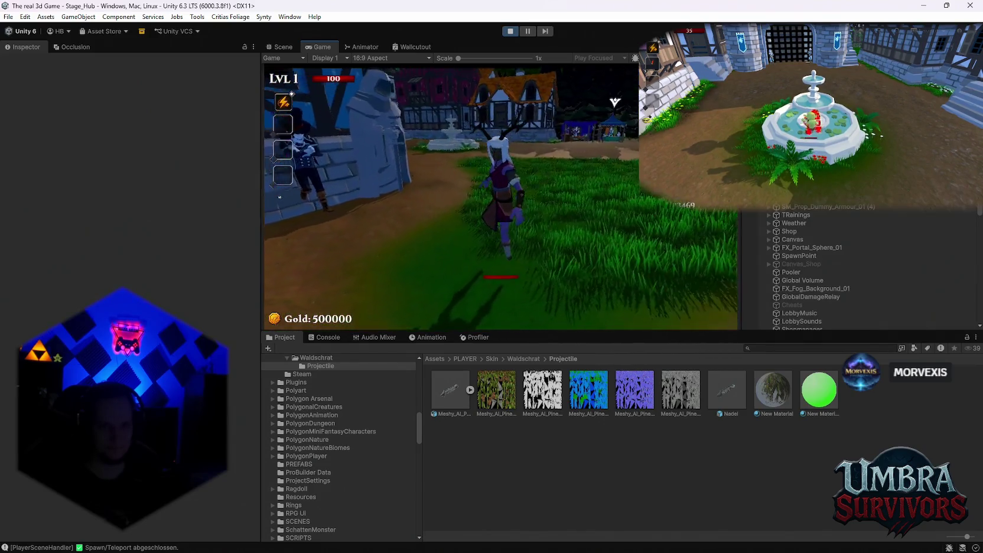
{"action": "key", "text": "w"}
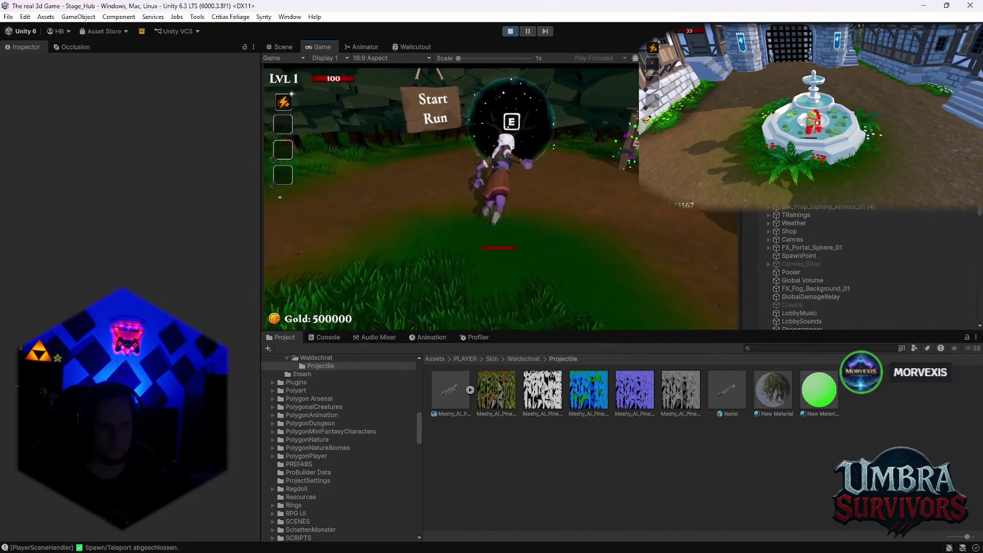
{"action": "key", "text": "w"}
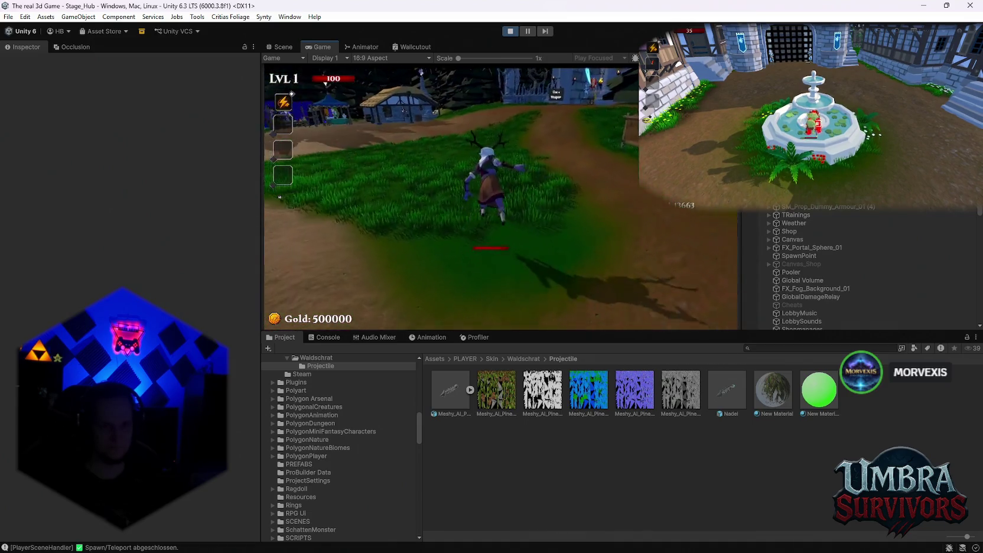
{"action": "key", "text": "w"}
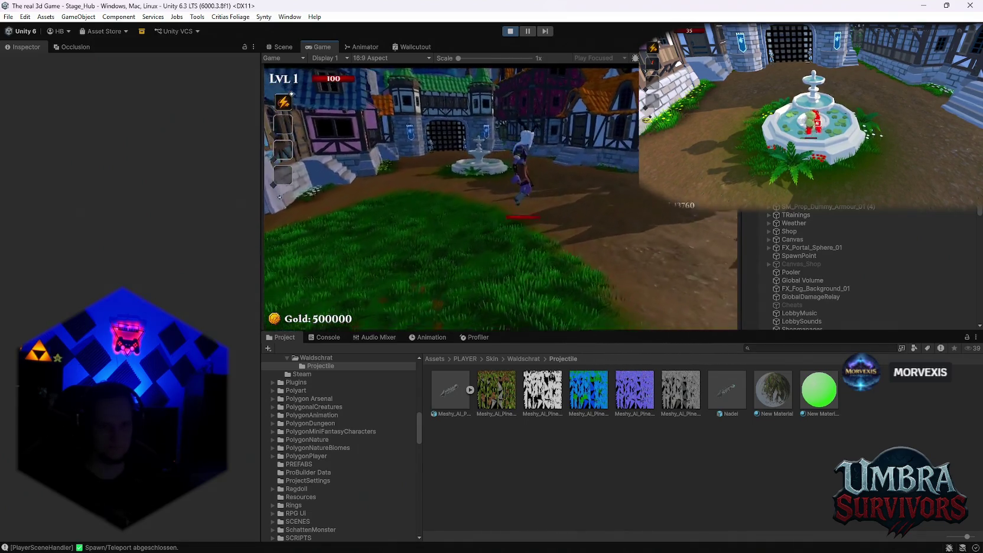
{"action": "key", "text": "w"}
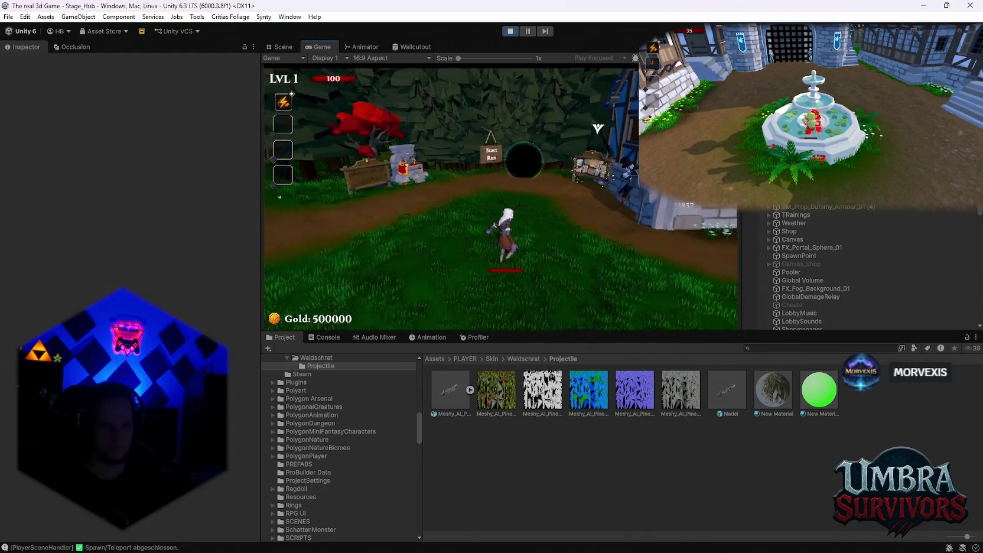
{"action": "key", "text": "w"}
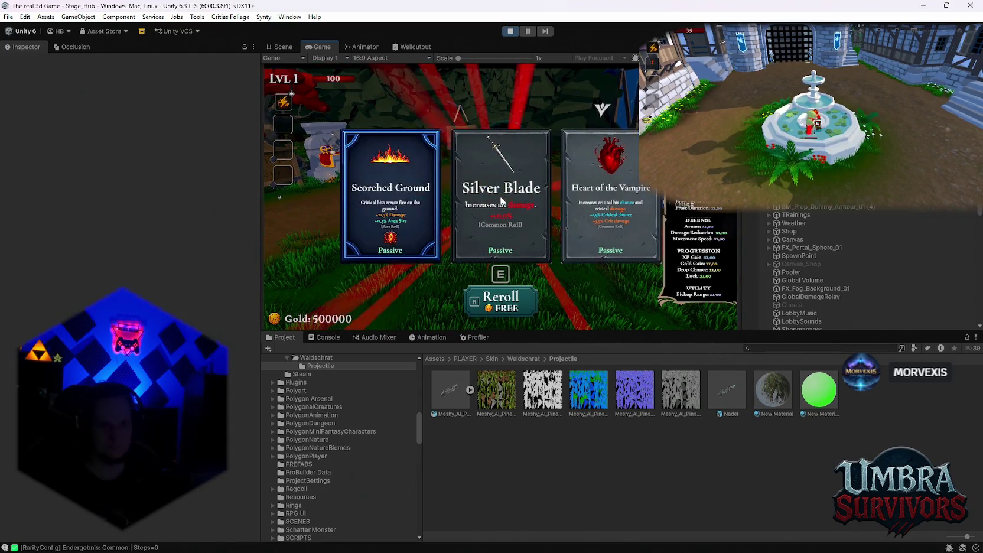
Reroll the upgrade cards three times and take the Dark Orb weapon
{"action": "key", "text": "r"}
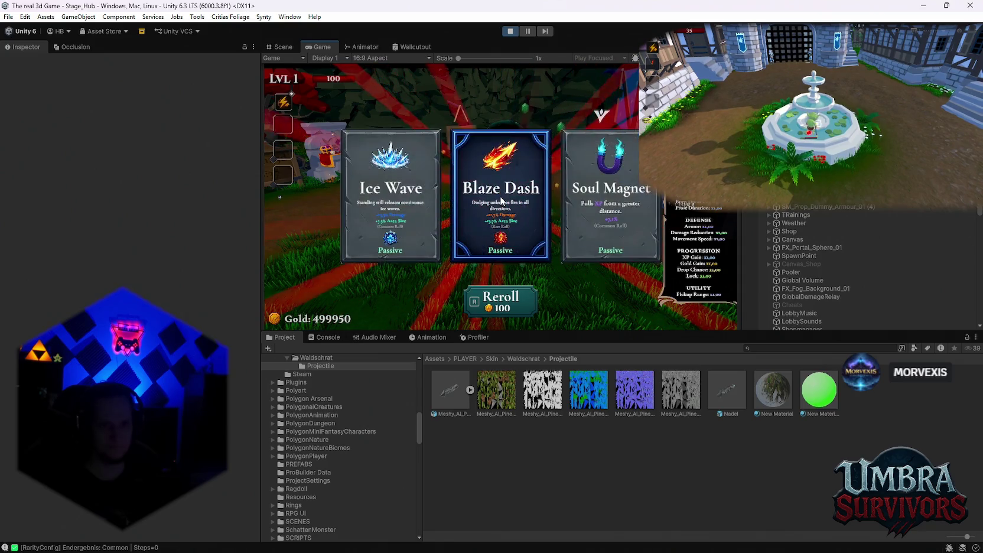
{"action": "key", "text": "r"}
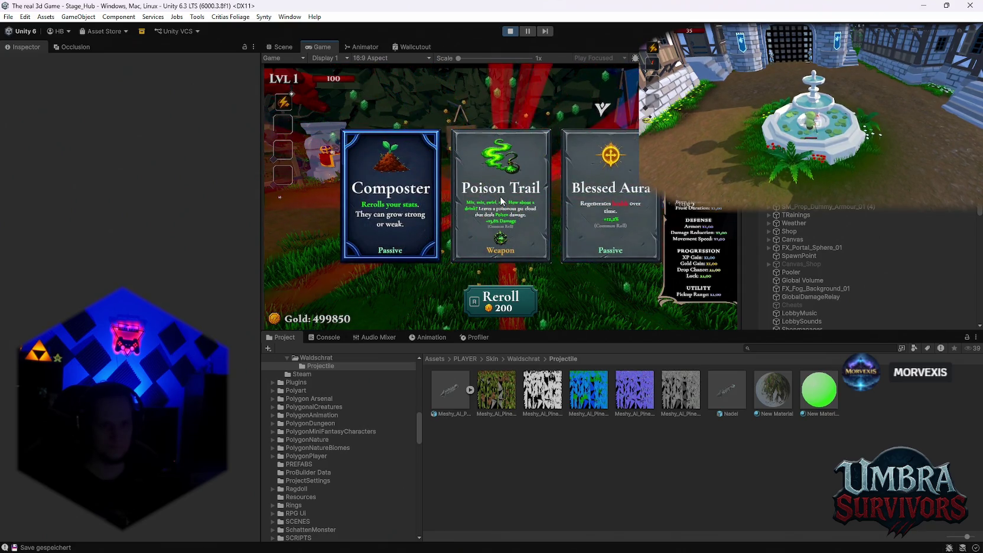
{"action": "key", "text": "r"}
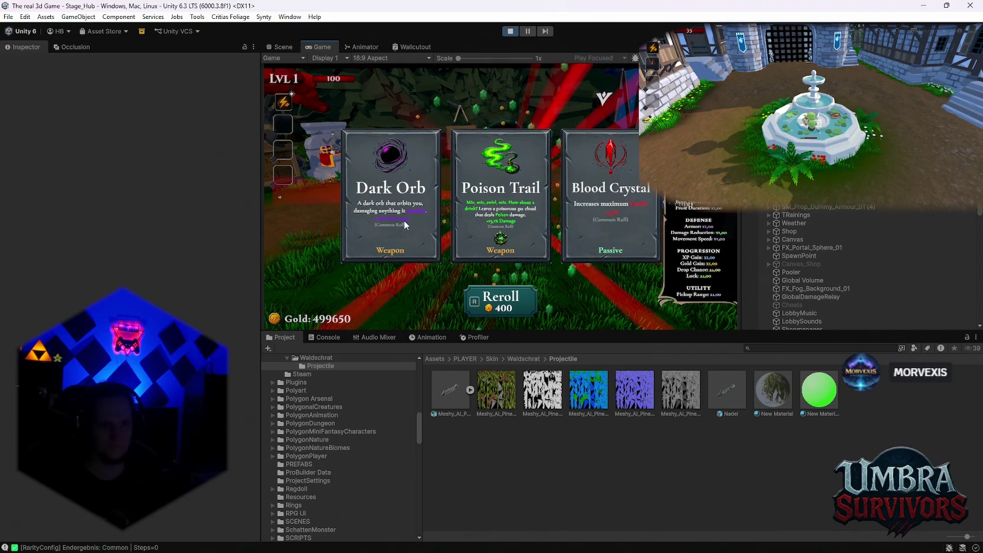
{"action": "left_click", "coordinate": [405, 225]}
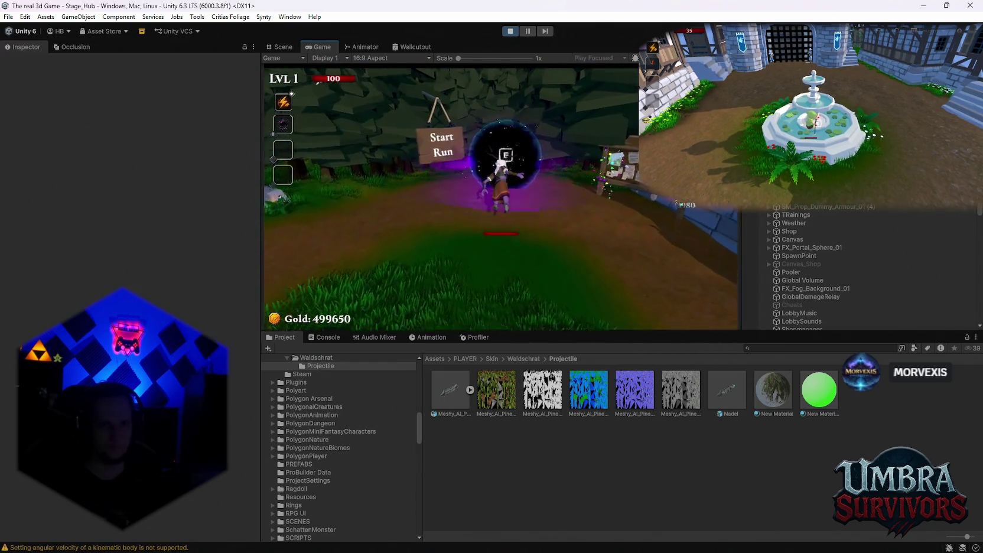
Enter the portal into Stage 1, run through the forest until dying, then start a New Run
{"action": "key", "text": "e"}
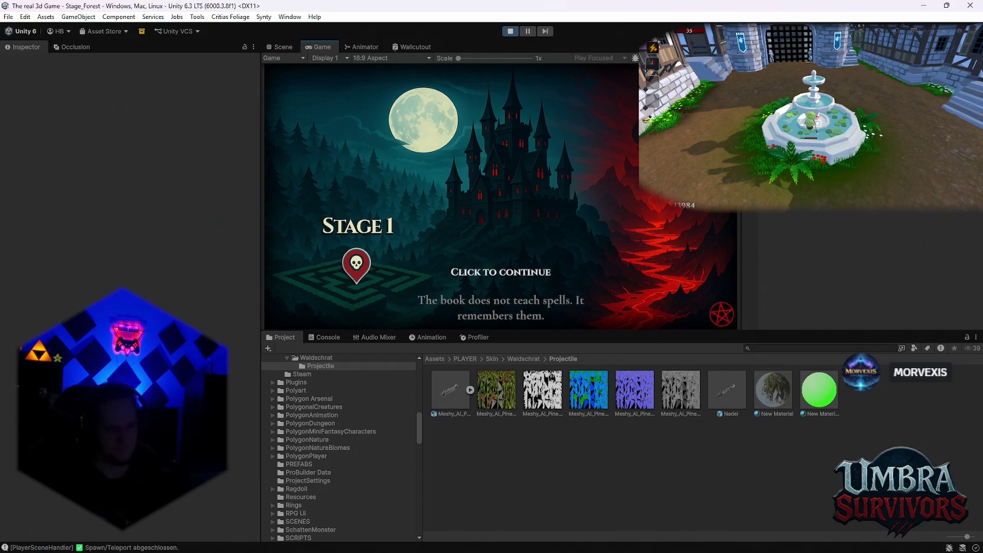
{"action": "key", "text": "space"}
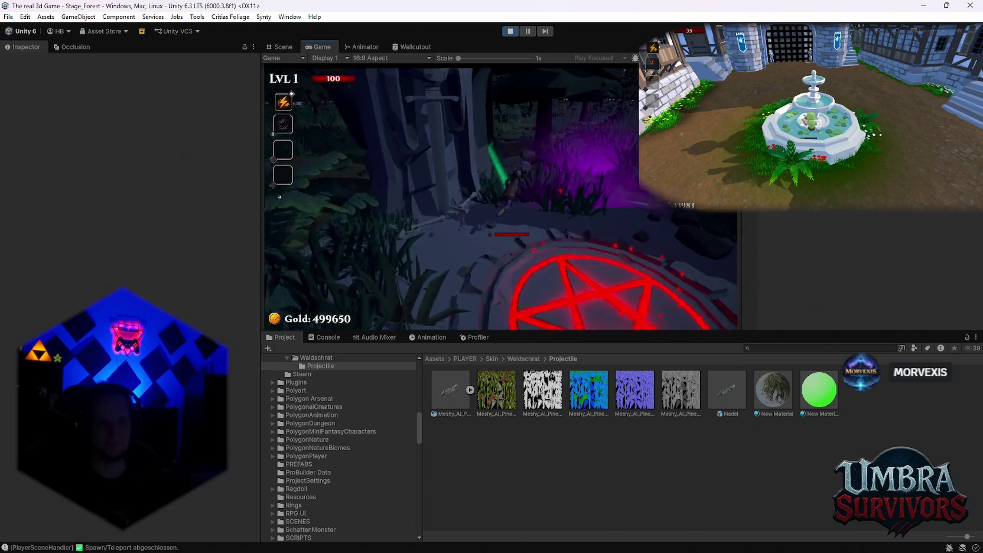
{"action": "key", "text": "w"}
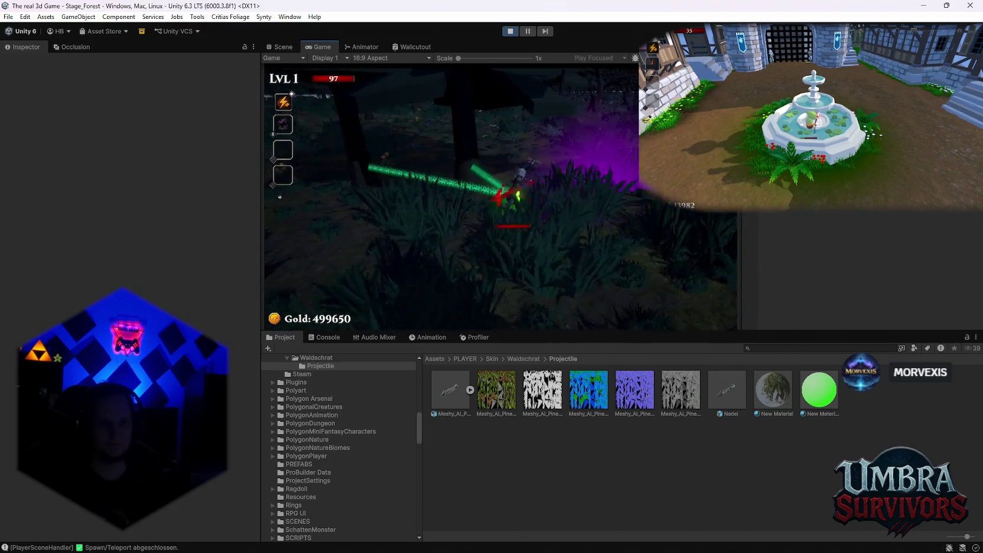
{"action": "key", "text": "w"}
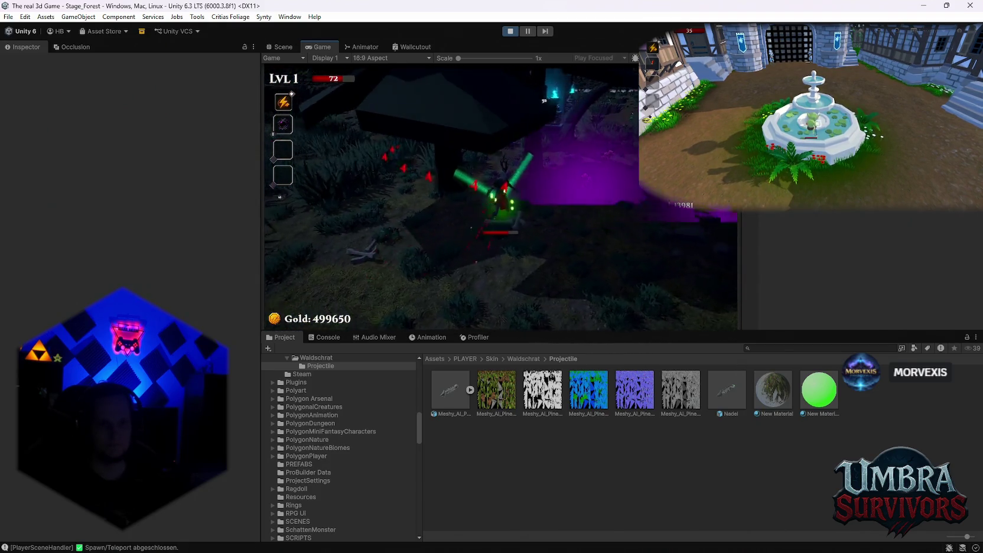
{"action": "key", "text": "w"}
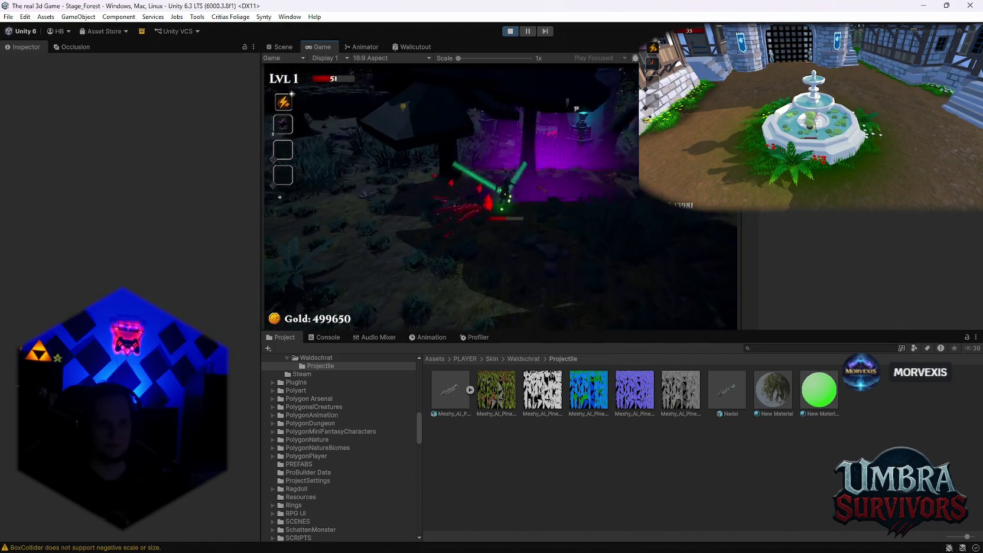
{"action": "key", "text": "w"}
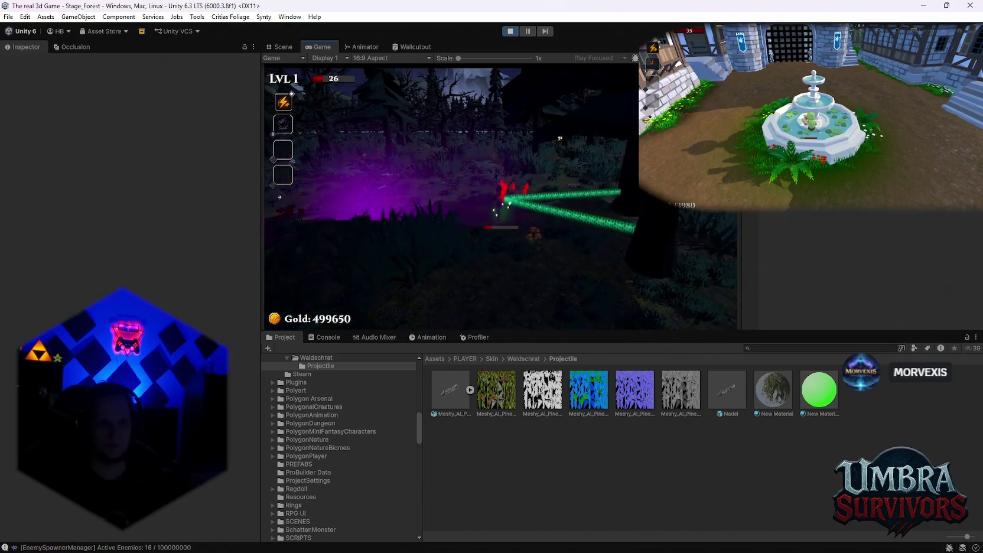
{"action": "key", "text": "w"}
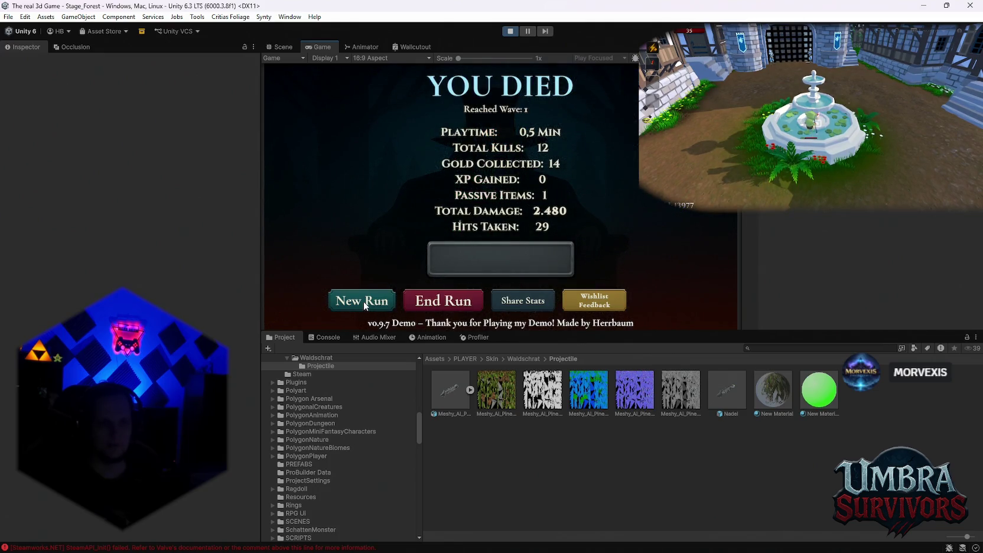
{"action": "left_click", "coordinate": [364, 301]}
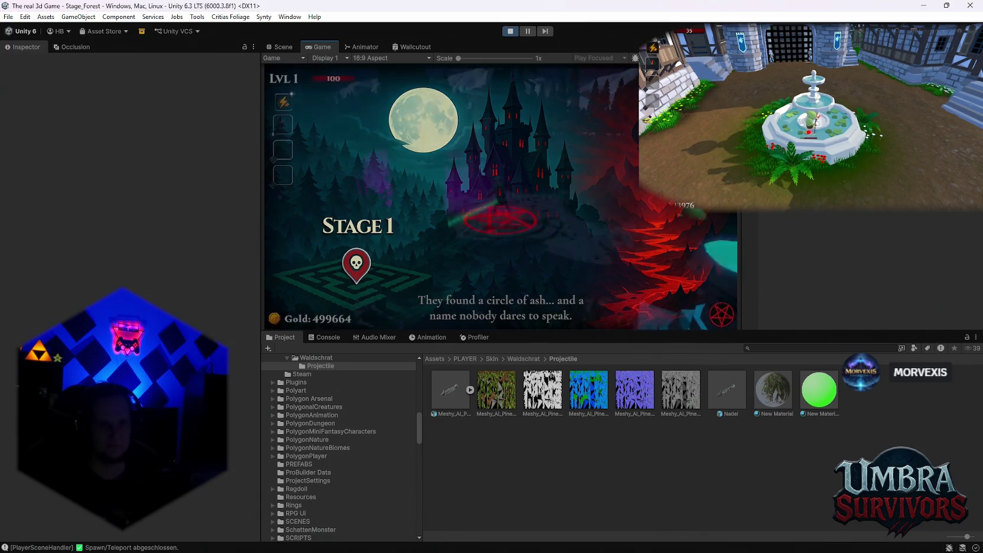
Pause and resume the forest run twice, then choose End Run on the YOU DIED screen
{"action": "key", "text": "Escape"}
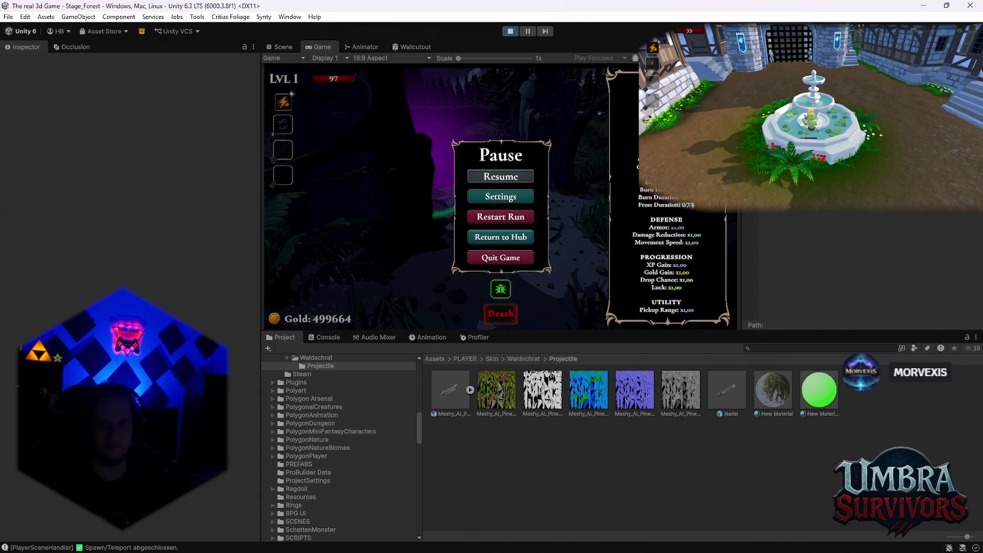
{"action": "key", "text": "Escape"}
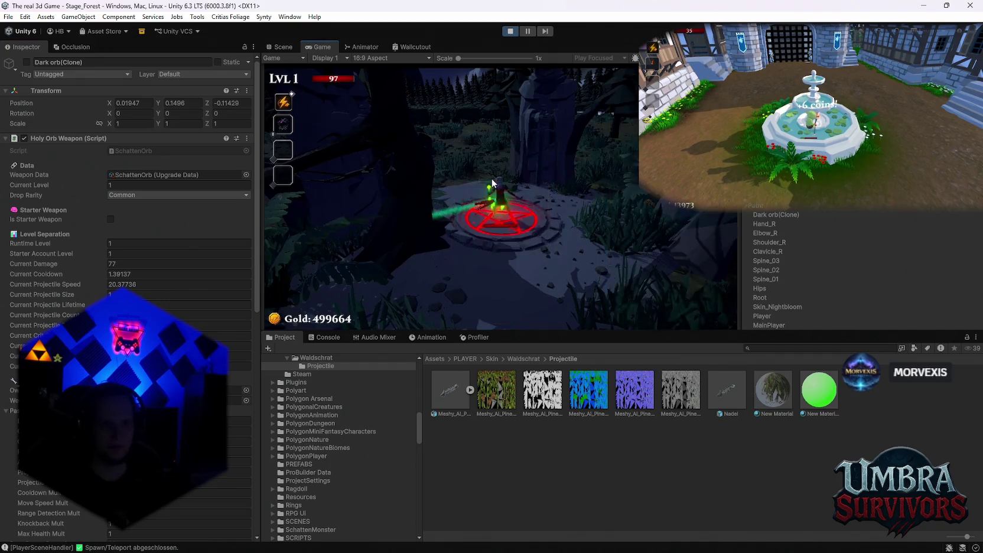
{"action": "key", "text": "Escape"}
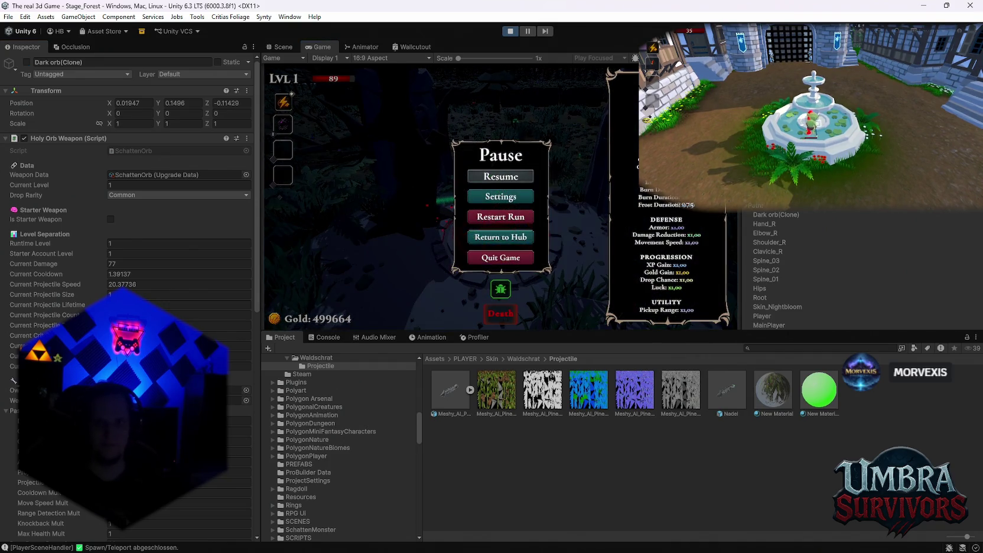
{"action": "key", "text": "Escape"}
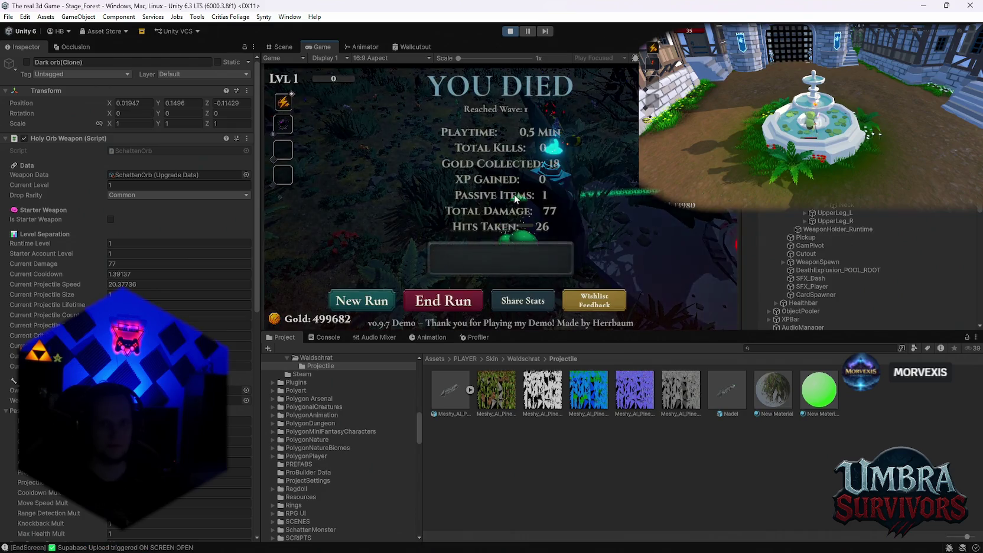
{"action": "left_click", "coordinate": [442, 299]}
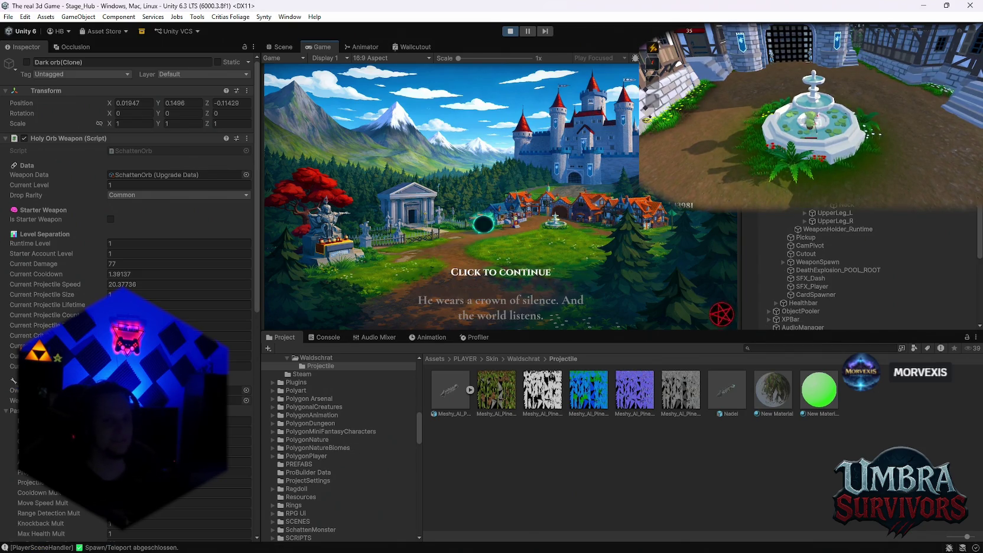
Enter the hub, walk to the weapon book and back, then head up toward the Start Run portal
{"action": "left_click", "coordinate": [288, 77]}
{"action": "key", "text": "w"}
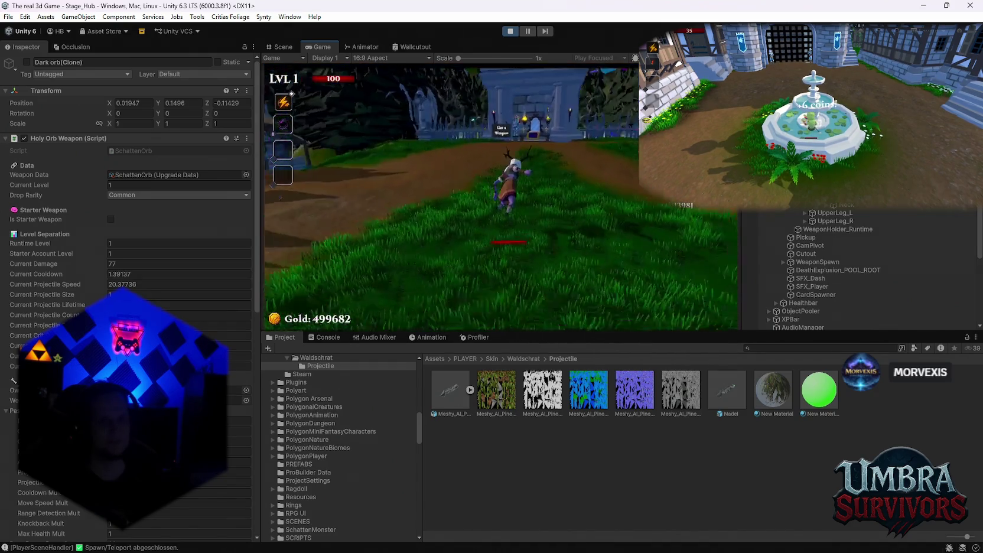
{"action": "key", "text": "w"}
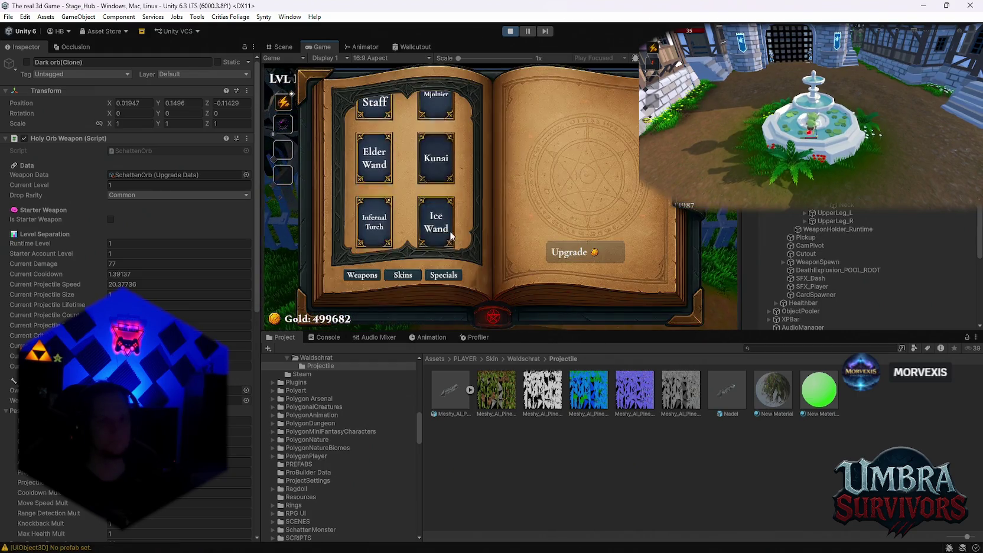
{"action": "key", "text": "s"}
{"action": "key", "text": "s"}
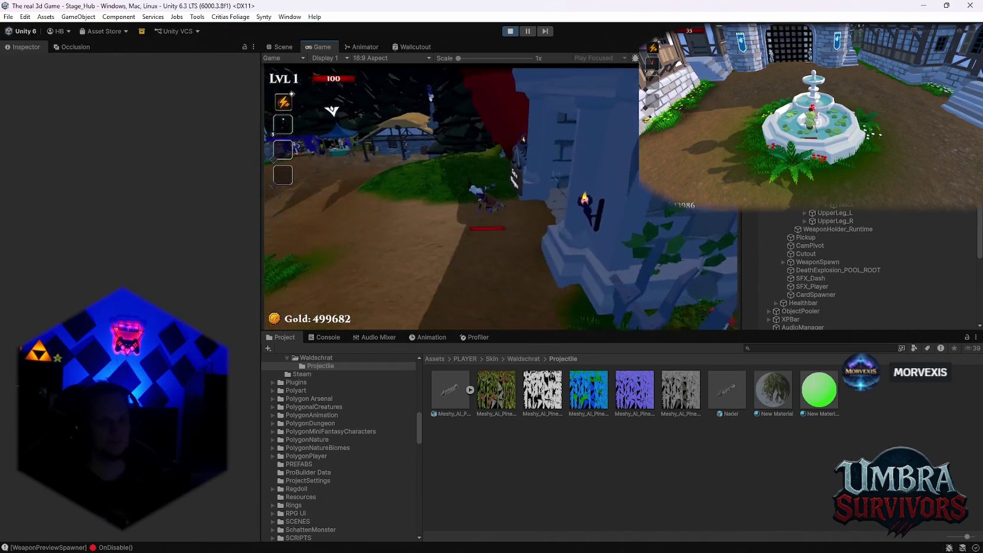
{"action": "key", "text": "w"}
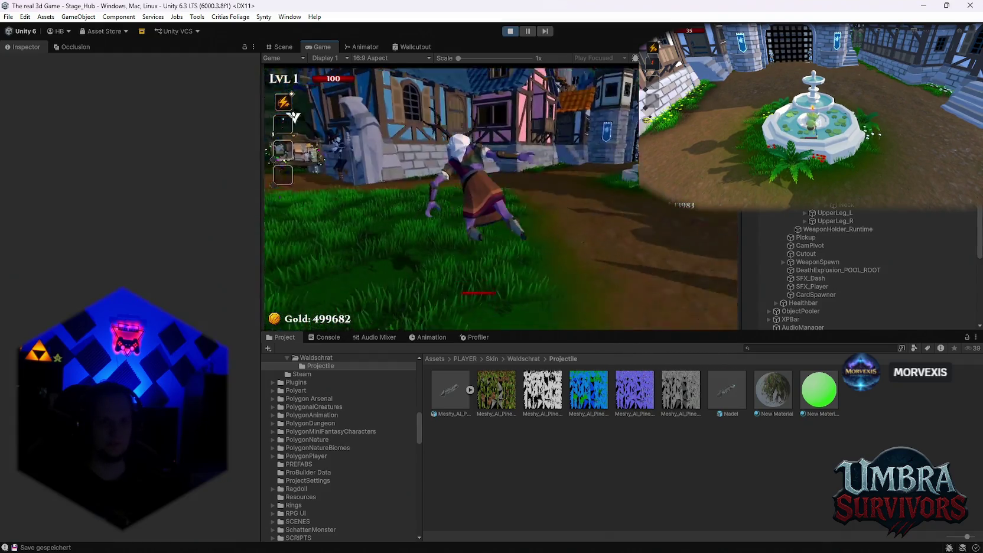
{"action": "key", "text": "w"}
{"action": "key", "text": "w"}
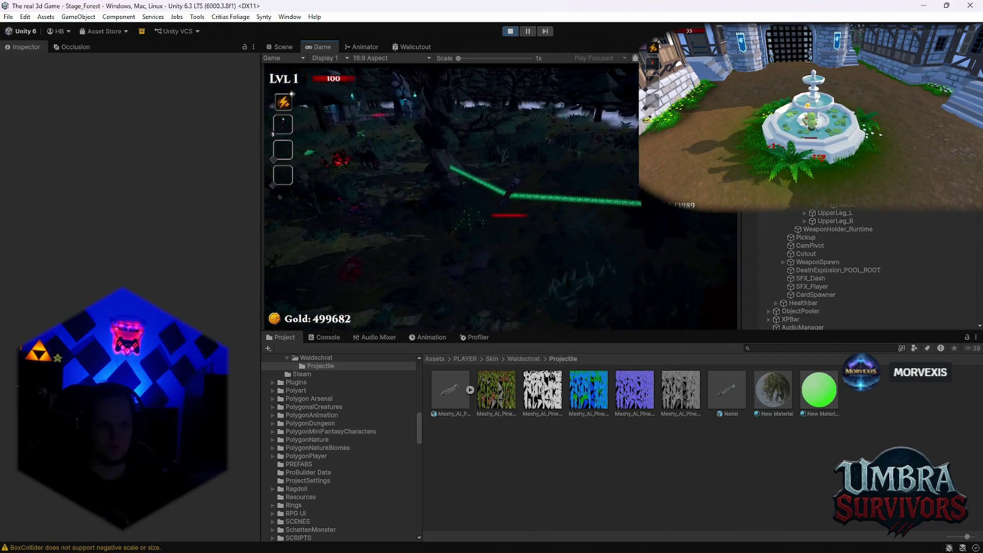
Pause the run and select ObjectPooler in the Hierarchy to show its FireBall pool sized 400
{"action": "key", "text": "Escape"}
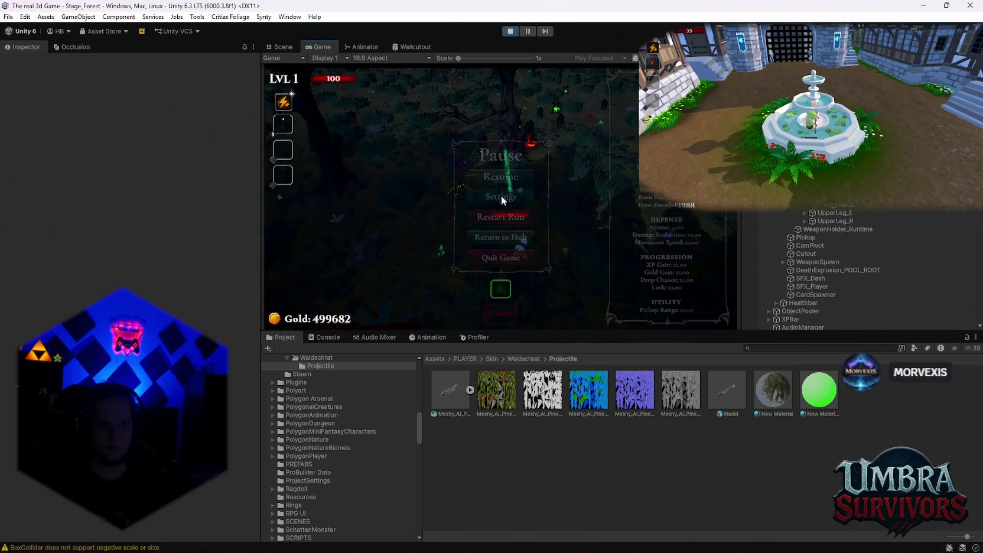
{"action": "scroll", "coordinate": [857, 266], "scroll_direction": "up", "scroll_amount": 5}
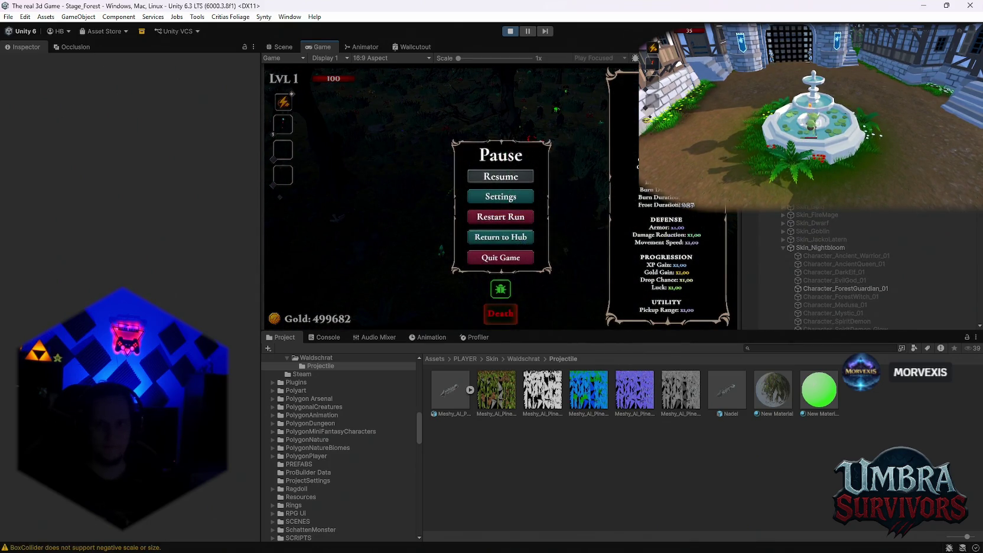
{"action": "scroll", "coordinate": [856, 266], "scroll_direction": "up", "scroll_amount": 5}
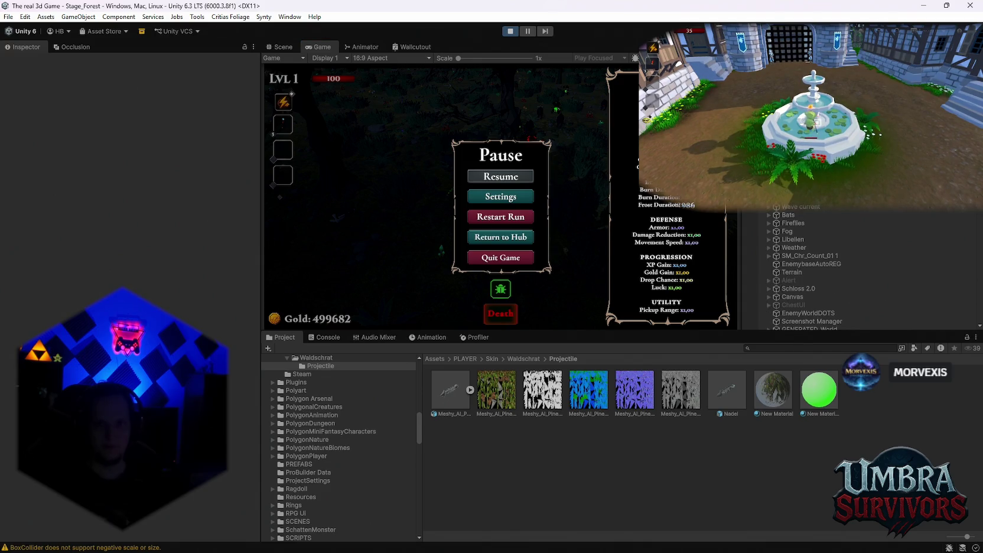
{"action": "scroll", "coordinate": [857, 265], "scroll_direction": "down", "scroll_amount": 3}
{"action": "scroll", "coordinate": [857, 266], "scroll_direction": "down", "scroll_amount": 5}
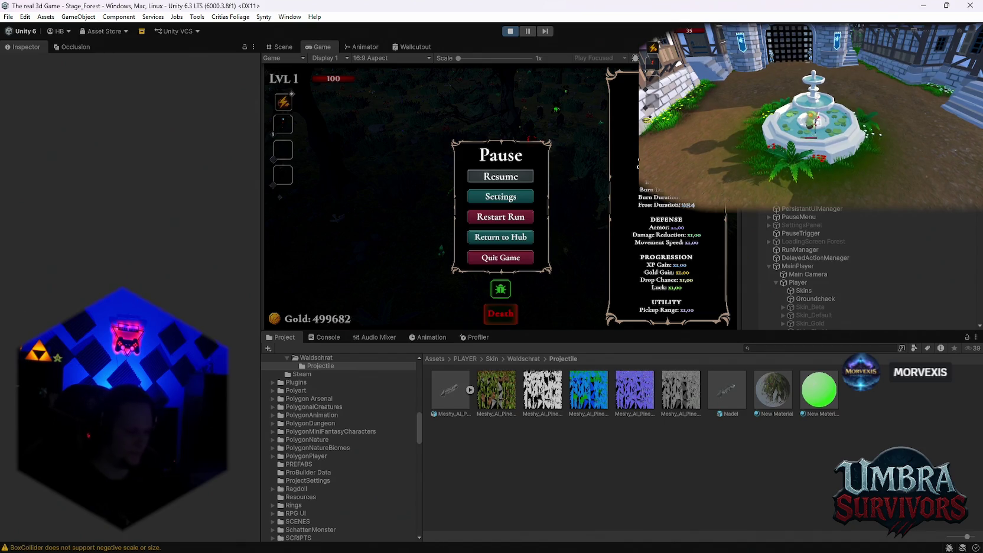
{"action": "scroll", "coordinate": [857, 266], "scroll_direction": "down", "scroll_amount": 10}
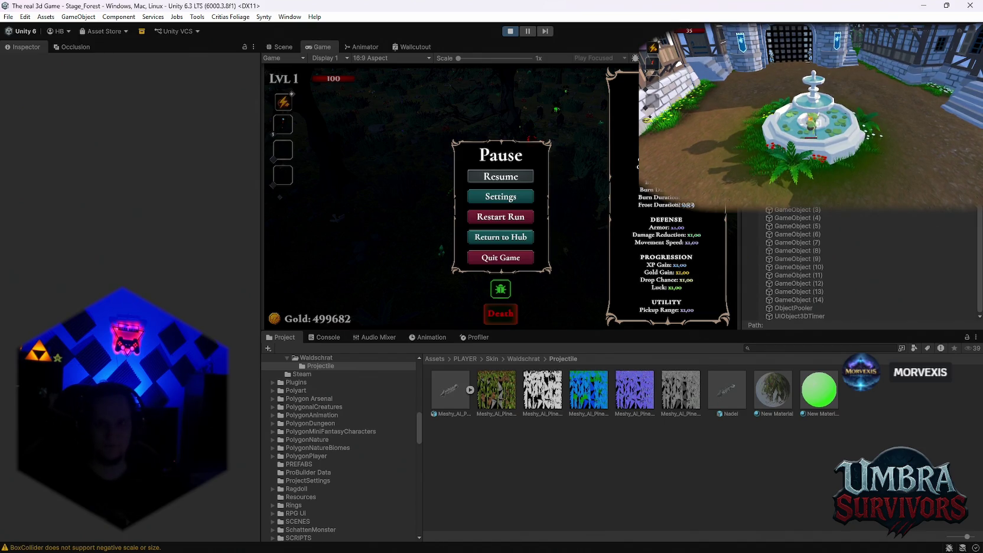
{"action": "scroll", "coordinate": [857, 266], "scroll_direction": "up", "scroll_amount": 6}
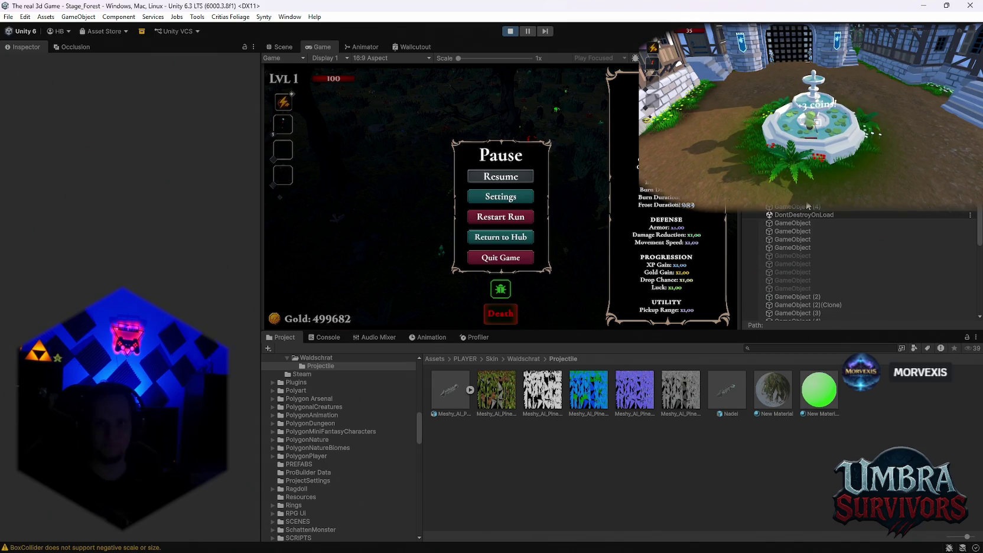
{"action": "scroll", "coordinate": [857, 265], "scroll_direction": "down", "scroll_amount": 6}
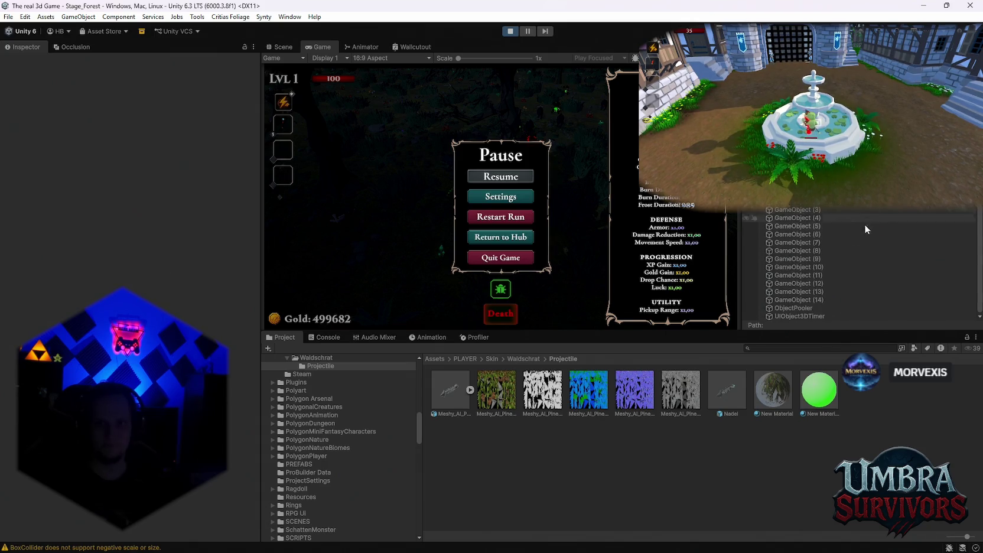
{"action": "left_click", "coordinate": [803, 308]}
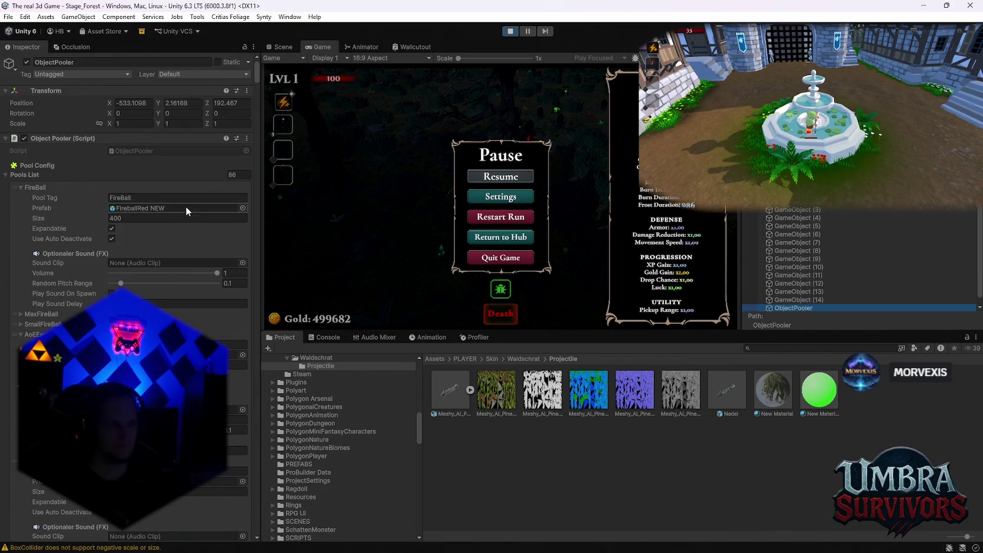
{"action": "scroll", "coordinate": [243, 220], "scroll_direction": "down", "scroll_amount": 3}
{"action": "left_click_drag", "start_coordinate": [258, 82], "coordinate": [248, 533]}
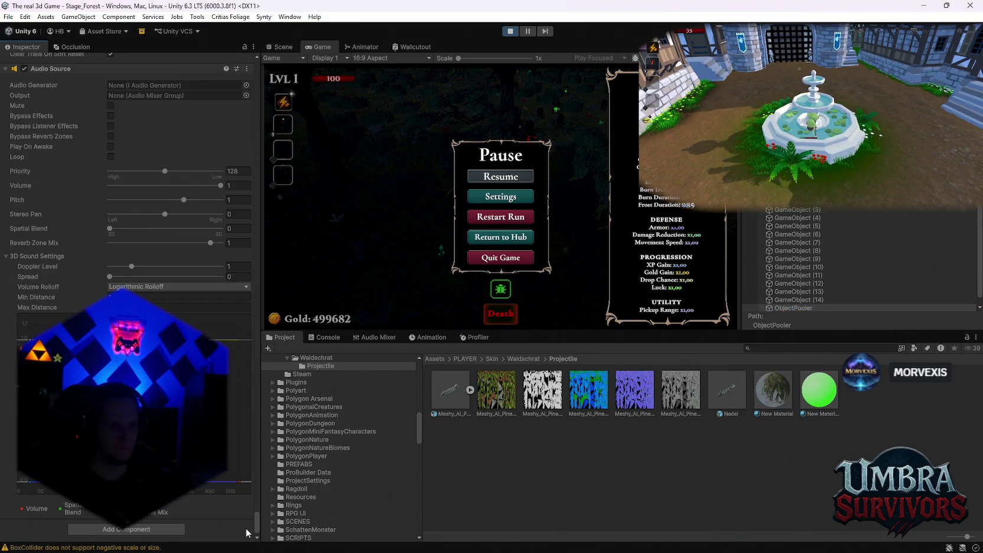
{"action": "scroll", "coordinate": [252, 513], "scroll_direction": "up", "scroll_amount": 10}
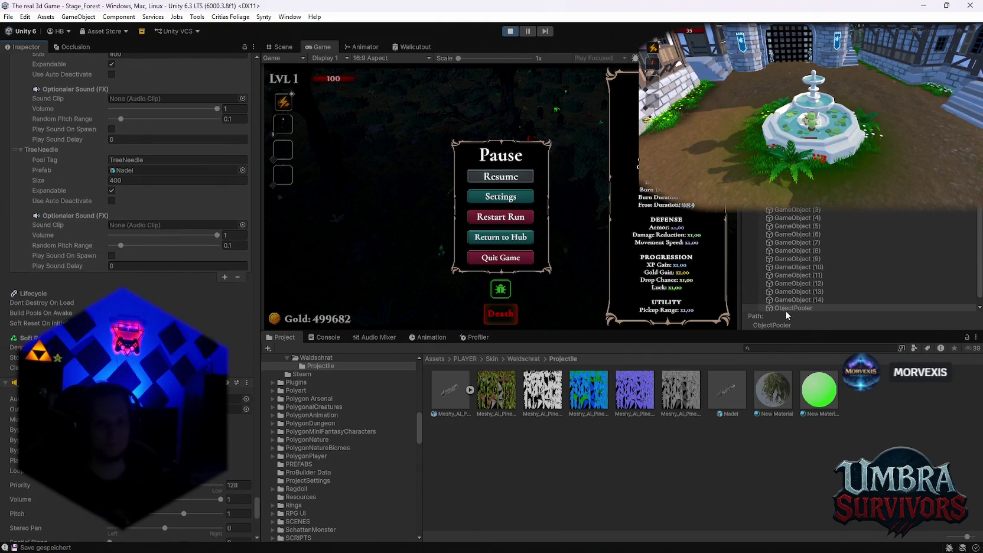
{"action": "scroll", "coordinate": [807, 283], "scroll_direction": "up", "scroll_amount": 3}
{"action": "scroll", "coordinate": [808, 283], "scroll_direction": "up", "scroll_amount": 2}
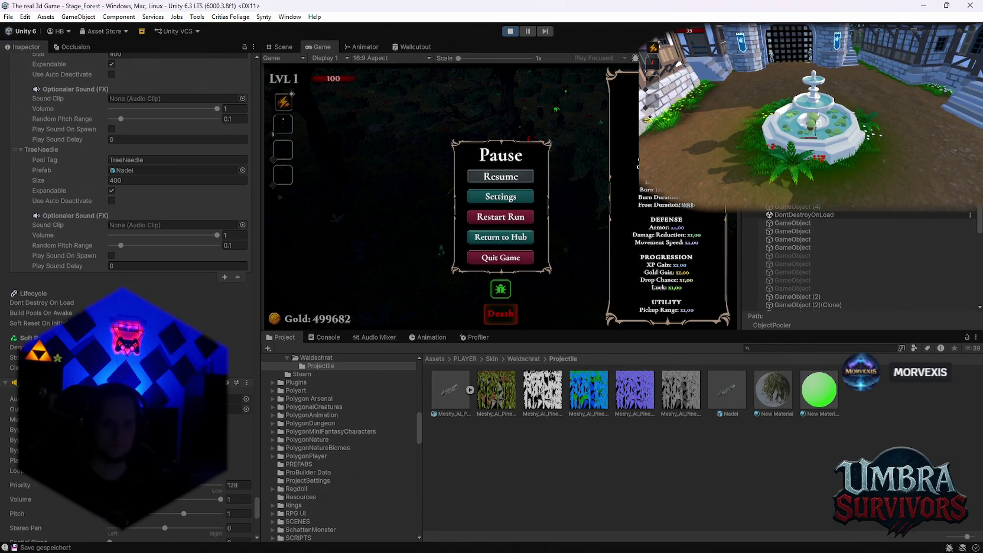
{"action": "scroll", "coordinate": [860, 266], "scroll_direction": "down", "scroll_amount": 5}
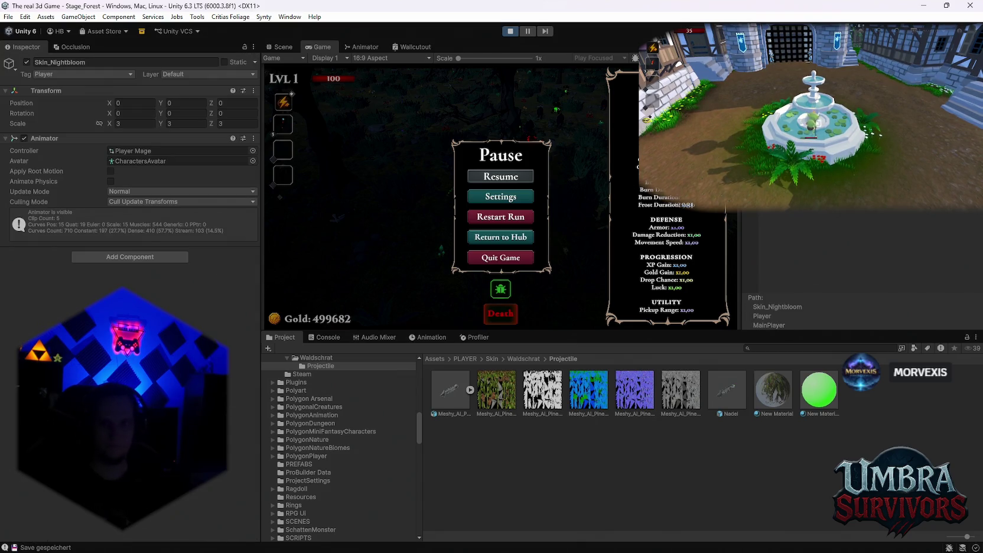
Expand GameObject (2)(Clone) to check its laser links and Passive_Baum Buendnis settings
{"action": "scroll", "coordinate": [820, 227], "scroll_direction": "down", "scroll_amount": 3}
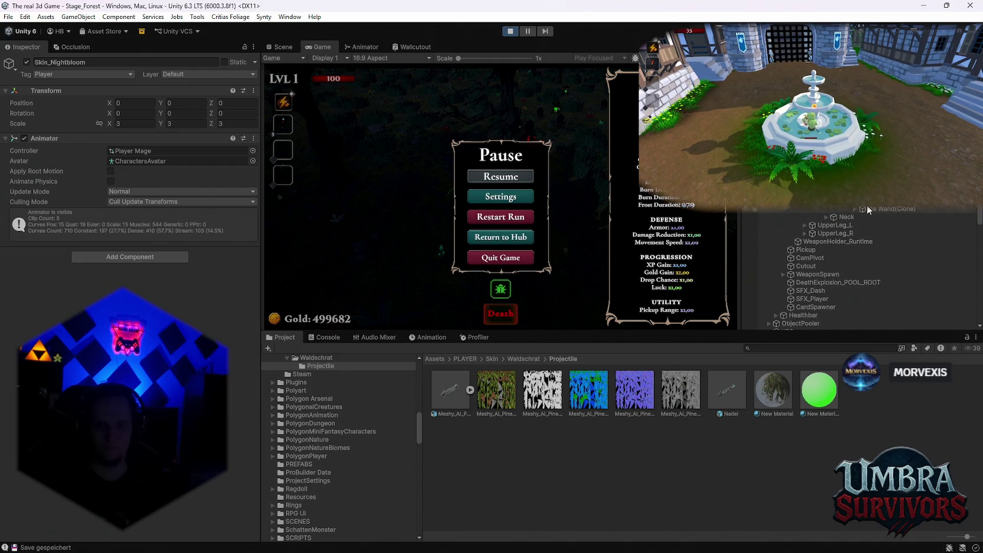
{"action": "scroll", "coordinate": [854, 232], "scroll_direction": "down", "scroll_amount": 3}
{"action": "scroll", "coordinate": [854, 232], "scroll_direction": "down", "scroll_amount": 1}
{"action": "scroll", "coordinate": [870, 211], "scroll_direction": "down", "scroll_amount": 2}
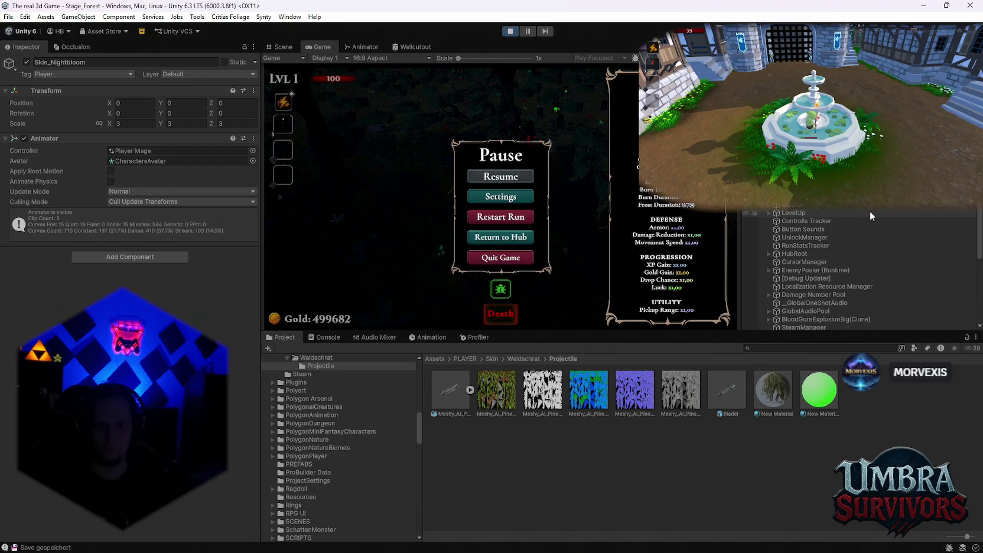
{"action": "scroll", "coordinate": [870, 212], "scroll_direction": "down", "scroll_amount": 1}
{"action": "scroll", "coordinate": [870, 219], "scroll_direction": "down", "scroll_amount": 3}
{"action": "scroll", "coordinate": [868, 223], "scroll_direction": "down", "scroll_amount": 2}
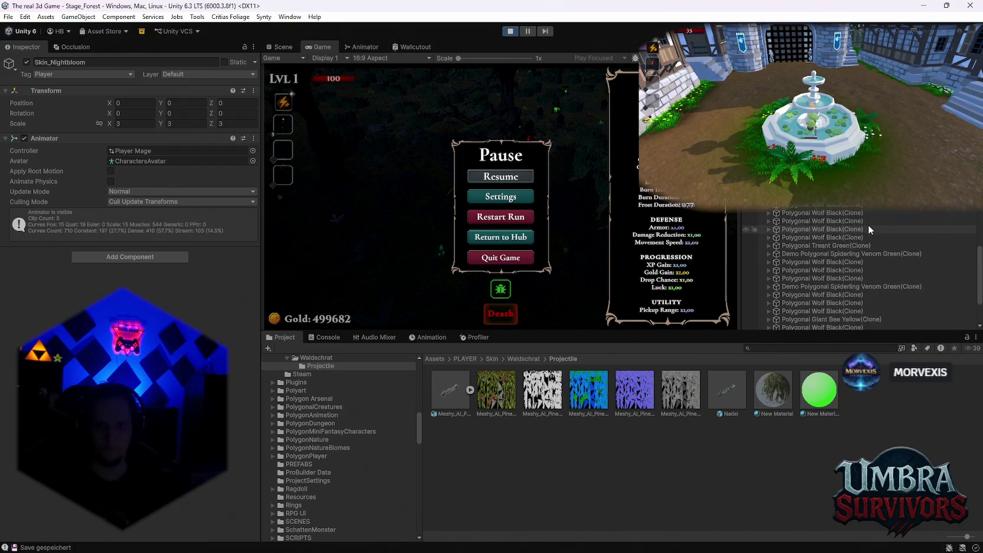
{"action": "scroll", "coordinate": [866, 227], "scroll_direction": "up", "scroll_amount": 1}
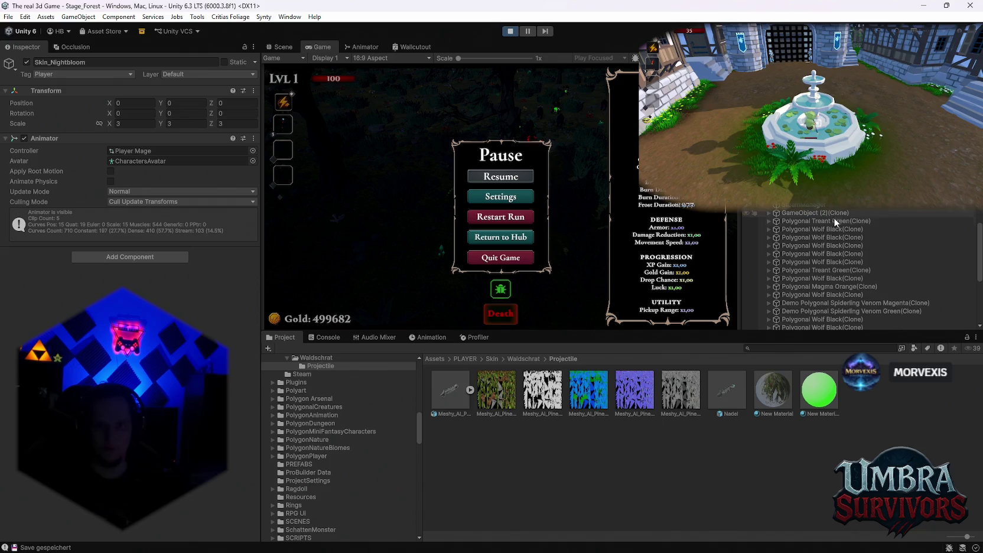
{"action": "left_click", "coordinate": [769, 212]}
{"action": "left_click", "coordinate": [797, 221]}
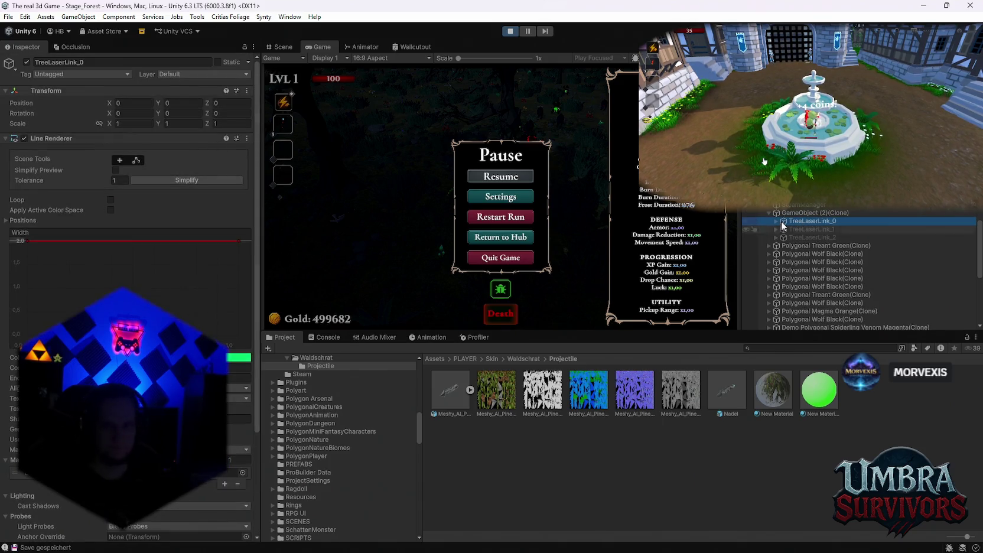
{"action": "left_click", "coordinate": [804, 212]}
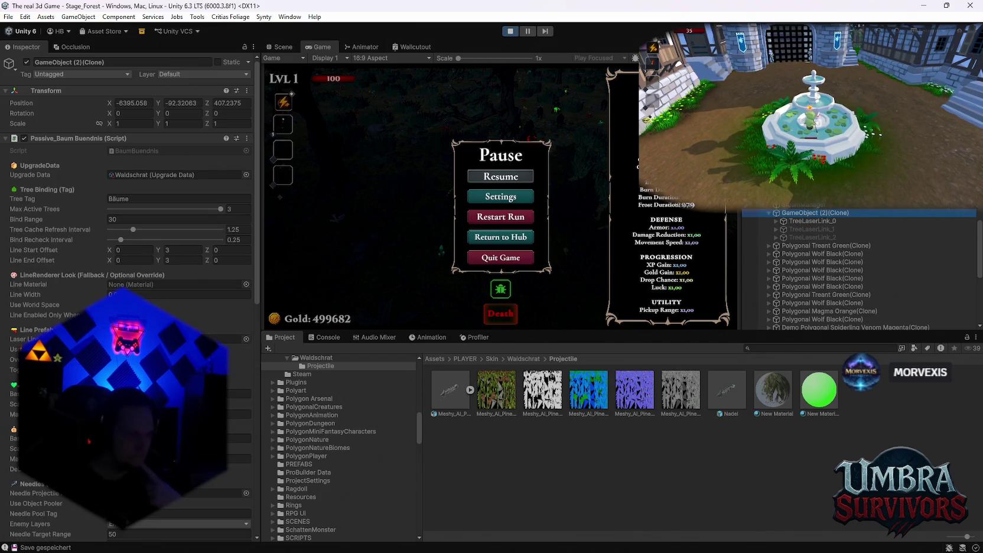
Filter the Hierarchy by TreeStump, then by Needle to list the pooled TreeNeedle objects
{"action": "scroll", "coordinate": [127, 295], "scroll_direction": "down", "scroll_amount": 6}
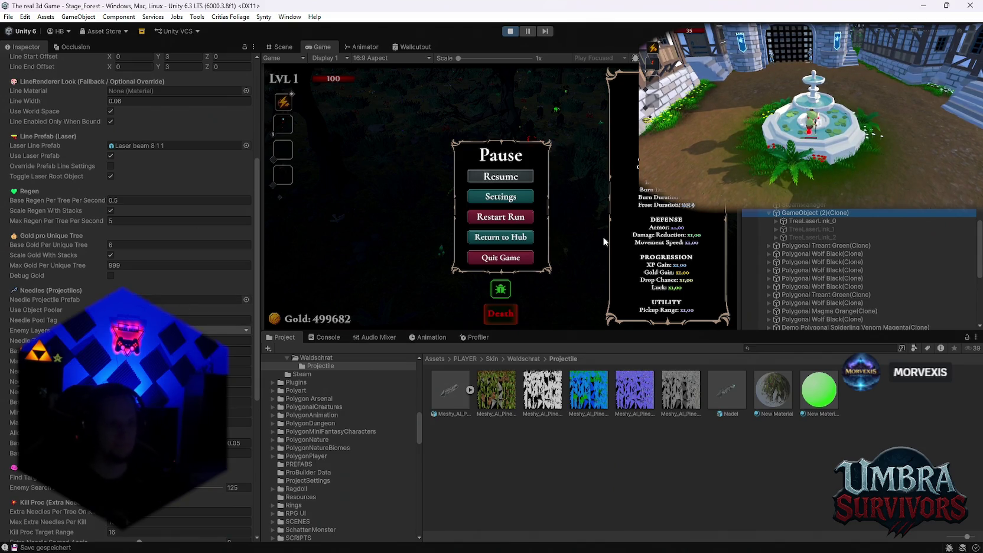
{"action": "type", "text": "TreeStump"}
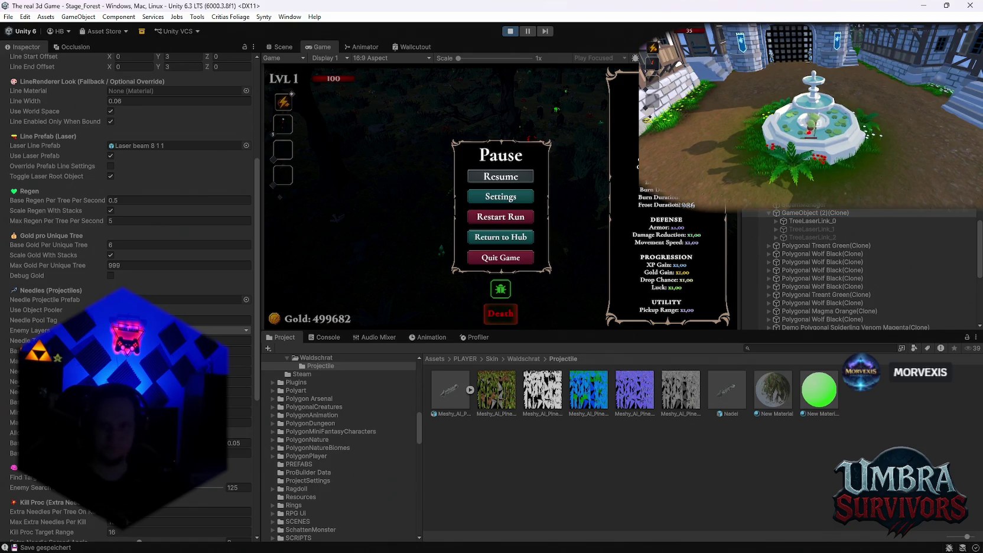
{"action": "key", "text": "BackSpace"}
{"action": "key", "text": "BackSpace"}
{"action": "key", "text": "BackSpace"}
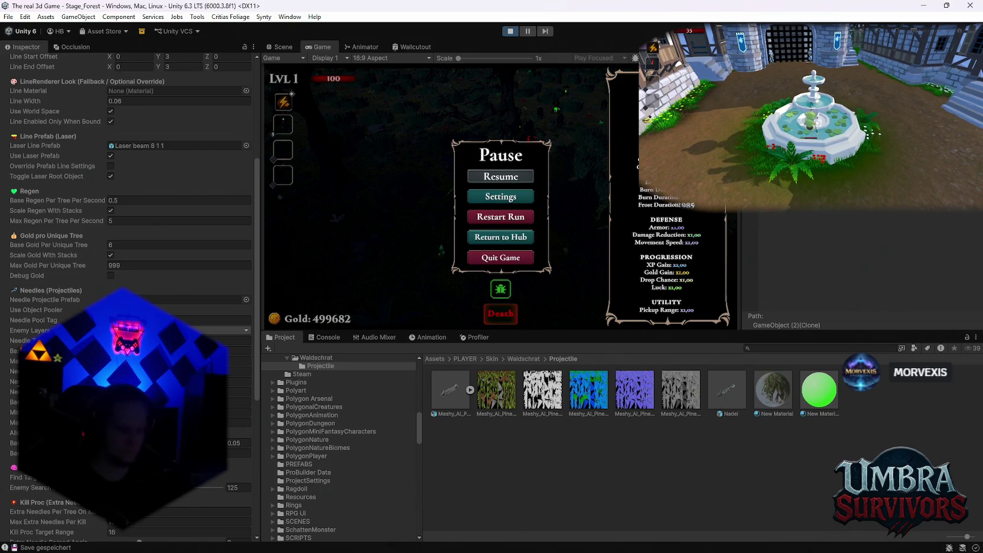
{"action": "type", "text": "Needle"}
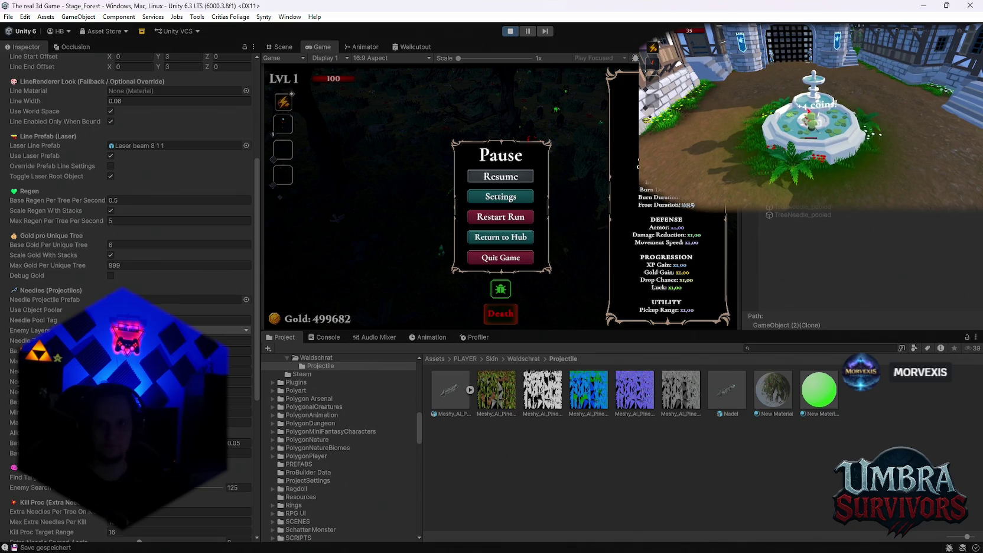
{"action": "left_click", "coordinate": [798, 214]}
{"action": "scroll", "coordinate": [194, 310], "scroll_direction": "down", "scroll_amount": 3}
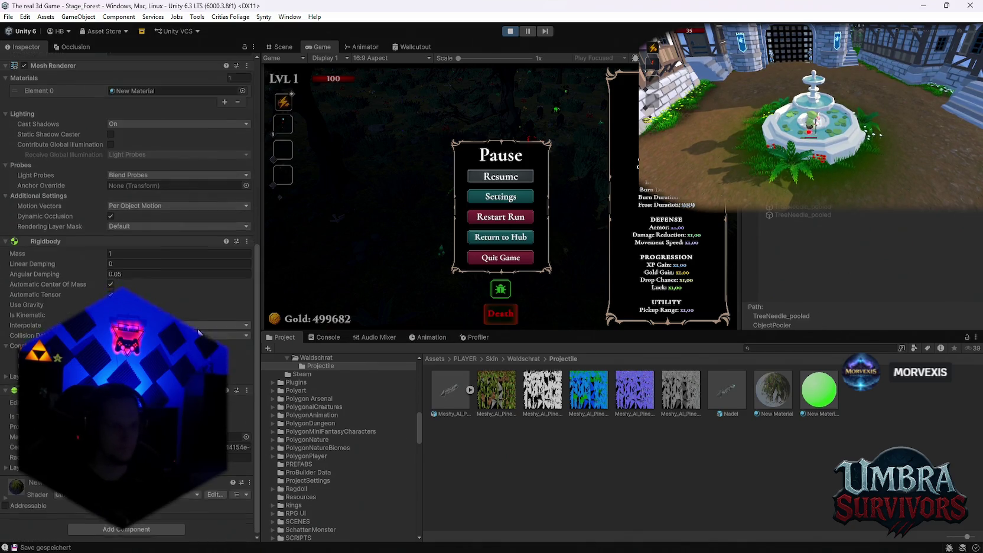
{"action": "left_click", "coordinate": [283, 47]}
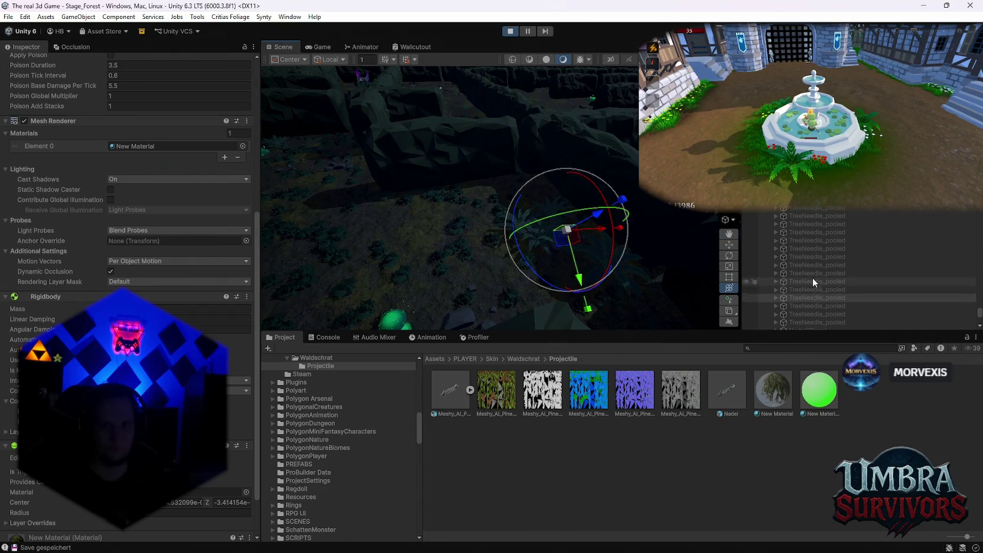
{"action": "left_click", "coordinate": [814, 247]}
{"action": "left_click", "coordinate": [799, 214]}
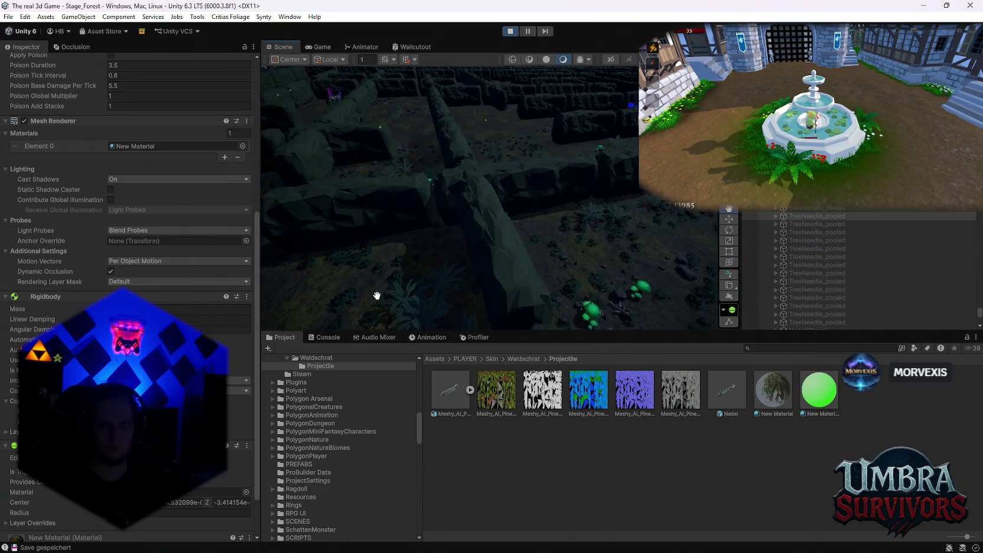
{"action": "mouse_move", "coordinate": [377, 295]}
{"action": "left_mouse_down"}
{"action": "mouse_move", "coordinate": [426, 311]}
{"action": "mouse_move", "coordinate": [576, 124]}
{"action": "left_mouse_up"}
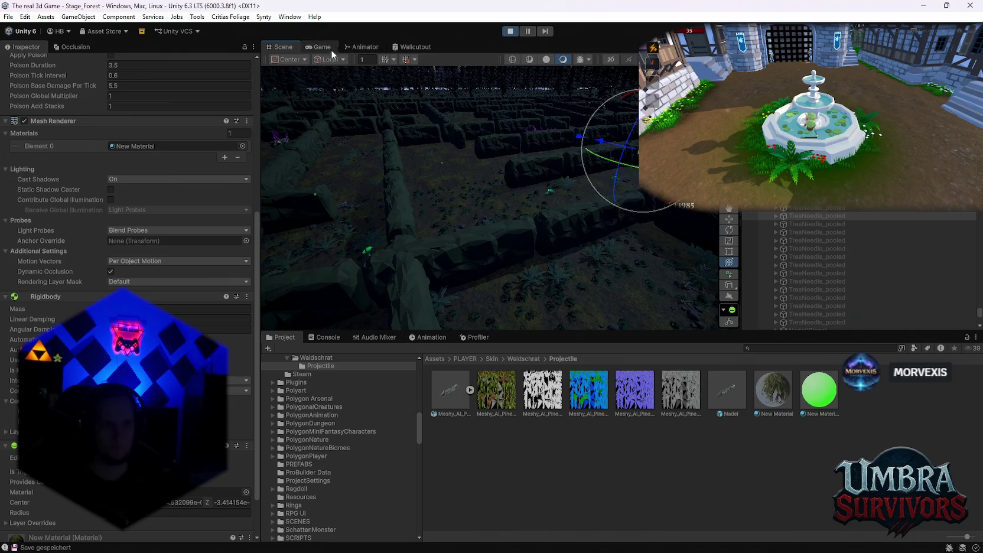
{"action": "left_click", "coordinate": [331, 49]}
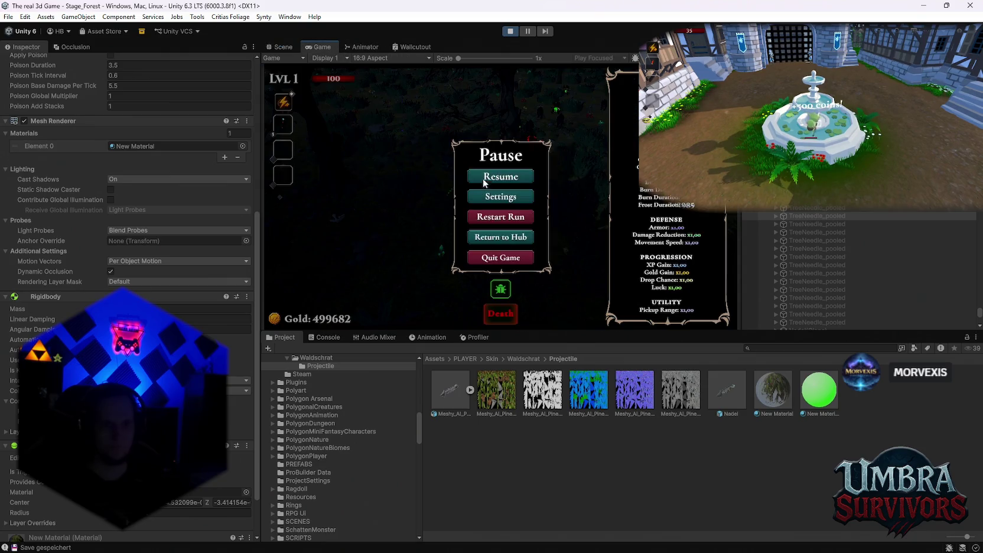
Resume and play the run with the needle skill, then pause and select the Nadel prefab
{"action": "left_click", "coordinate": [482, 178]}
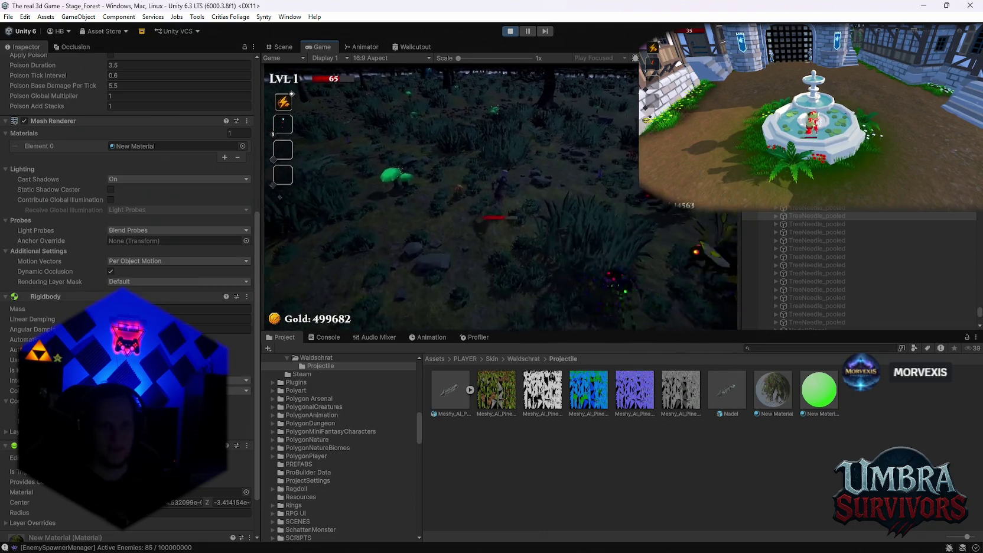
{"action": "key", "text": "Escape"}
{"action": "left_click", "coordinate": [716, 395]}
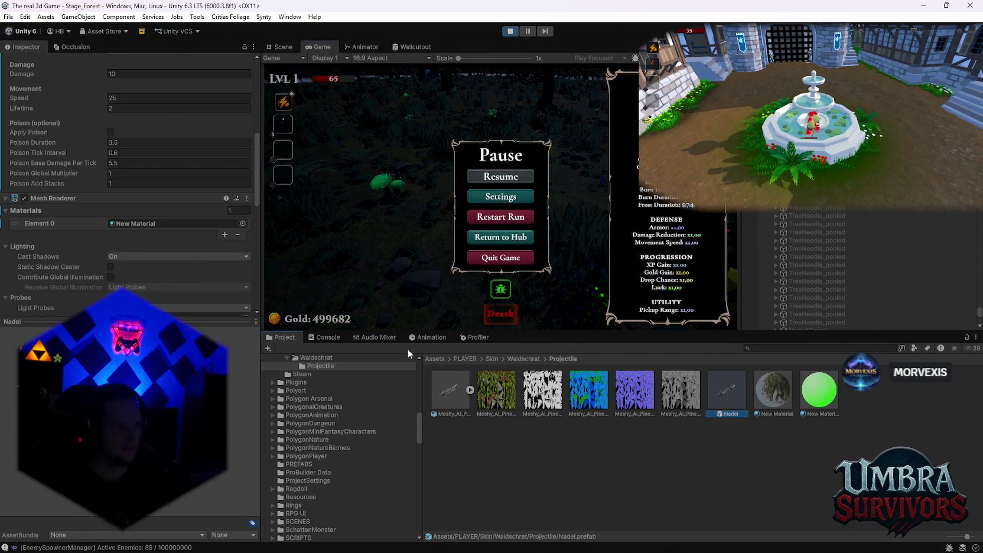
Review Nadel's damage 10, speed 25, lifetime 2, Rigidbody and Sphere Collider, then resume the run
{"action": "scroll", "coordinate": [363, 464], "scroll_direction": "up", "scroll_amount": 2}
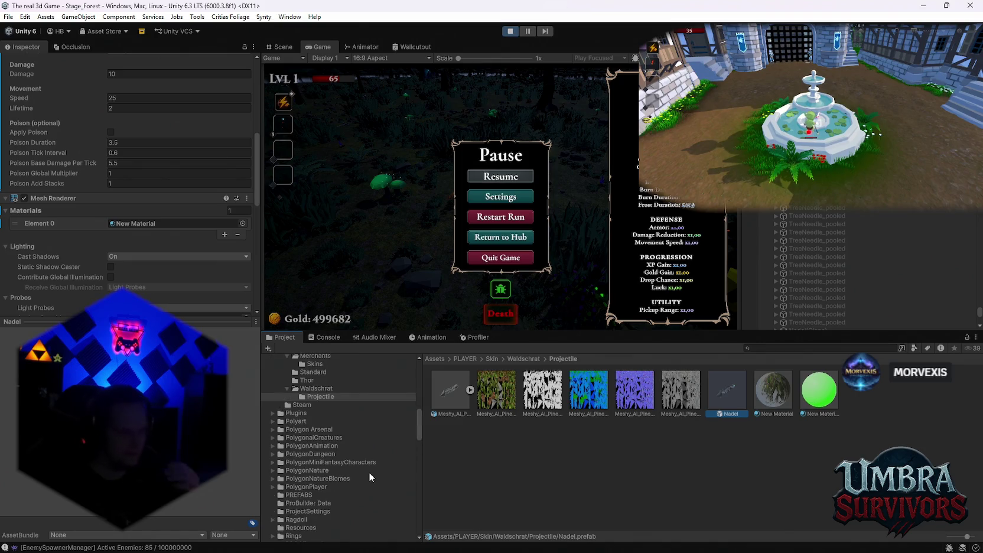
{"action": "scroll", "coordinate": [153, 264], "scroll_direction": "up", "scroll_amount": 4}
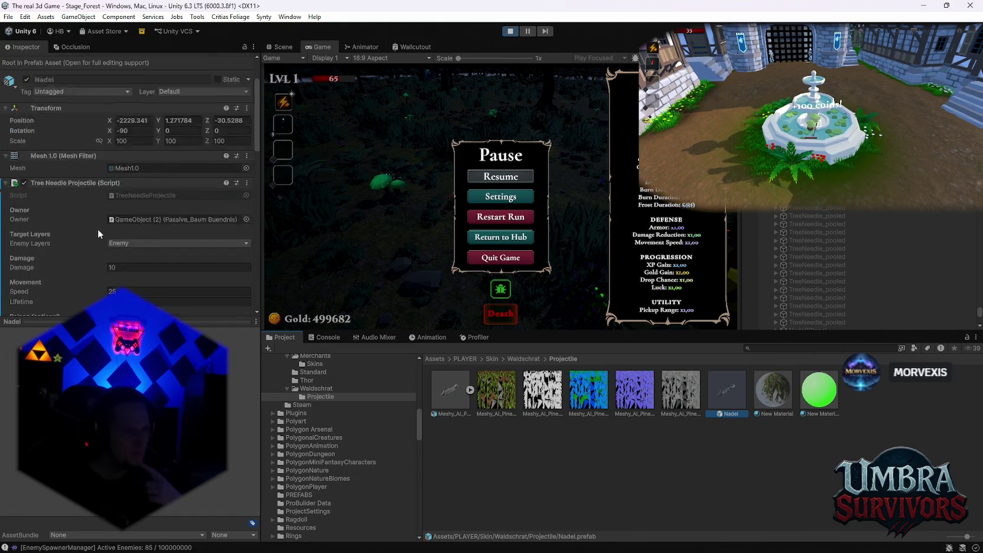
{"action": "scroll", "coordinate": [98, 228], "scroll_direction": "up", "scroll_amount": 3}
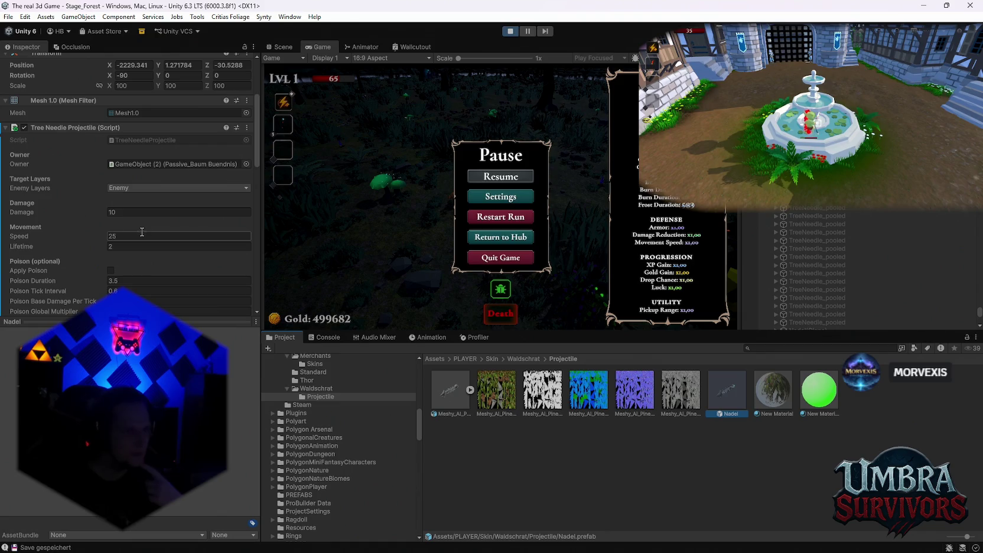
{"action": "scroll", "coordinate": [167, 239], "scroll_direction": "down", "scroll_amount": 10}
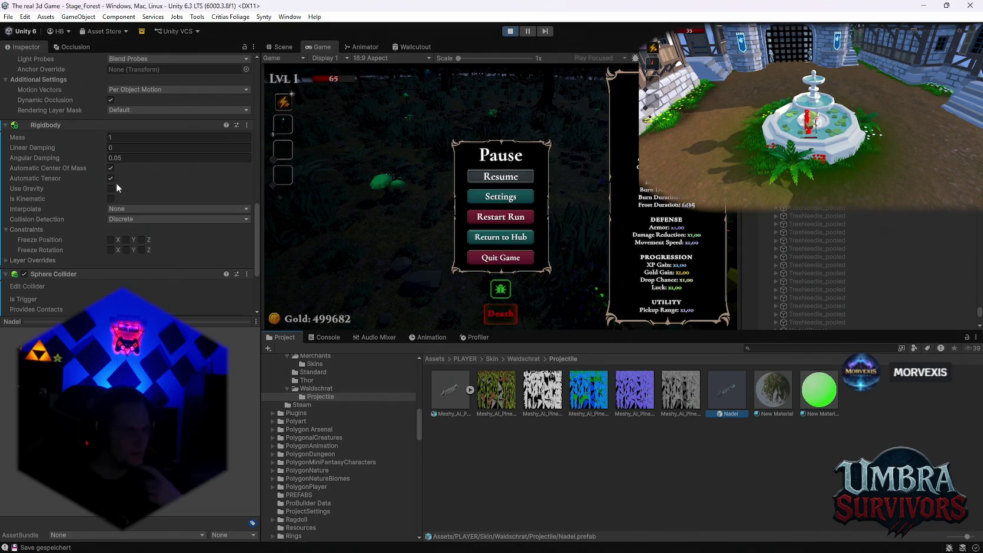
{"action": "scroll", "coordinate": [133, 249], "scroll_direction": "down", "scroll_amount": 5}
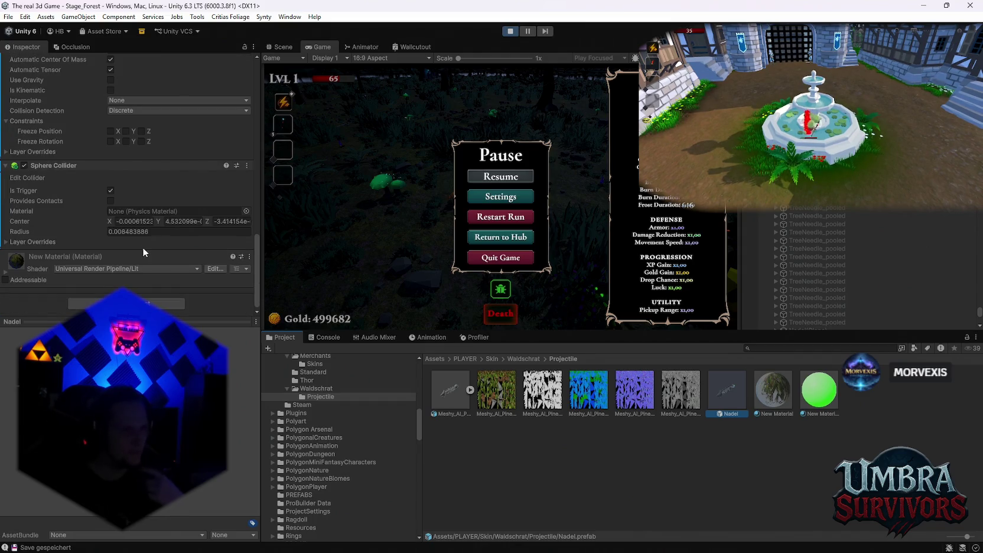
{"action": "left_click", "coordinate": [519, 179]}
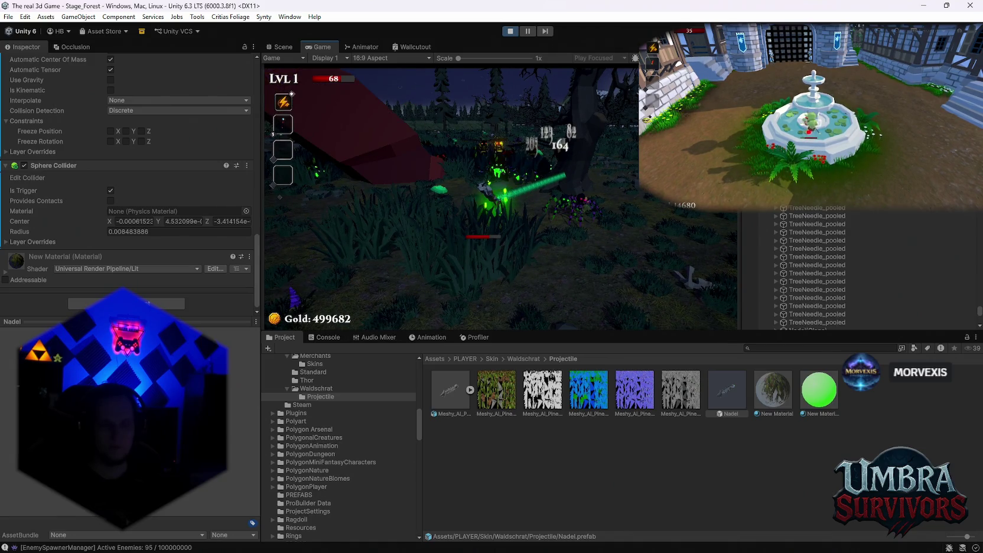
Bring up the Start menu and the Ctrl+Alt+Del screen, cancelling both, as the Unity Editor closes
{"action": "key", "text": "super"}
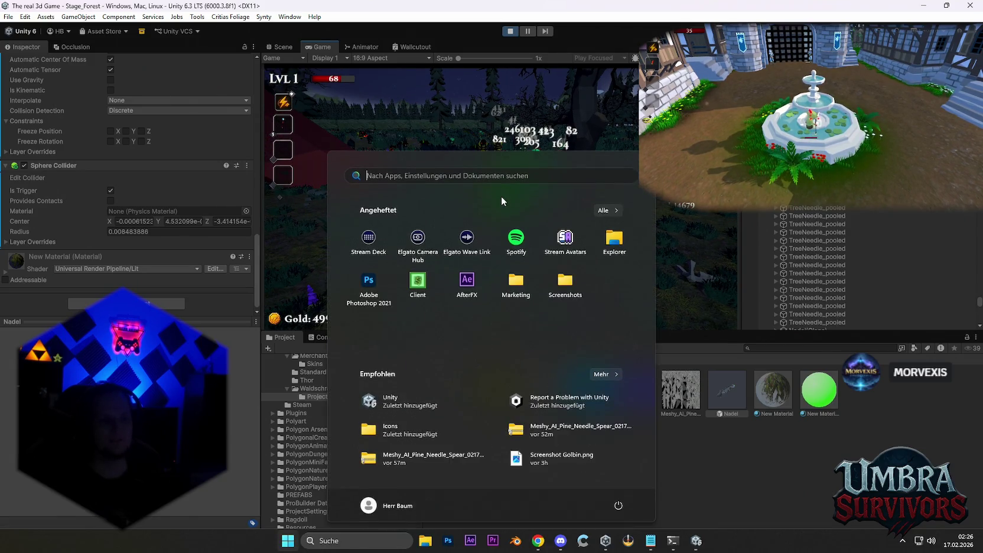
{"action": "key", "text": "super"}
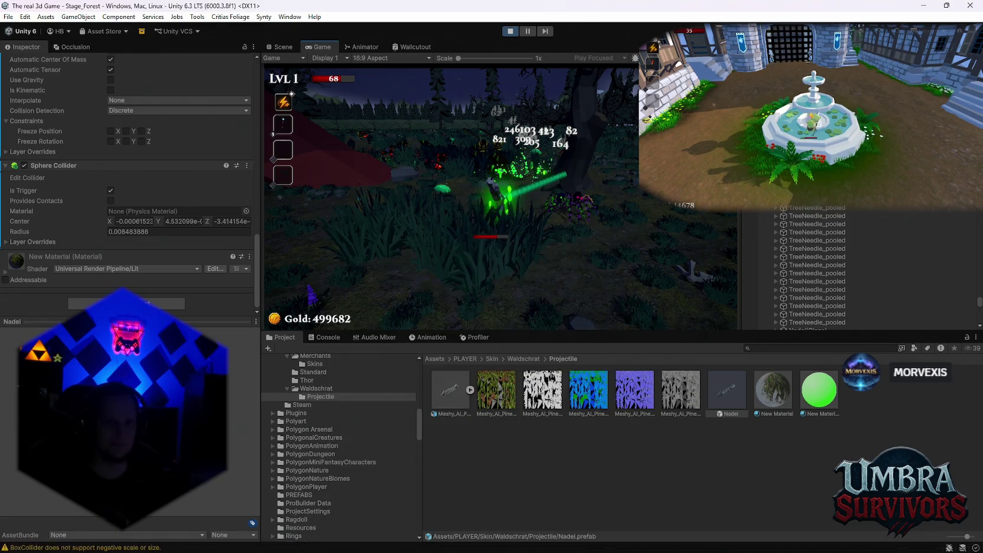
{"action": "key", "text": "super"}
{"action": "key", "text": "ctrl+alt+Delete"}
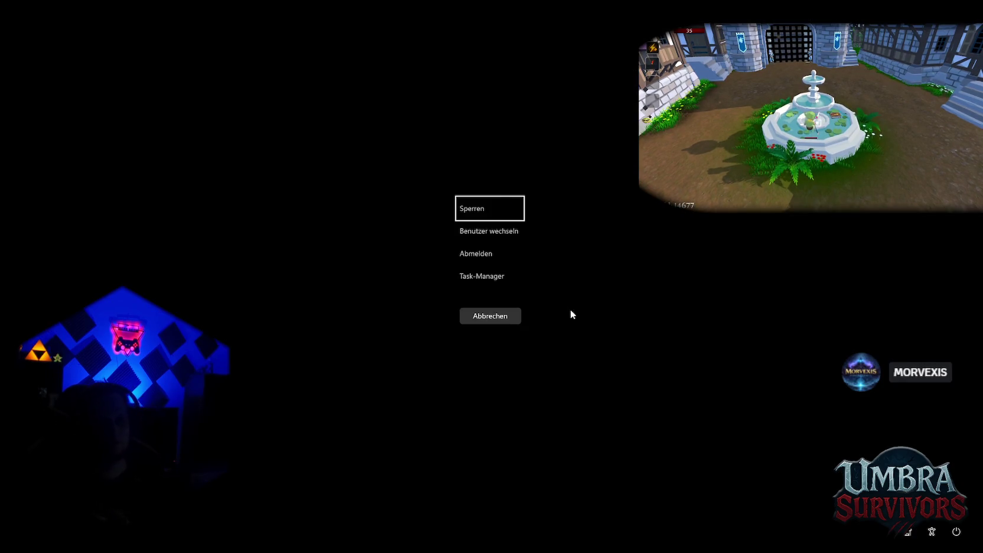
{"action": "left_click", "coordinate": [490, 314]}
{"action": "key", "text": "Escape"}
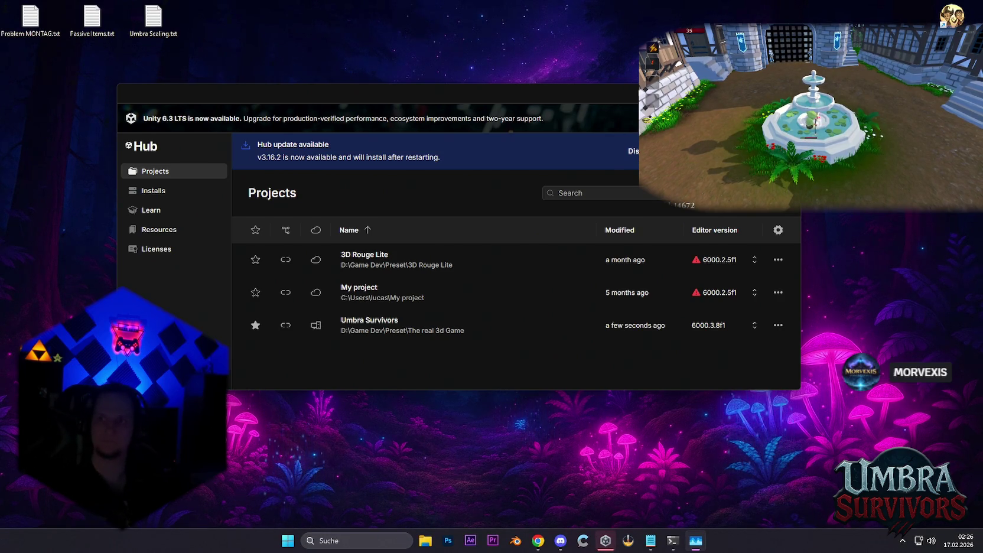
Launch Umbra Survivors from Unity Hub, declining the old scene backup recovery, and open the profiler
{"action": "left_click", "coordinate": [387, 325]}
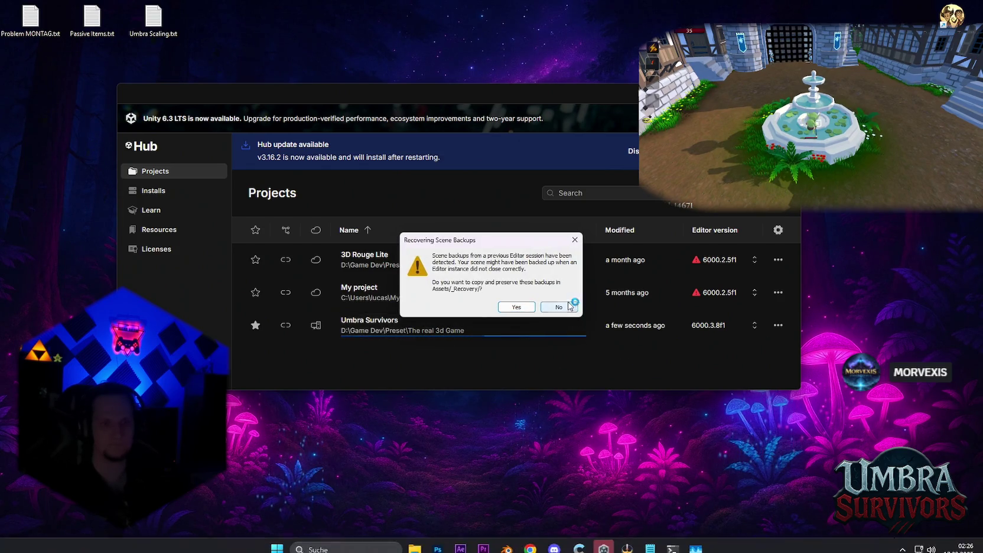
{"action": "left_click", "coordinate": [560, 305]}
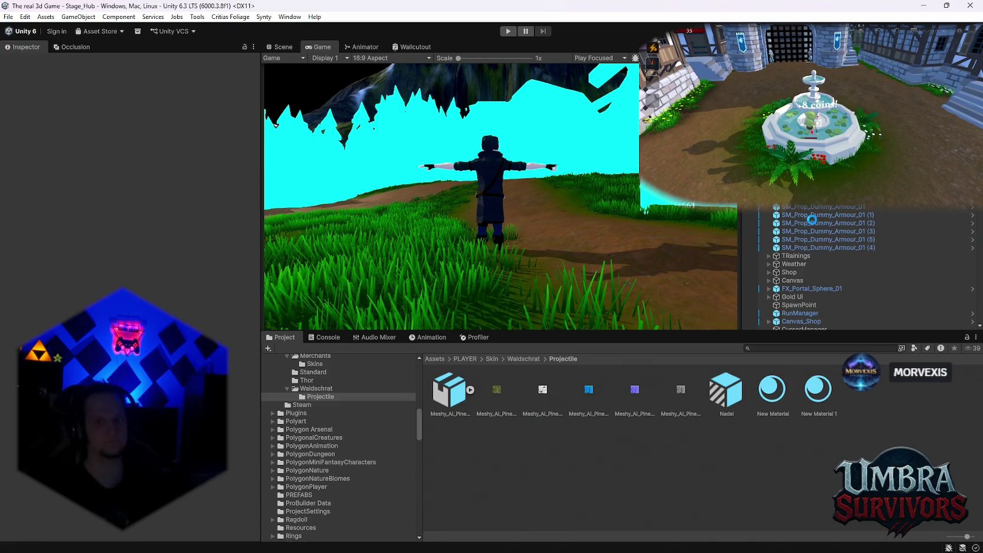
{"action": "left_click", "coordinate": [475, 338]}
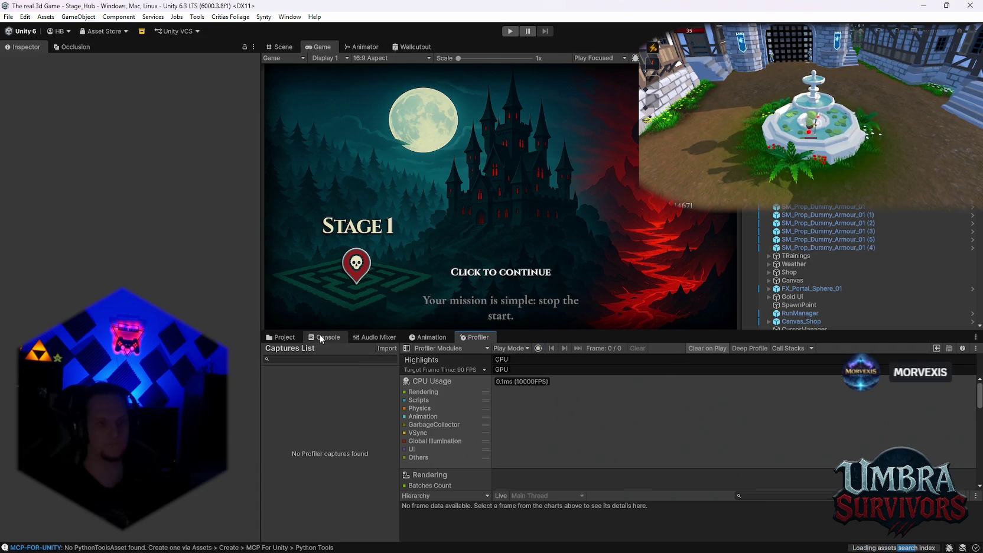
Select the Nadel prefab and choose Edit Script on its Tree Needle Projectile component
{"action": "left_click", "coordinate": [281, 338]}
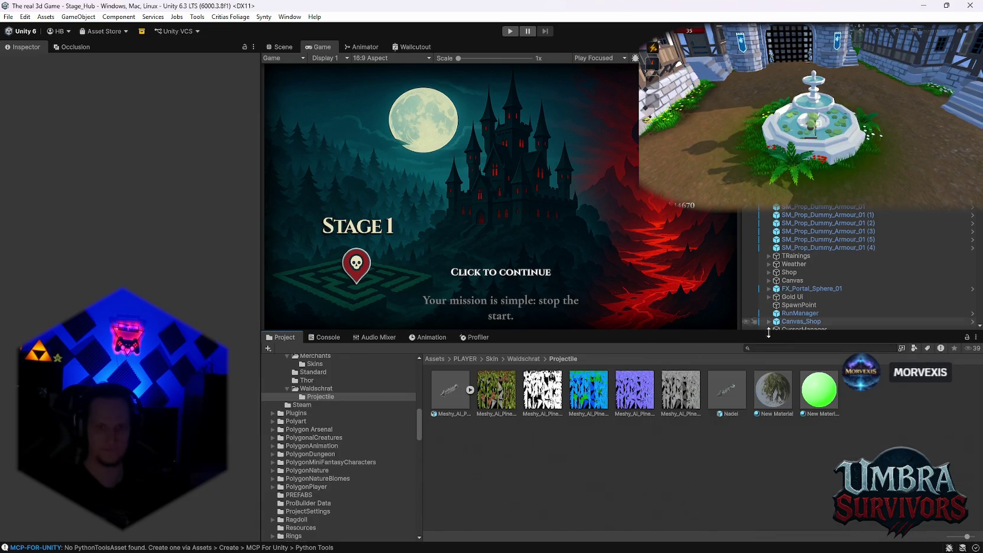
{"action": "scroll", "coordinate": [323, 429], "scroll_direction": "up", "scroll_amount": 2}
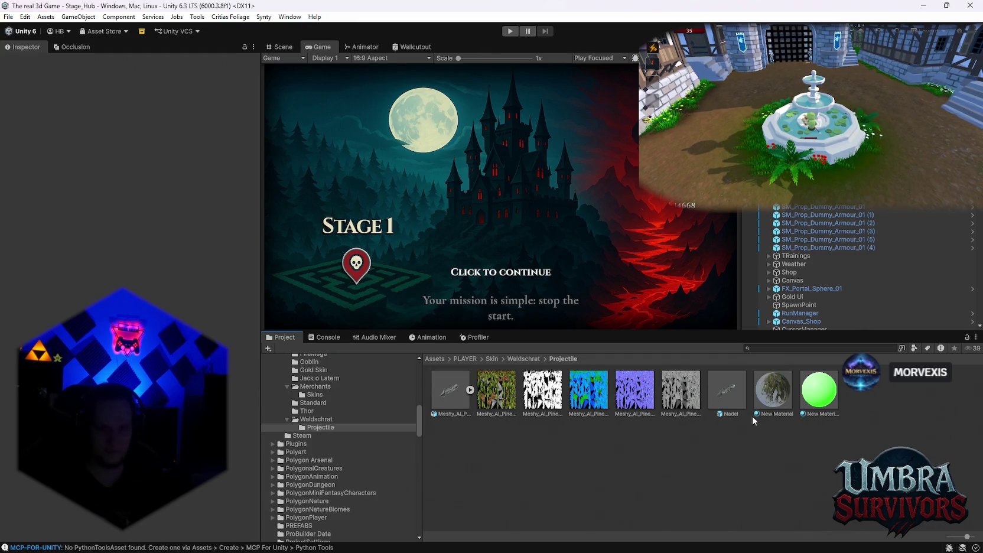
{"action": "left_click", "coordinate": [725, 402]}
{"action": "scroll", "coordinate": [186, 276], "scroll_direction": "down", "scroll_amount": 3}
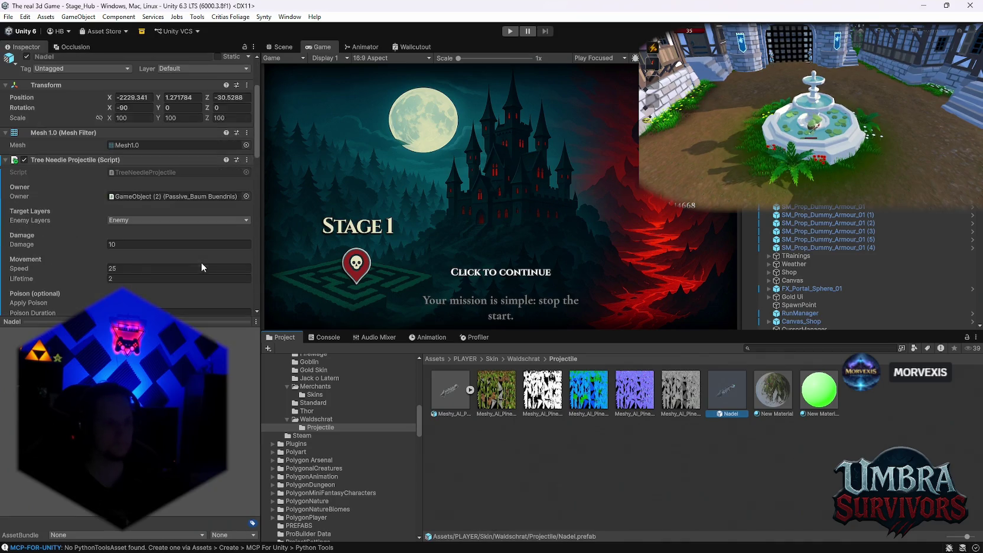
{"action": "left_click", "coordinate": [247, 159]}
{"action": "left_click", "coordinate": [274, 298]}
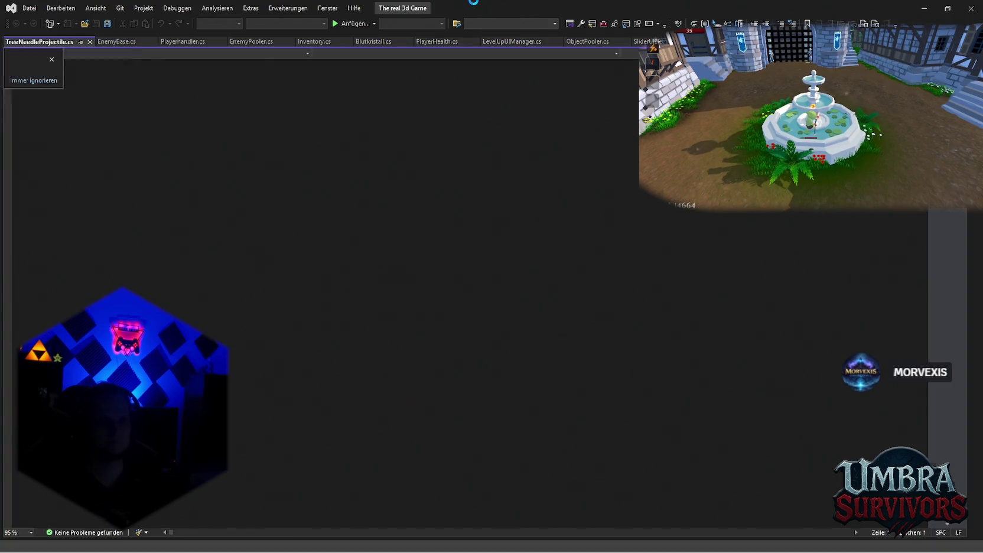
Leave TreeNeedleProjectile.cs in Visual Studio and switch back to the Unity Editor
{"action": "key", "text": "alt+Tab"}
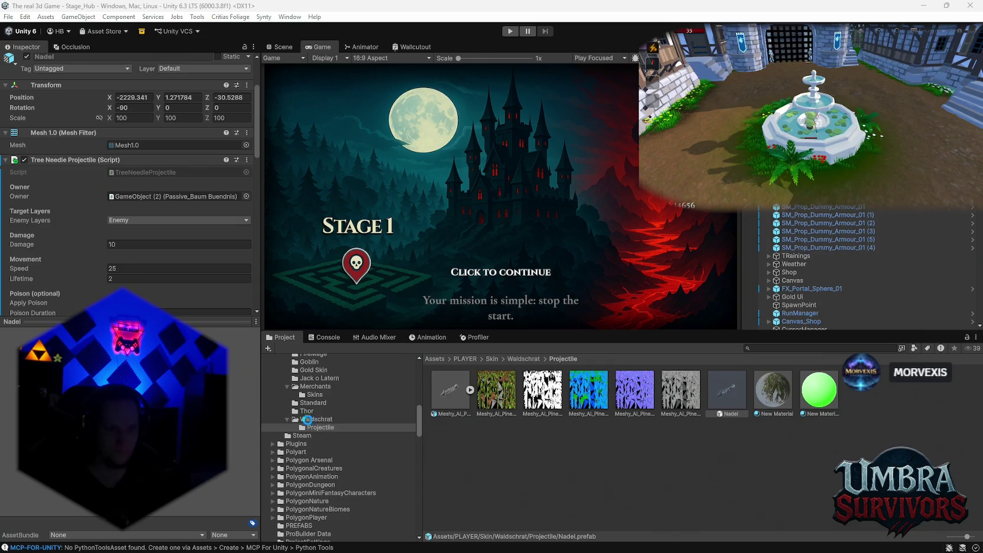
Rename the GameObject (2) prefab in the Waldschrat folder to 'Waldschrat'
{"action": "left_click", "coordinate": [307, 420]}
{"action": "left_click", "coordinate": [542, 393]}
{"action": "right_click", "coordinate": [544, 394]}
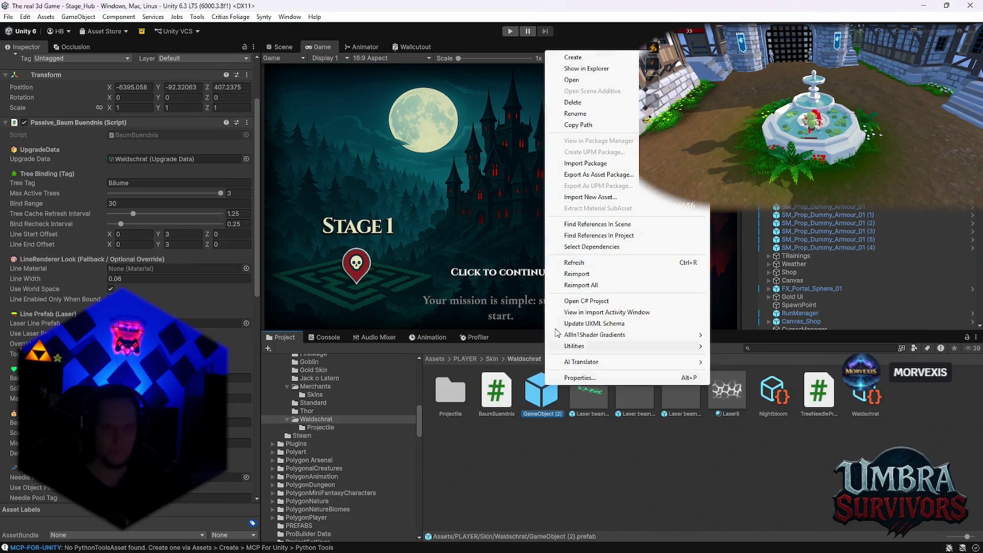
{"action": "left_click", "coordinate": [578, 114]}
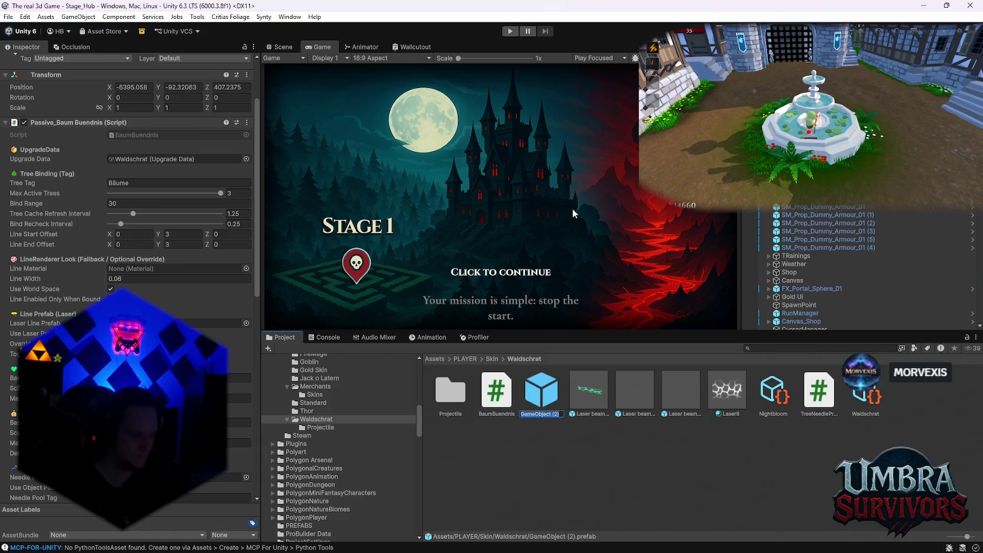
{"action": "type", "text": "Waldschrat"}
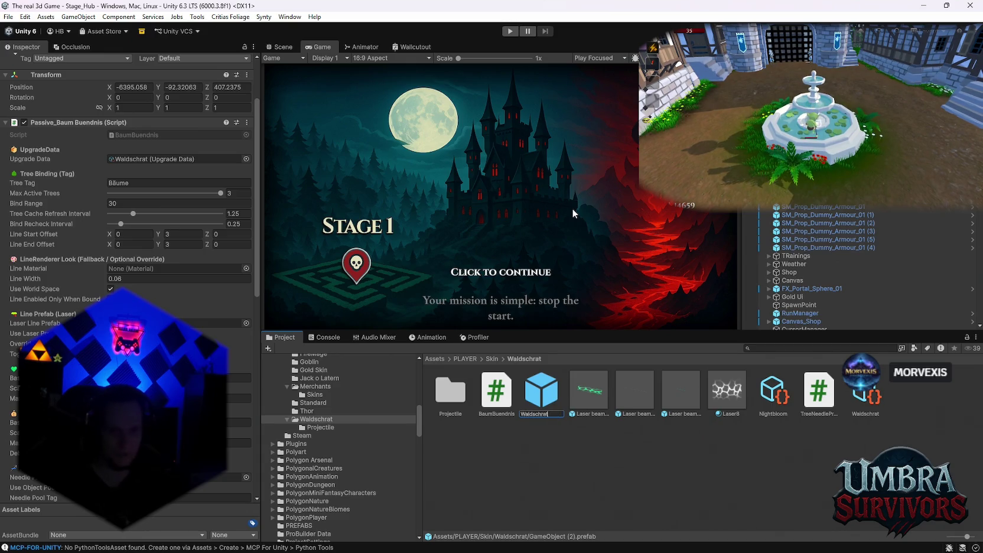
{"action": "key", "text": "Return"}
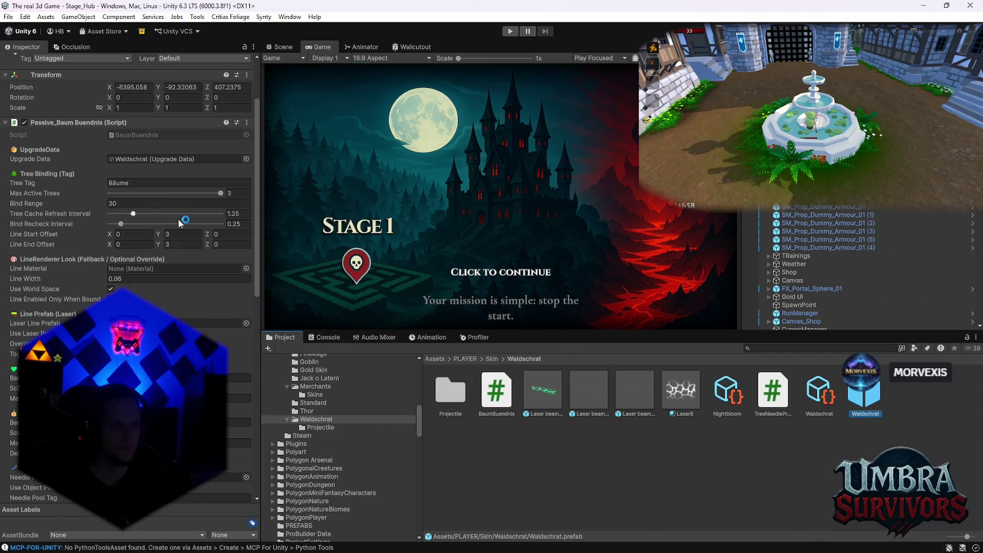
Open the Passive_Baum Buendnis component's script for editing
{"action": "left_click", "coordinate": [247, 122]}
{"action": "left_click", "coordinate": [271, 249]}
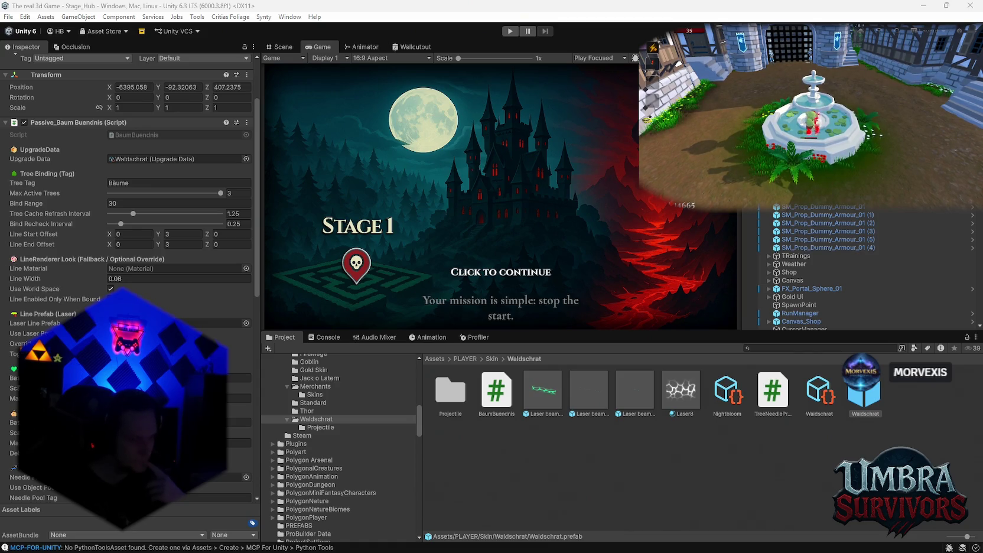
{"action": "right_click", "coordinate": [894, 81]}
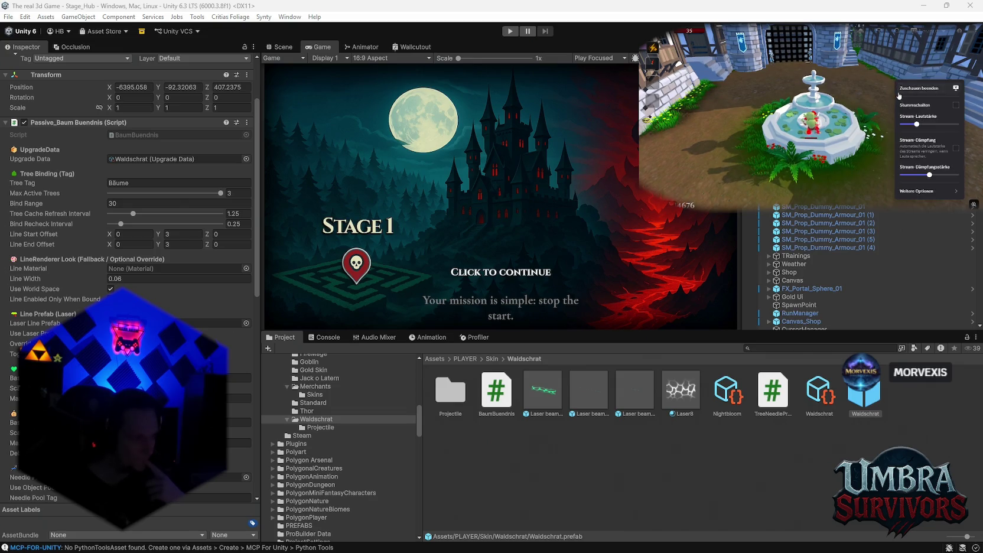
{"action": "left_click_drag", "start_coordinate": [923, 125], "coordinate": [912, 124]}
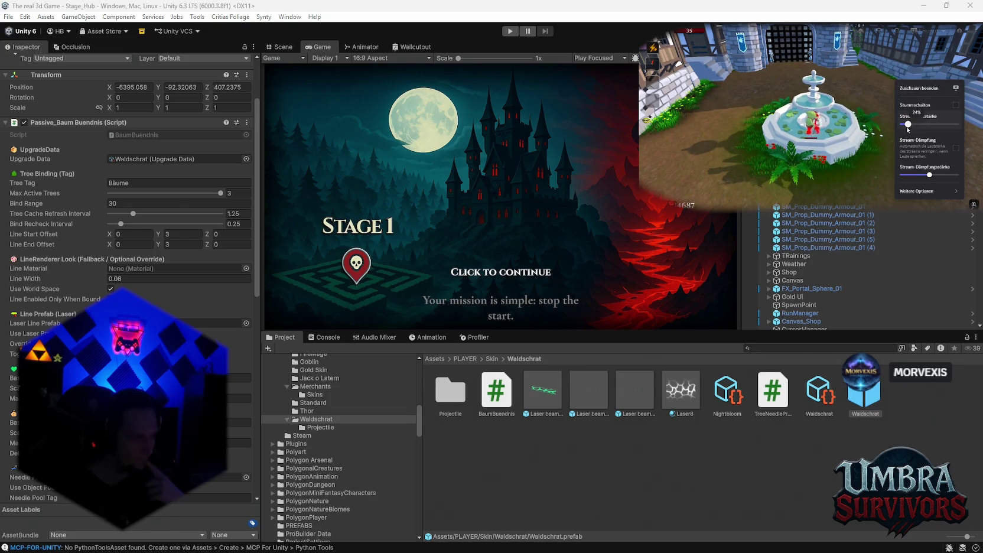
{"action": "key", "text": "Escape"}
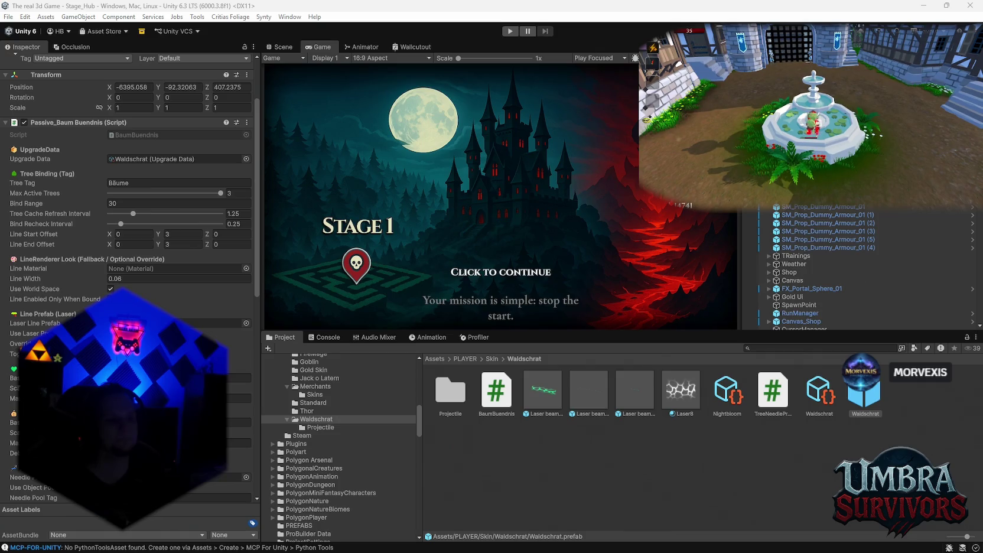
Check the Waldschrat prefab's extra-needle kill values and widen the Inspector so labels read fully
{"action": "scroll", "coordinate": [148, 384], "scroll_direction": "down", "scroll_amount": 15}
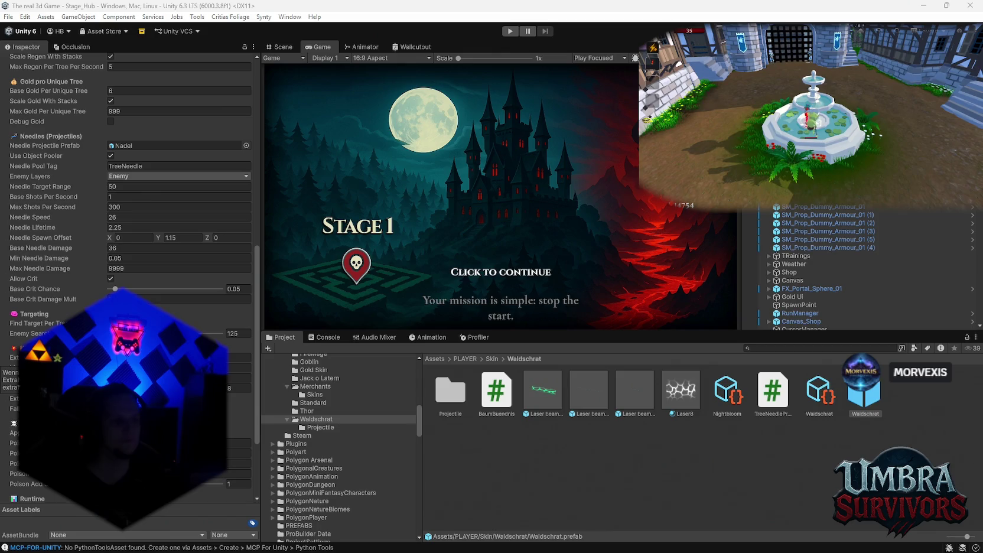
{"action": "left_click", "coordinate": [239, 357]}
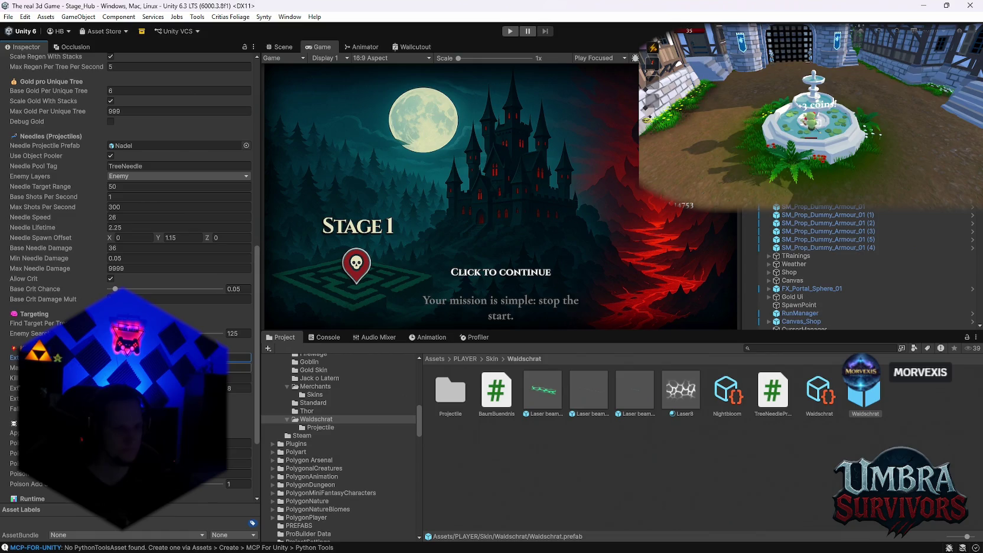
{"action": "left_click", "coordinate": [240, 367]}
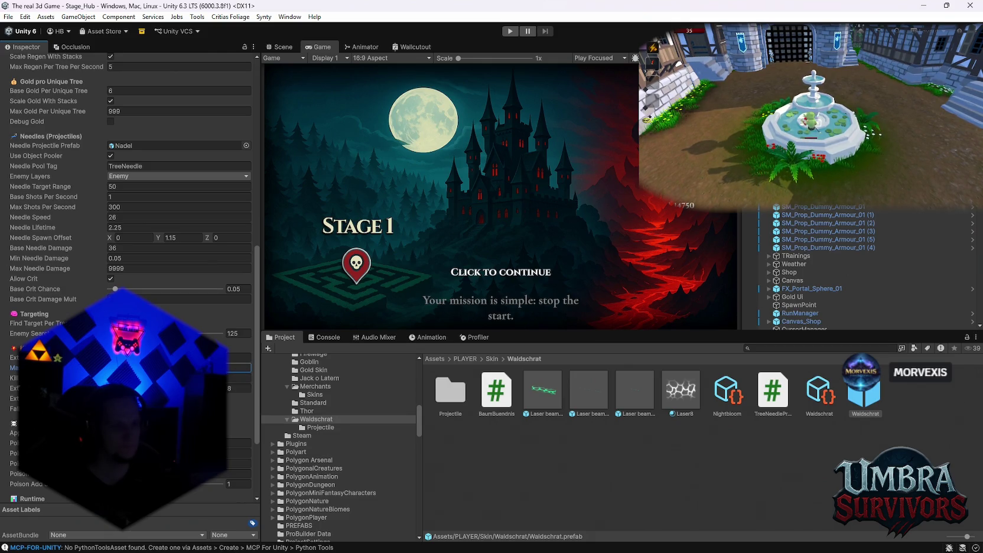
{"action": "mouse_move", "coordinate": [259, 392]}
{"action": "left_mouse_down"}
{"action": "mouse_move", "coordinate": [348, 390]}
{"action": "mouse_move", "coordinate": [310, 390]}
{"action": "left_mouse_up"}
{"action": "scroll", "coordinate": [300, 394], "scroll_direction": "down", "scroll_amount": 5}
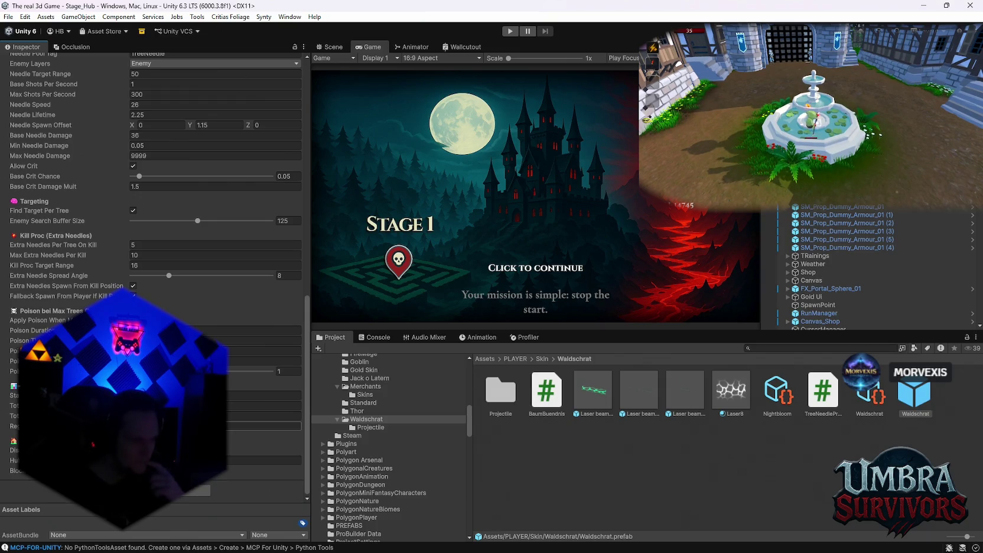
{"action": "scroll", "coordinate": [295, 390], "scroll_direction": "up", "scroll_amount": 4}
{"action": "scroll", "coordinate": [156, 278], "scroll_direction": "up", "scroll_amount": 6}
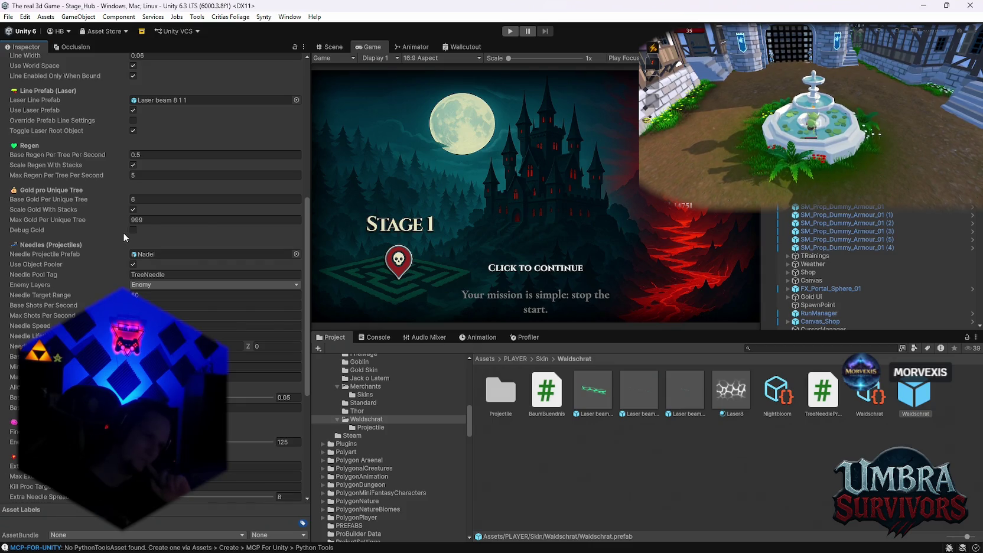
{"action": "scroll", "coordinate": [146, 235], "scroll_direction": "up", "scroll_amount": 2}
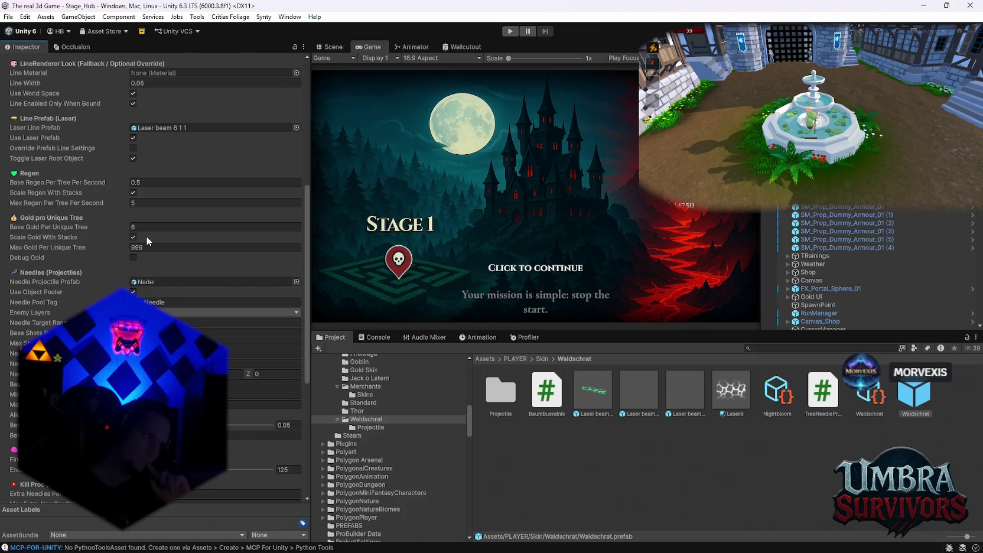
{"action": "scroll", "coordinate": [146, 236], "scroll_direction": "up", "scroll_amount": 2}
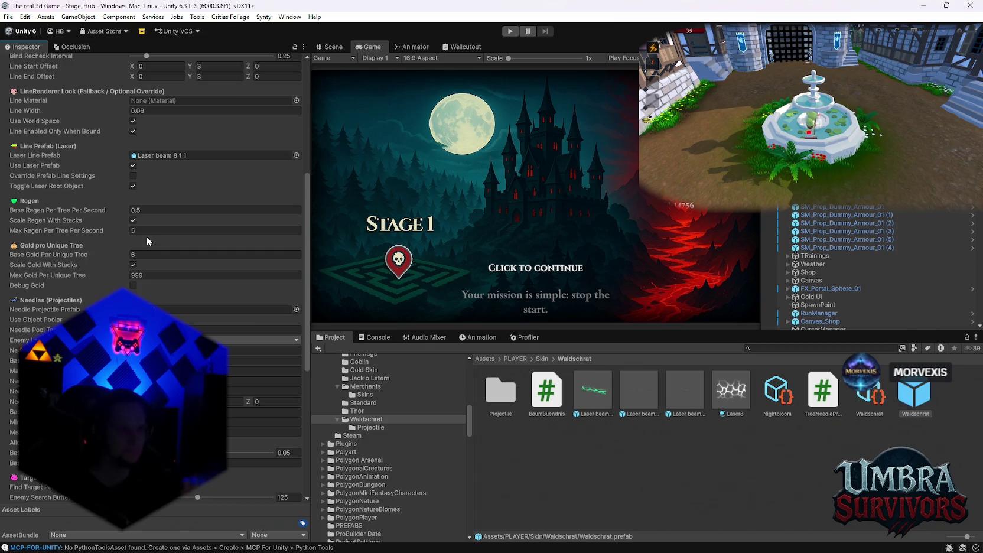
{"action": "scroll", "coordinate": [146, 236], "scroll_direction": "up", "scroll_amount": 2}
{"action": "scroll", "coordinate": [149, 236], "scroll_direction": "up", "scroll_amount": 4}
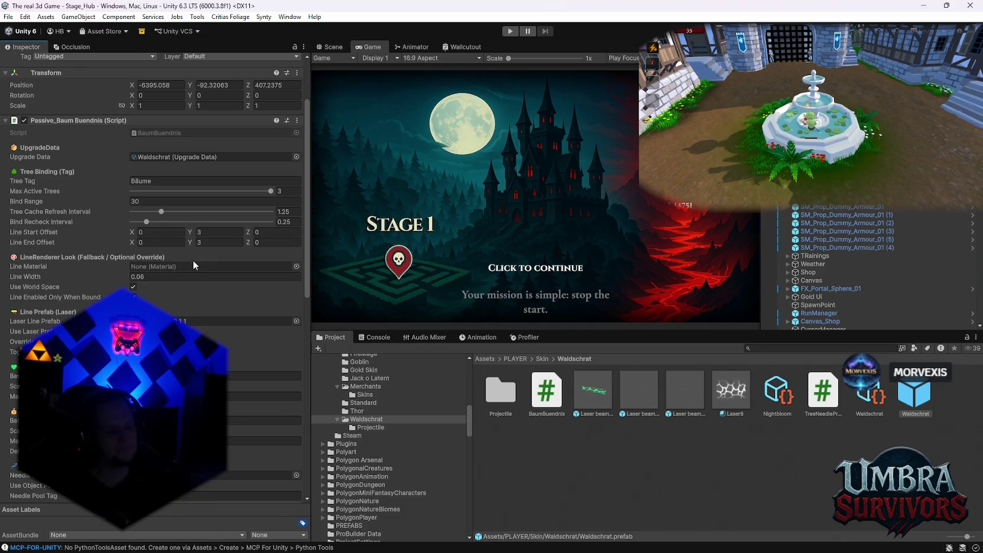
{"action": "scroll", "coordinate": [242, 365], "scroll_direction": "down", "scroll_amount": 3}
{"action": "scroll", "coordinate": [243, 365], "scroll_direction": "down", "scroll_amount": 10}
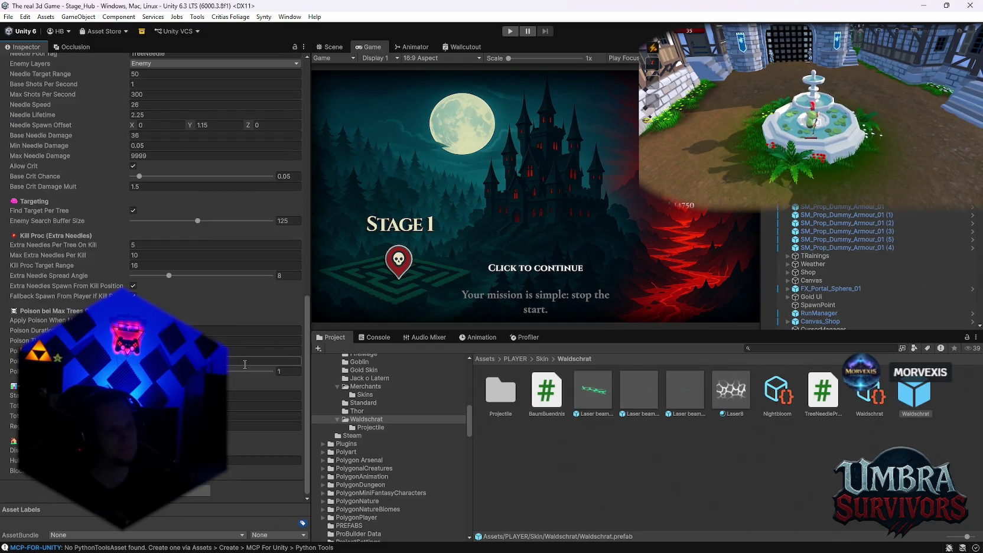
{"action": "scroll", "coordinate": [233, 389], "scroll_direction": "up", "scroll_amount": 3}
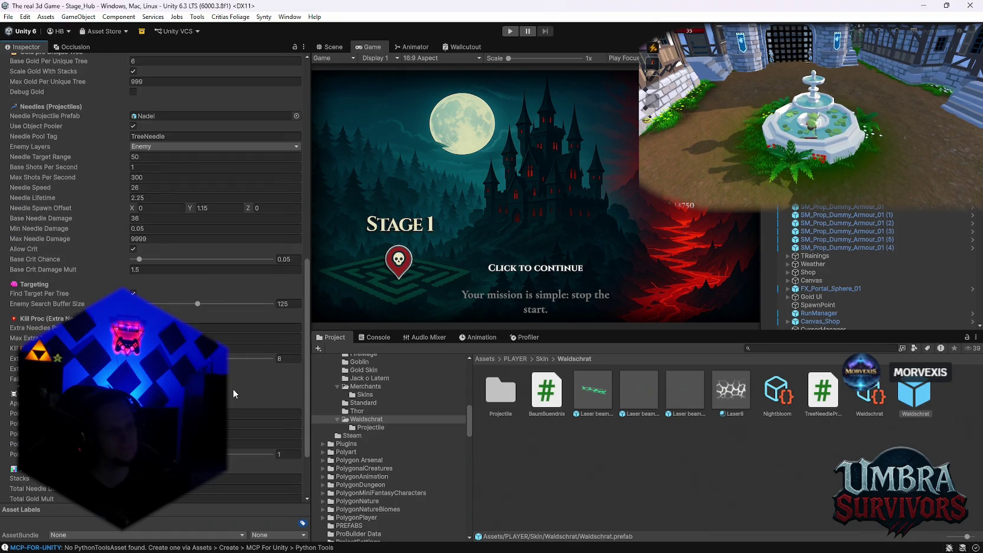
{"action": "scroll", "coordinate": [233, 389], "scroll_direction": "up", "scroll_amount": 9}
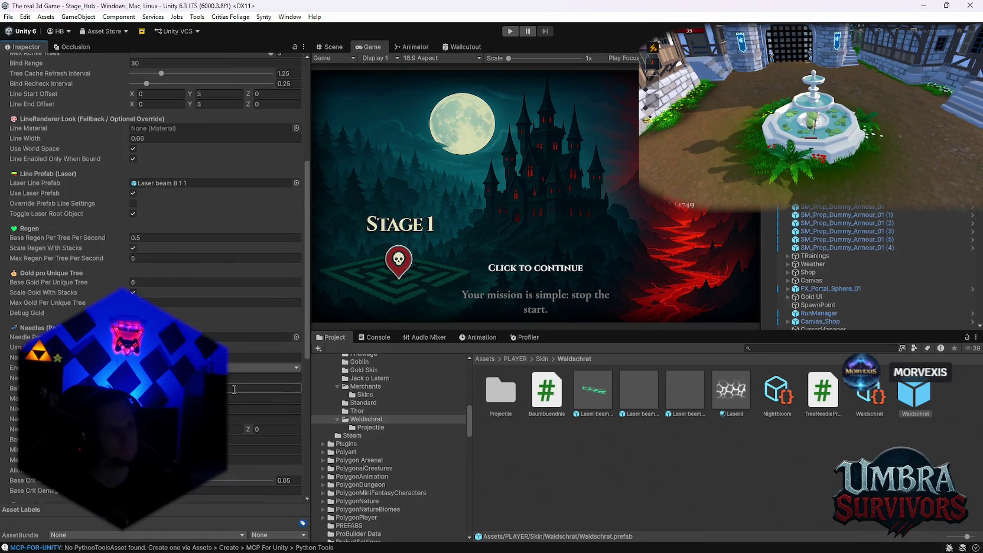
{"action": "scroll", "coordinate": [234, 389], "scroll_direction": "up", "scroll_amount": 1}
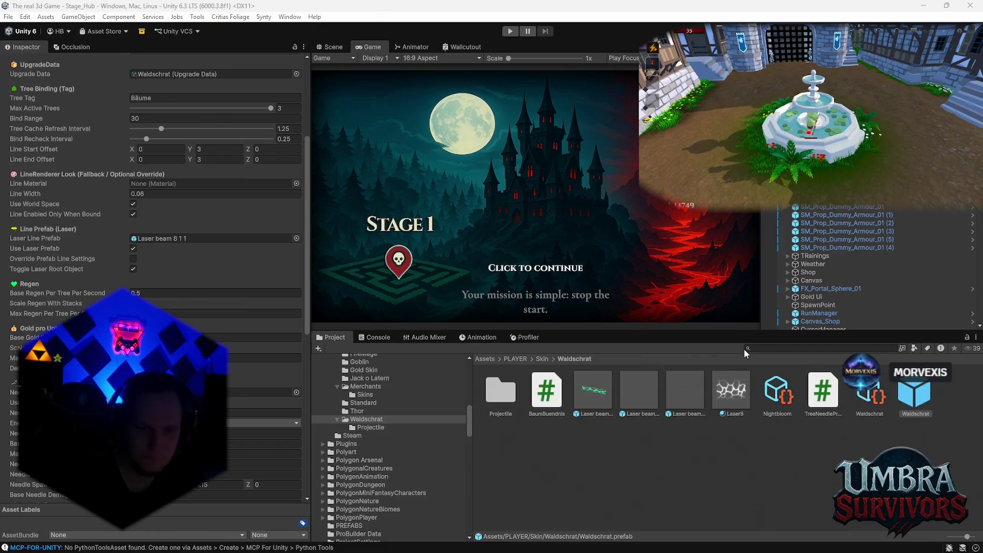
{"action": "scroll", "coordinate": [154, 237], "scroll_direction": "up", "scroll_amount": 5}
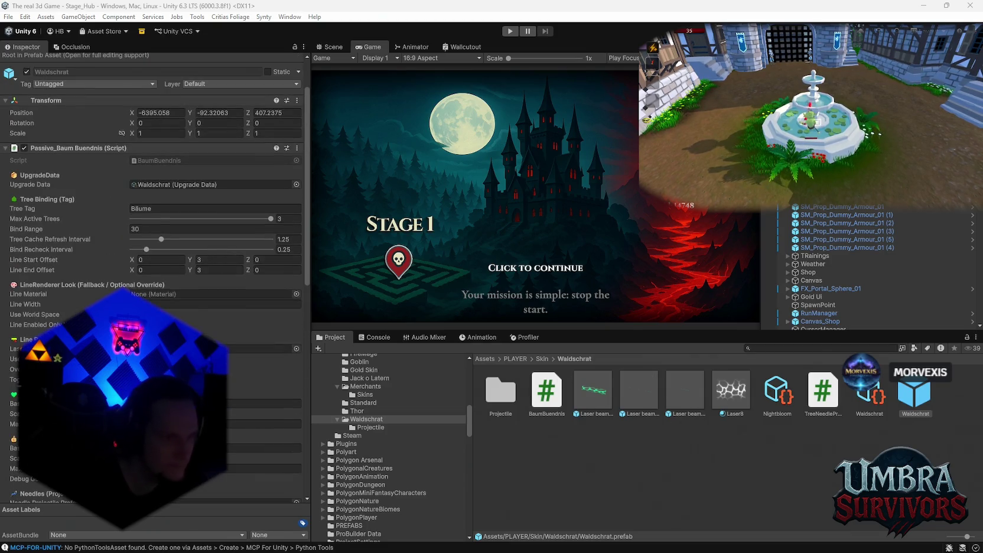
{"action": "scroll", "coordinate": [153, 278], "scroll_direction": "down", "scroll_amount": 15}
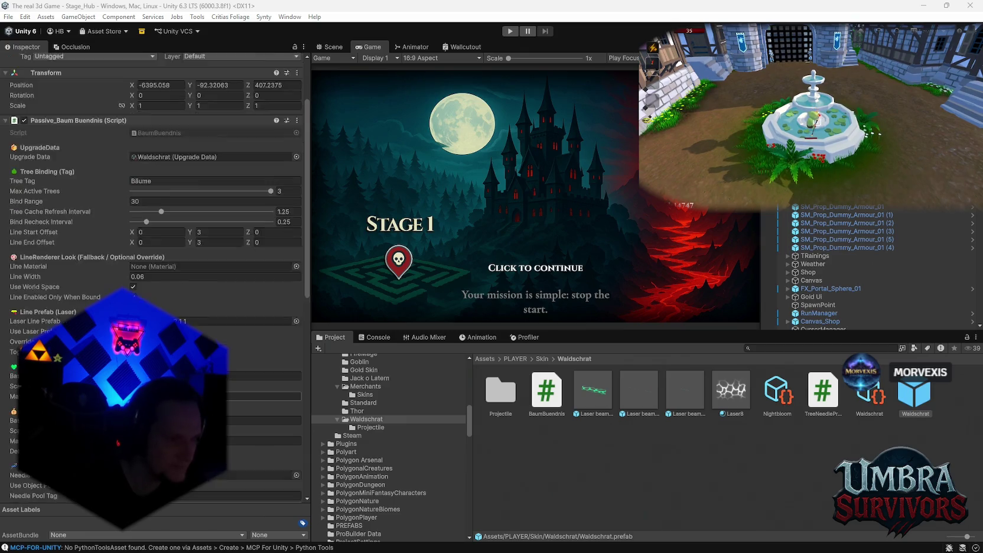
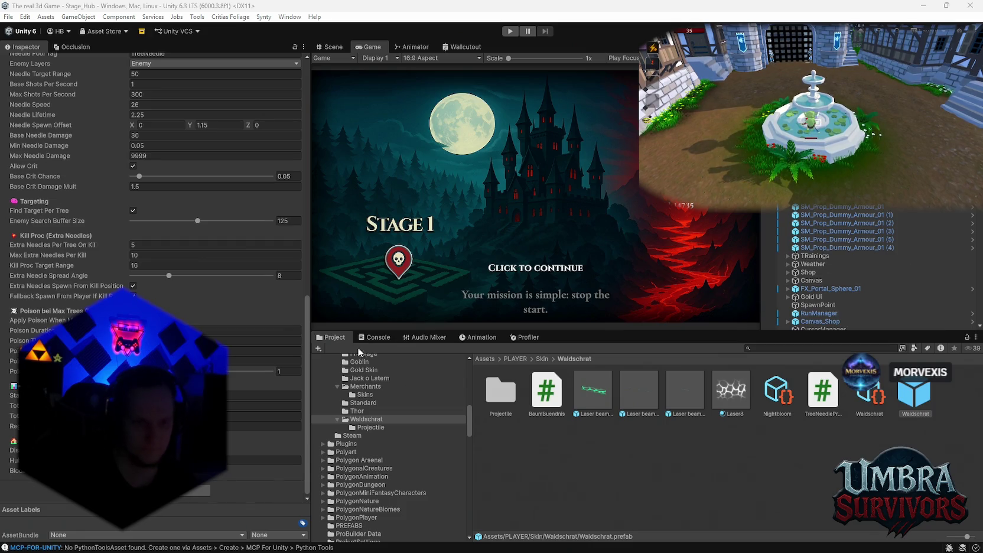
Select the Waldschrat asset and switch from the Game view to the Scene view
{"action": "left_click", "coordinate": [375, 336]}
{"action": "left_click", "coordinate": [332, 337]}
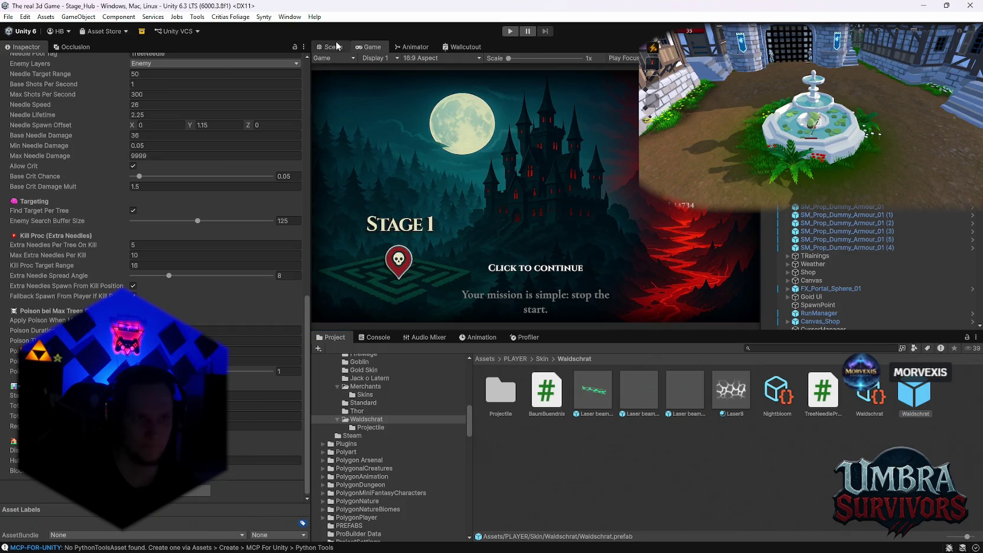
{"action": "left_click", "coordinate": [338, 46]}
Expand Player under MainPlayer, then select and frame the Skin_Nightbloom skin object
{"action": "scroll", "coordinate": [839, 266], "scroll_direction": "down", "scroll_amount": 5}
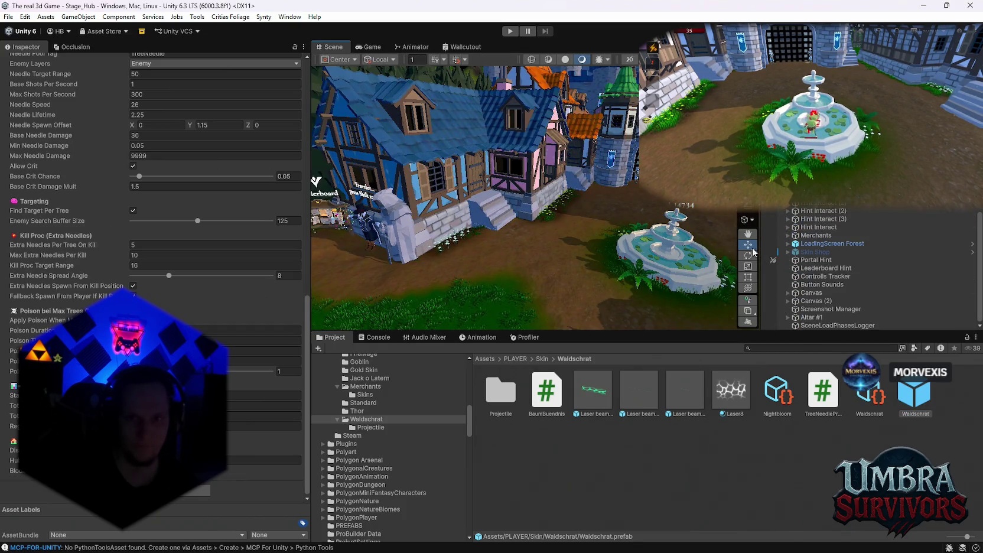
{"action": "scroll", "coordinate": [868, 266], "scroll_direction": "down", "scroll_amount": 10}
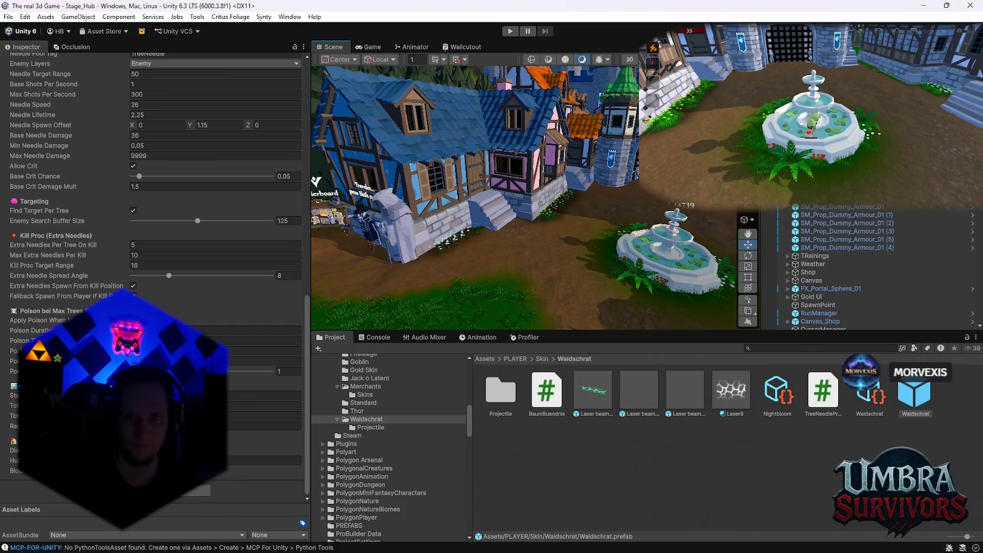
{"action": "scroll", "coordinate": [874, 266], "scroll_direction": "down", "scroll_amount": 5}
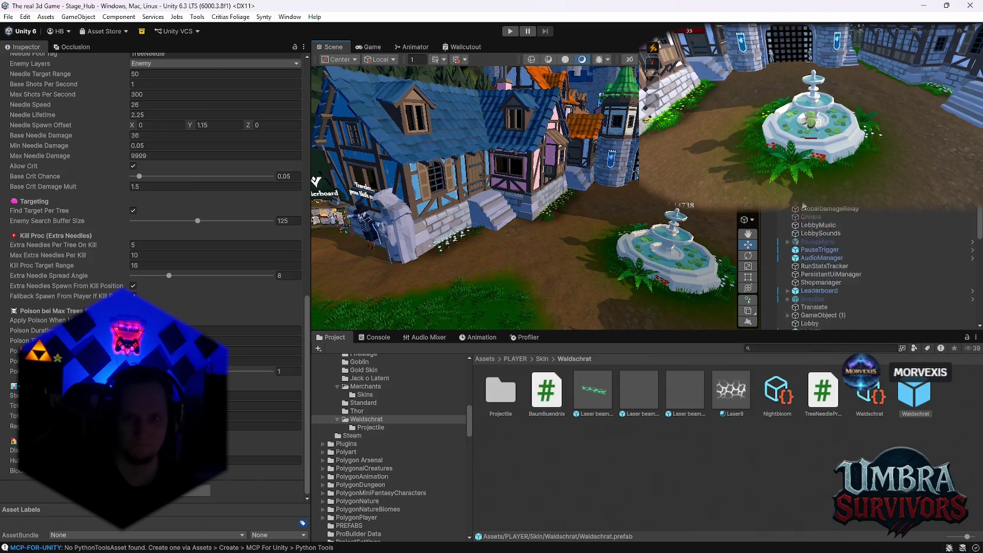
{"action": "scroll", "coordinate": [827, 278], "scroll_direction": "down", "scroll_amount": 4}
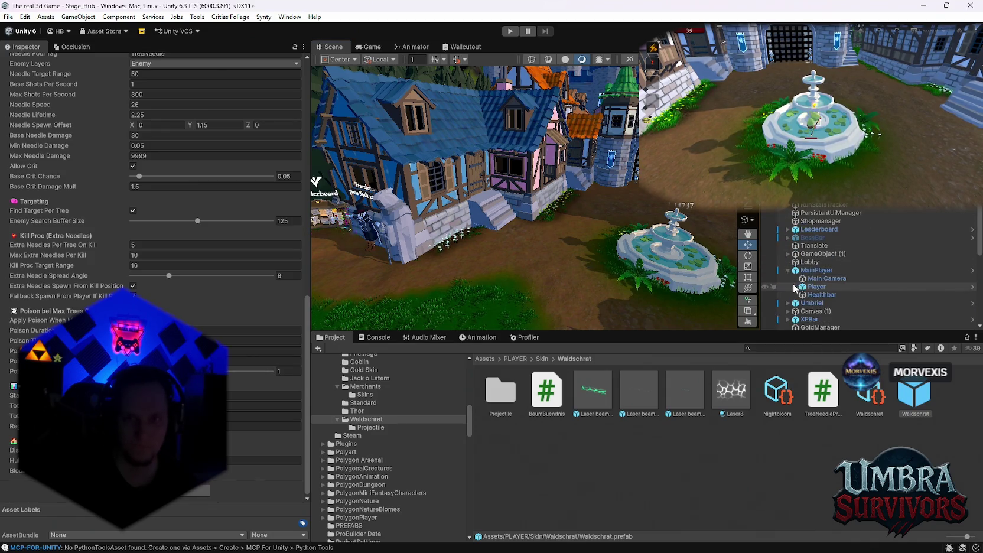
{"action": "left_click", "coordinate": [795, 286]}
{"action": "scroll", "coordinate": [836, 289], "scroll_direction": "down", "scroll_amount": 3}
{"action": "left_click", "coordinate": [828, 217]}
{"action": "key", "text": "f"}
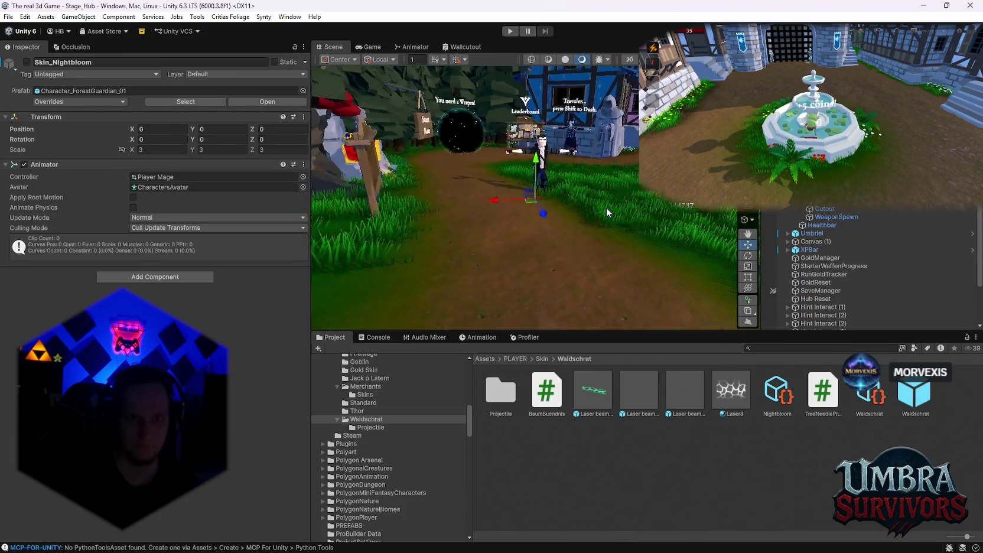
Activate Skin_Nightbloom and deactivate Skin_Default
{"action": "left_click", "coordinate": [26, 62]}
{"action": "scroll", "coordinate": [686, 212], "scroll_direction": "up", "scroll_amount": 3}
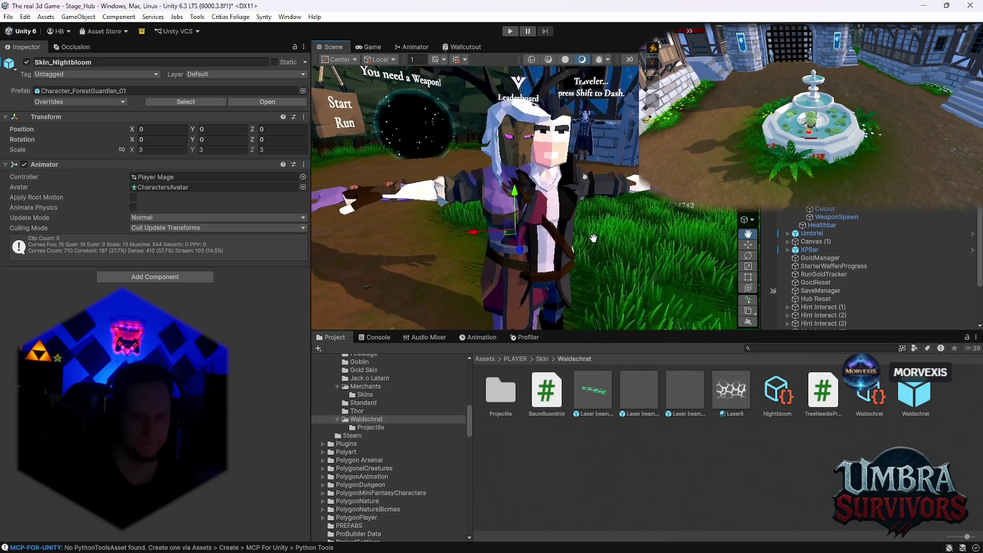
{"action": "key", "text": "w"}
{"action": "left_click", "coordinate": [596, 213]}
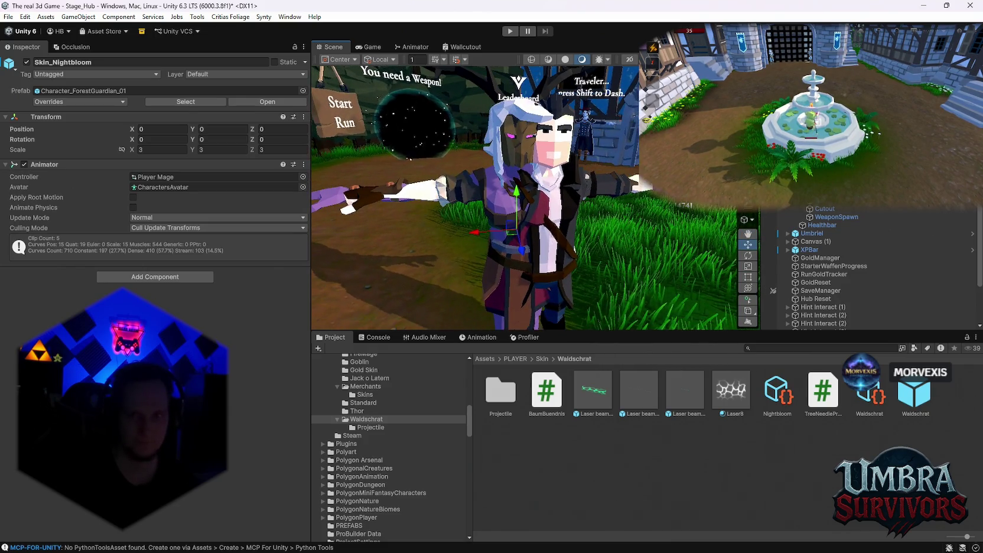
{"action": "left_click", "coordinate": [26, 62]}
{"action": "left_click", "coordinate": [520, 177]}
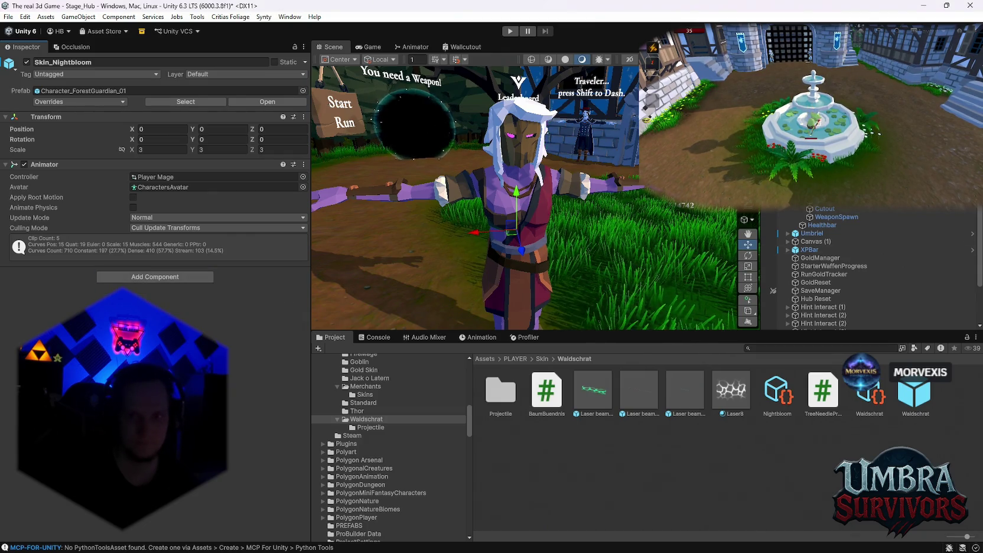
Expand the Root bone hierarchy through Hips and the legs to reach LowerLeg_R
{"action": "scroll", "coordinate": [812, 219], "scroll_direction": "up", "scroll_amount": 2}
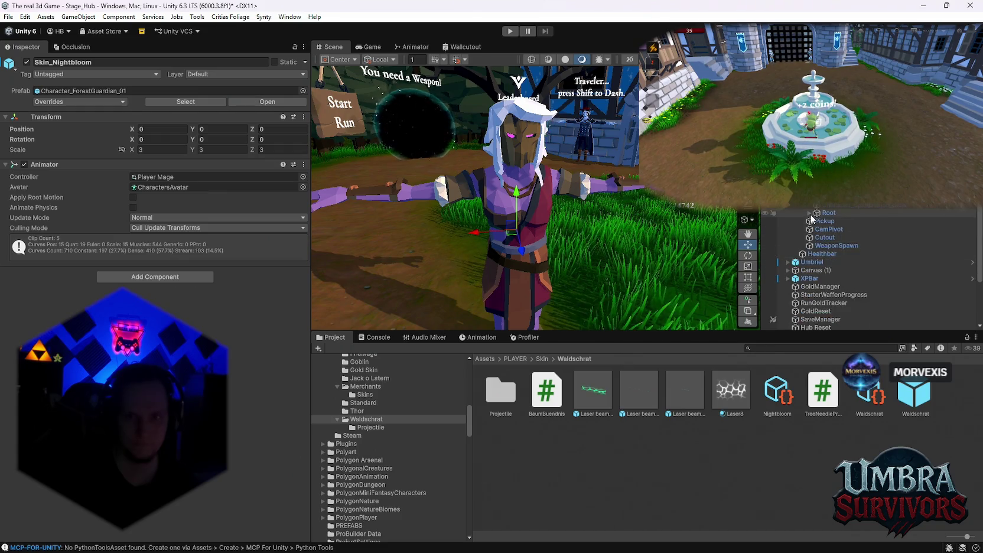
{"action": "left_click", "coordinate": [809, 213]}
{"action": "left_click", "coordinate": [827, 223]}
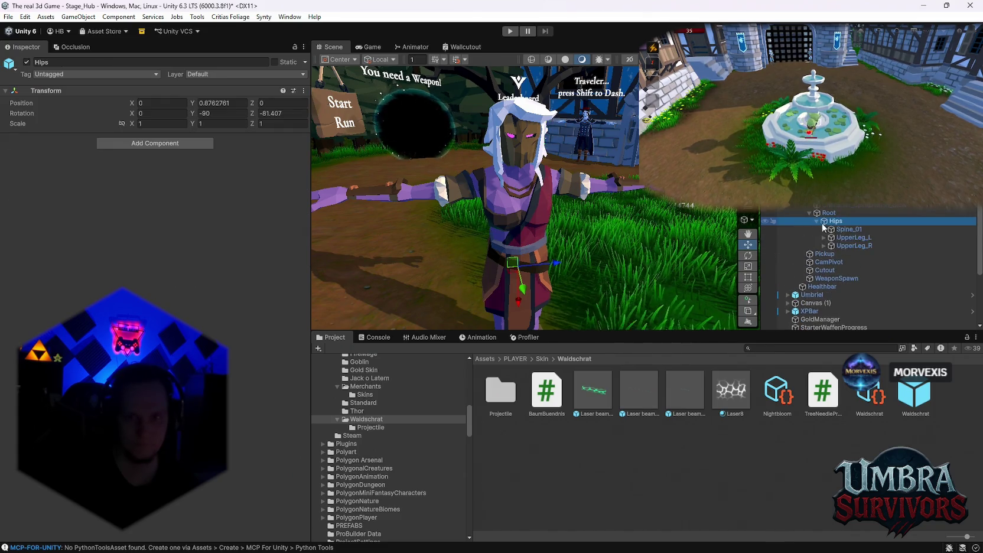
{"action": "left_click", "coordinate": [835, 238]}
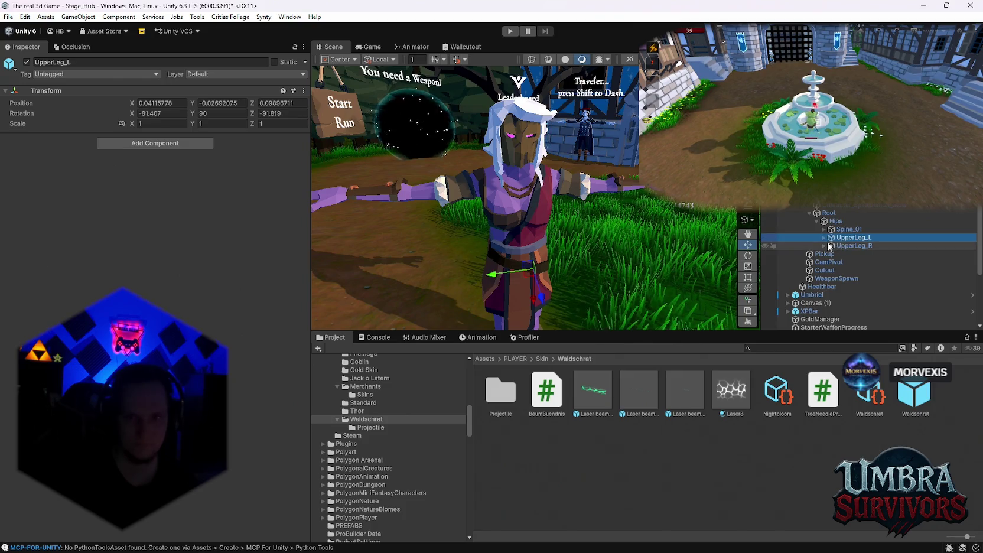
{"action": "scroll", "coordinate": [829, 246], "scroll_direction": "down", "scroll_amount": 3}
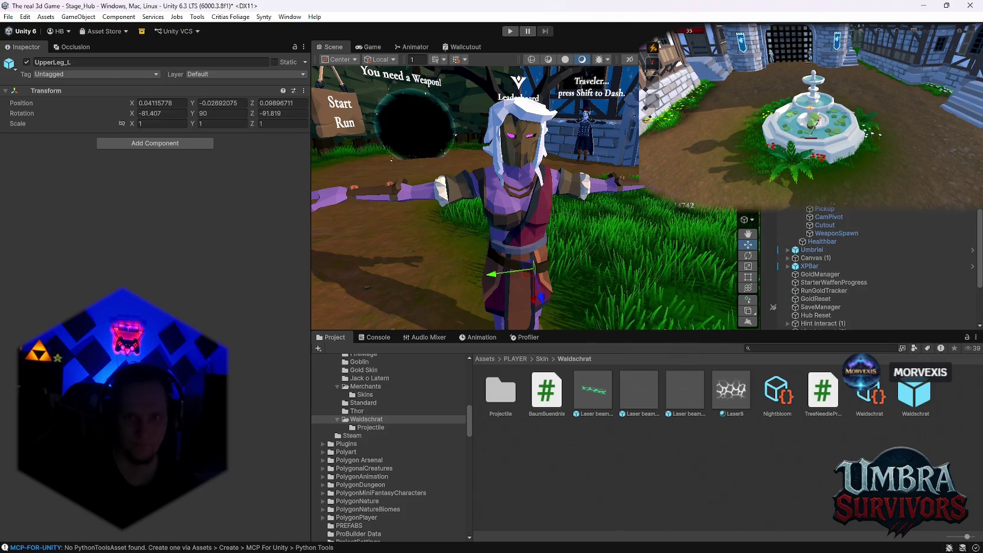
{"action": "left_click", "coordinate": [555, 248]}
{"action": "mouse_move", "coordinate": [591, 237]}
{"action": "left_mouse_down"}
{"action": "mouse_move", "coordinate": [627, 171]}
{"action": "mouse_move", "coordinate": [633, 122]}
{"action": "left_mouse_up"}
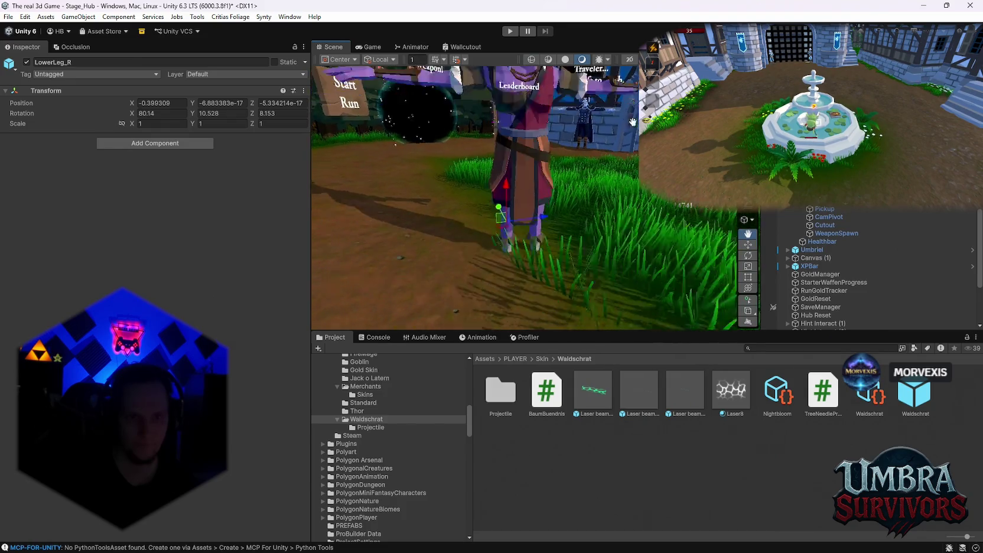
{"action": "scroll", "coordinate": [857, 266], "scroll_direction": "up", "scroll_amount": 5}
Raise Skin_Nightbloom to Position Y 0.739 and reselect the LowerLeg_R bone
{"action": "left_click", "coordinate": [511, 177]}
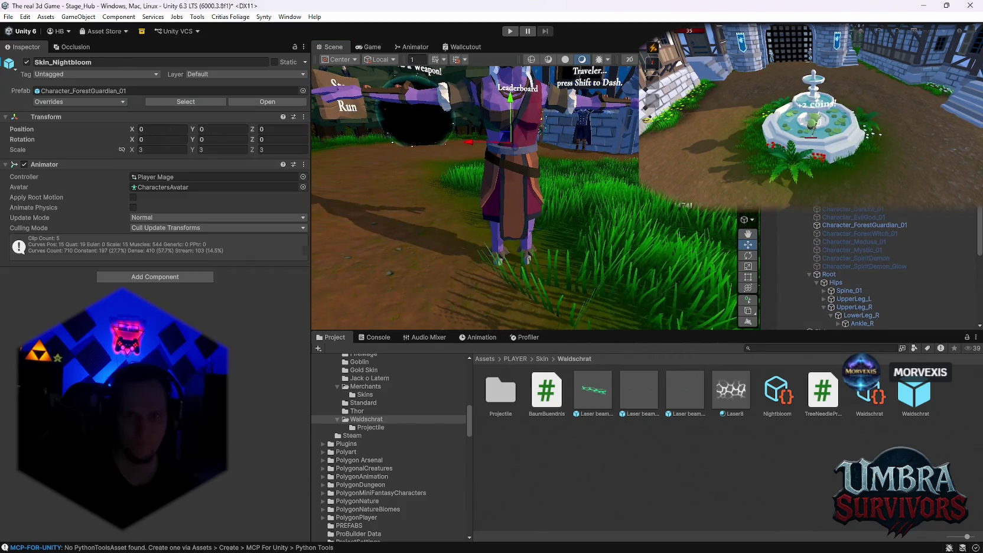
{"action": "left_click_drag", "start_coordinate": [510, 103], "coordinate": [514, 60]}
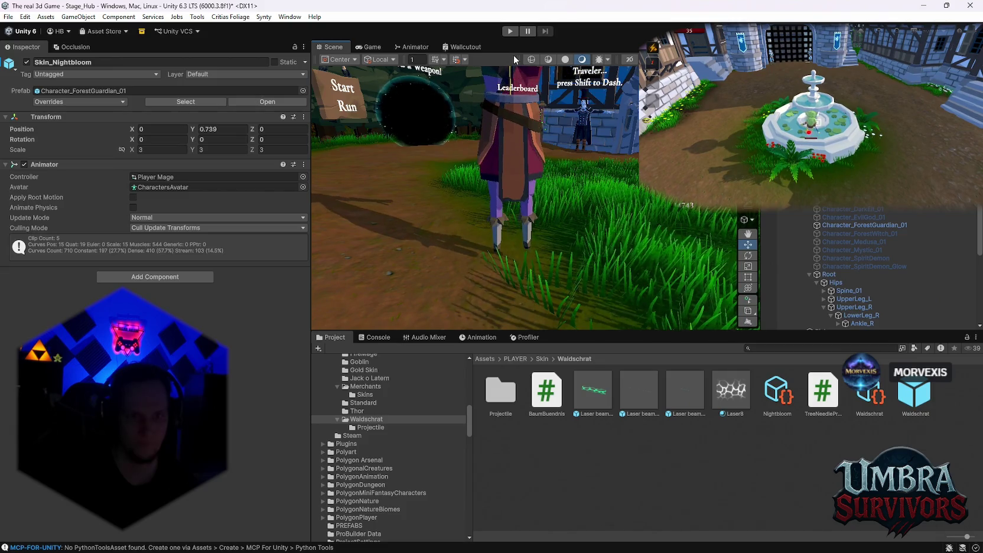
{"action": "scroll", "coordinate": [870, 246], "scroll_direction": "down", "scroll_amount": 4}
{"action": "left_click", "coordinate": [861, 223]}
{"action": "key", "text": "q"}
{"action": "mouse_move", "coordinate": [555, 195]}
{"action": "left_mouse_down"}
{"action": "mouse_move", "coordinate": [574, 186]}
{"action": "mouse_move", "coordinate": [577, 207]}
{"action": "left_mouse_up"}
Add a Capsule Collider to LowerLeg_R with Direction set to X-Axis
{"action": "left_click", "coordinate": [156, 142]}
{"action": "type", "text": "caps"}
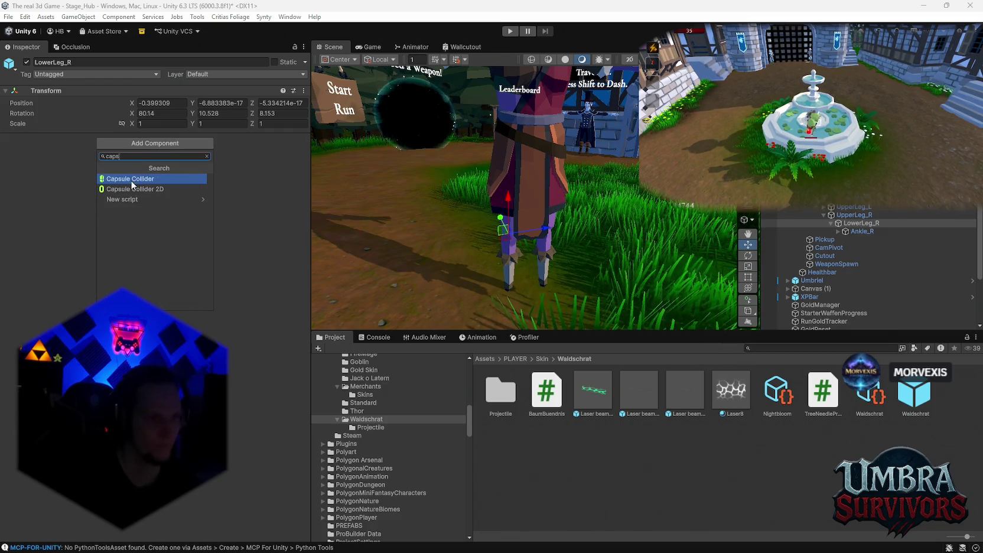
{"action": "left_click", "coordinate": [142, 178]}
{"action": "left_click", "coordinate": [5, 138]}
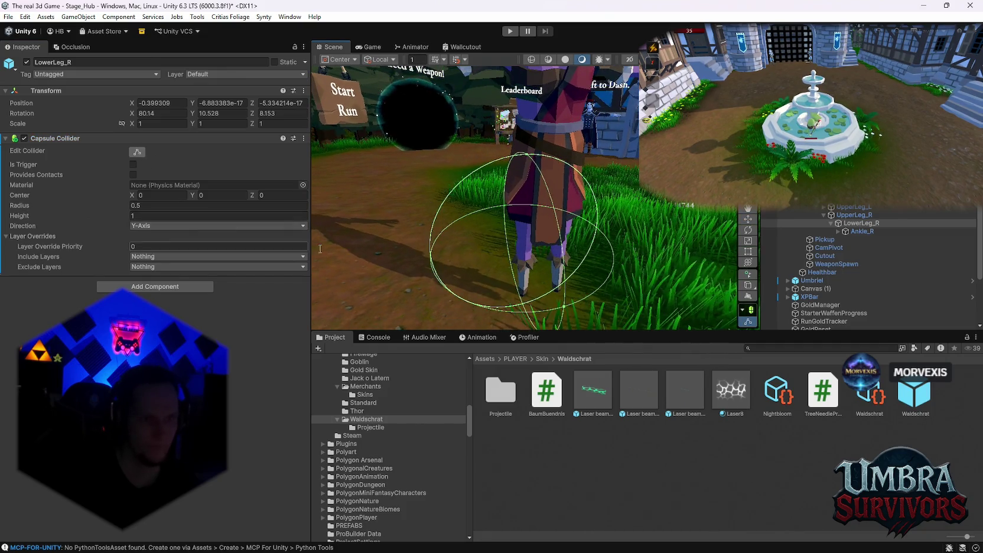
{"action": "left_click_drag", "start_coordinate": [482, 245], "coordinate": [510, 250]}
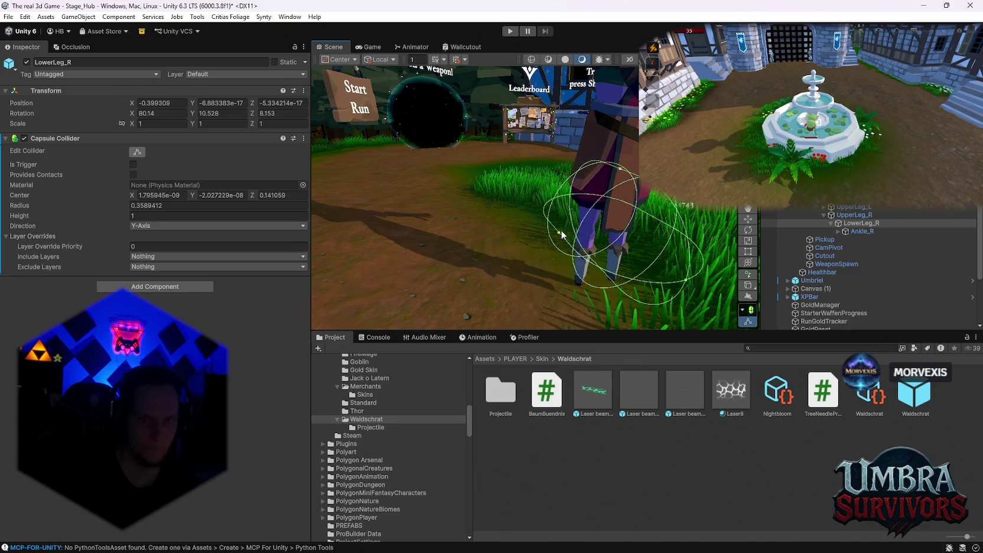
{"action": "left_click", "coordinate": [175, 227]}
{"action": "left_click", "coordinate": [157, 260]}
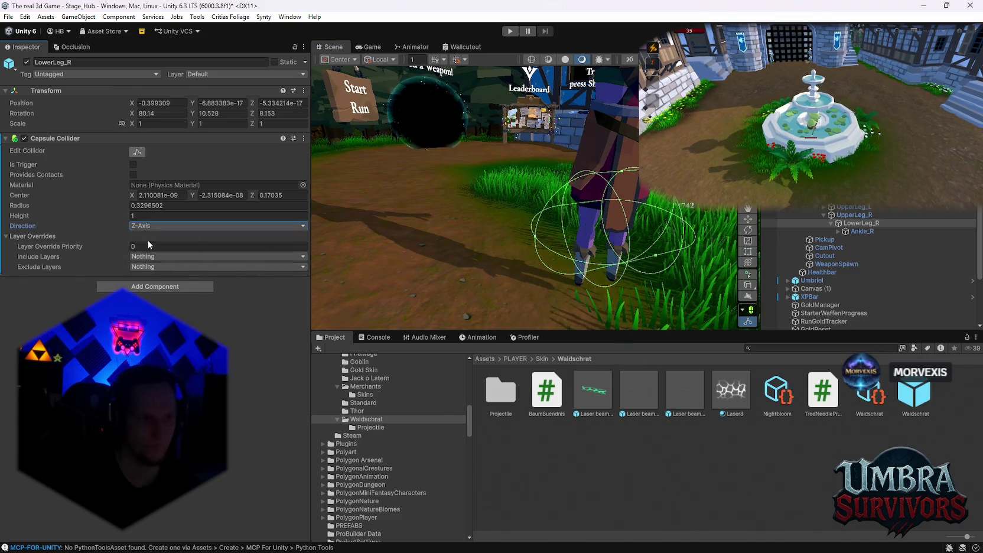
{"action": "left_click", "coordinate": [175, 225]}
{"action": "left_click", "coordinate": [157, 237]}
Fit the collider around the right shin at radius 0.062 and height 0.765
{"action": "scroll", "coordinate": [577, 248], "scroll_direction": "up", "scroll_amount": 5}
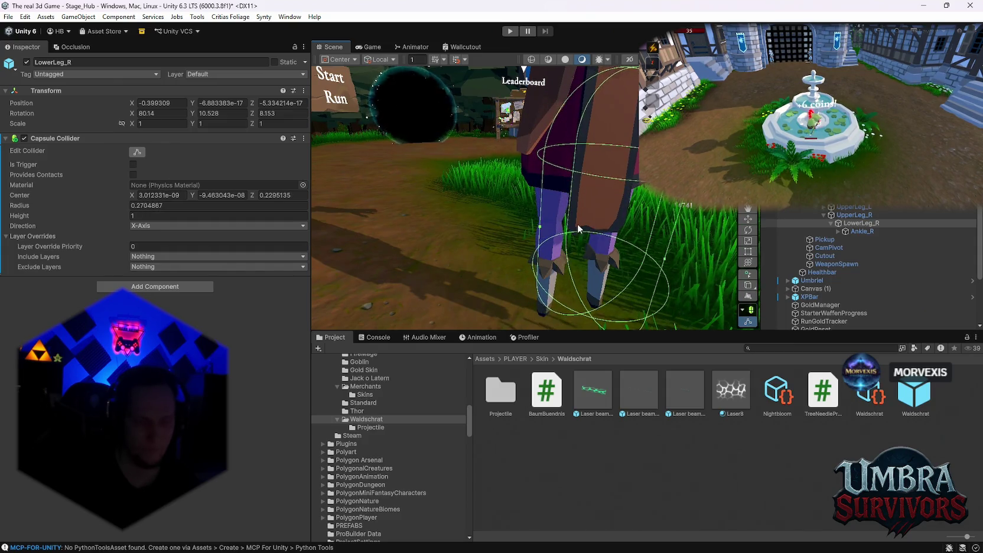
{"action": "left_click_drag", "start_coordinate": [578, 224], "coordinate": [456, 223]}
{"action": "key", "text": "f"}
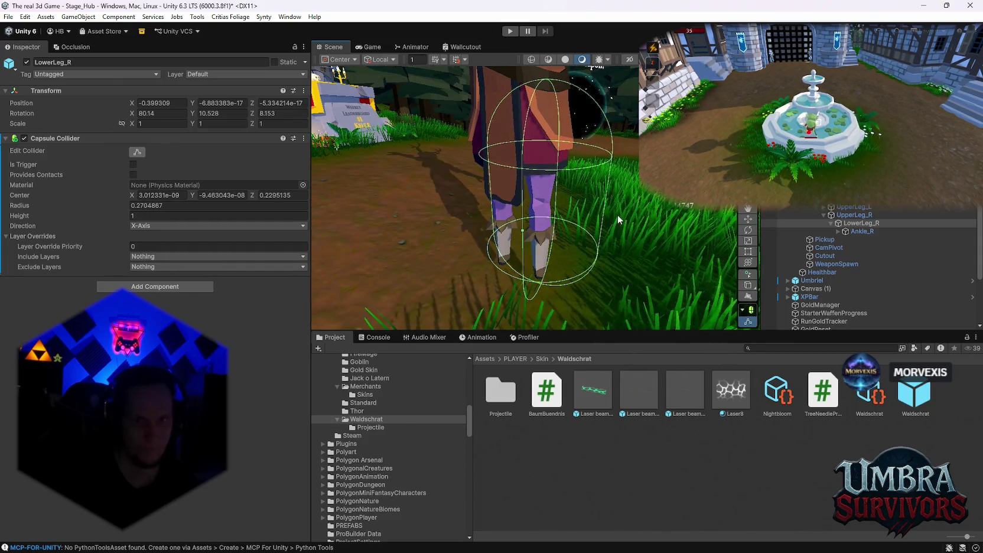
{"action": "left_click_drag", "start_coordinate": [618, 214], "coordinate": [565, 213]}
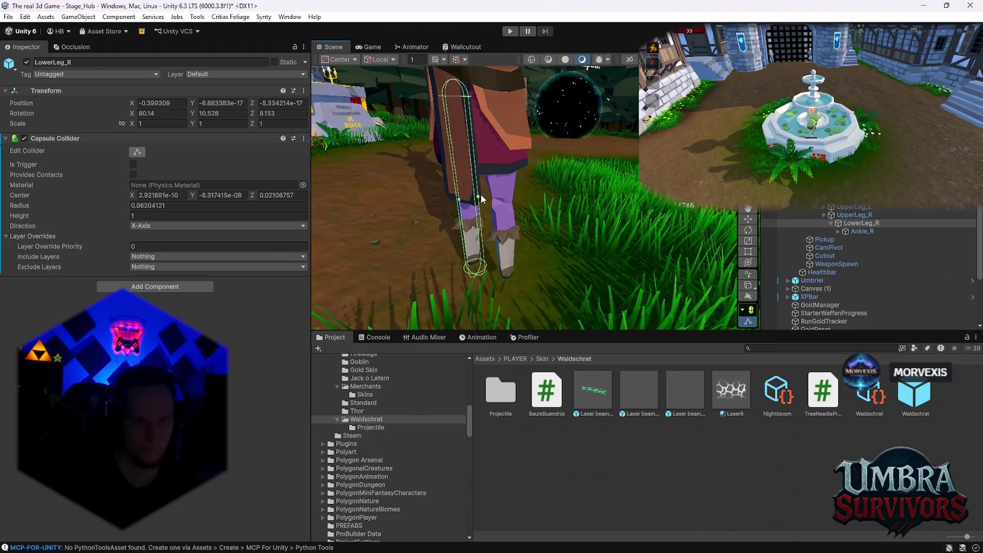
{"action": "scroll", "coordinate": [550, 211], "scroll_direction": "up", "scroll_amount": 5}
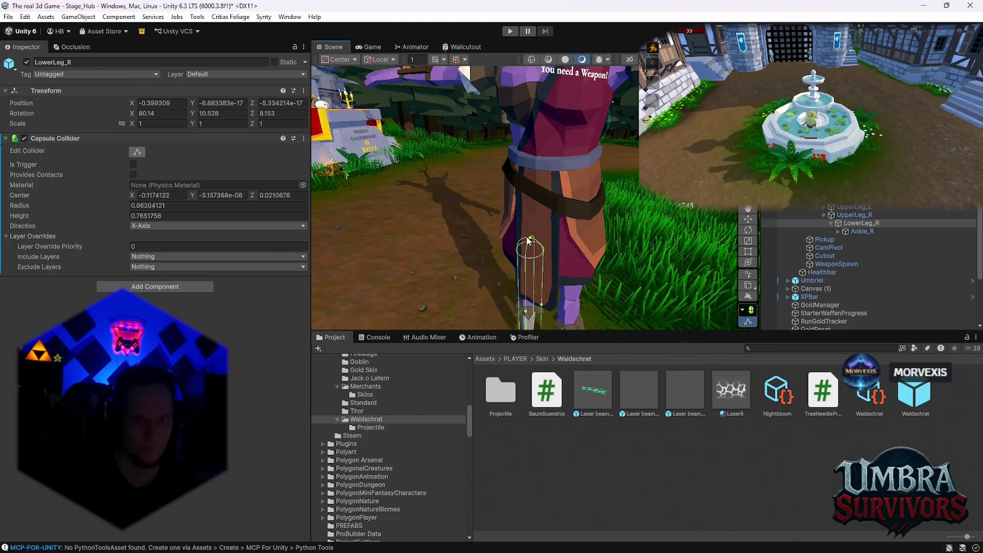
{"action": "mouse_move", "coordinate": [545, 211]}
{"action": "left_mouse_down"}
{"action": "mouse_move", "coordinate": [536, 128]}
{"action": "mouse_move", "coordinate": [589, 243]}
{"action": "mouse_move", "coordinate": [482, 207]}
{"action": "left_mouse_up"}
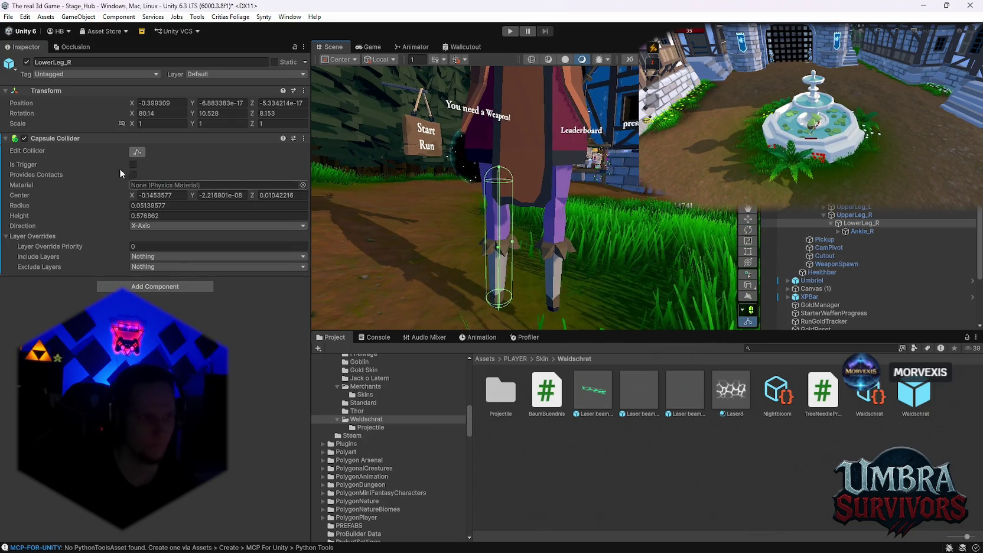
Copy the capsule collider and paste it as a new component onto LowerLeg_L
{"action": "right_click", "coordinate": [49, 141]}
{"action": "left_click", "coordinate": [83, 208]}
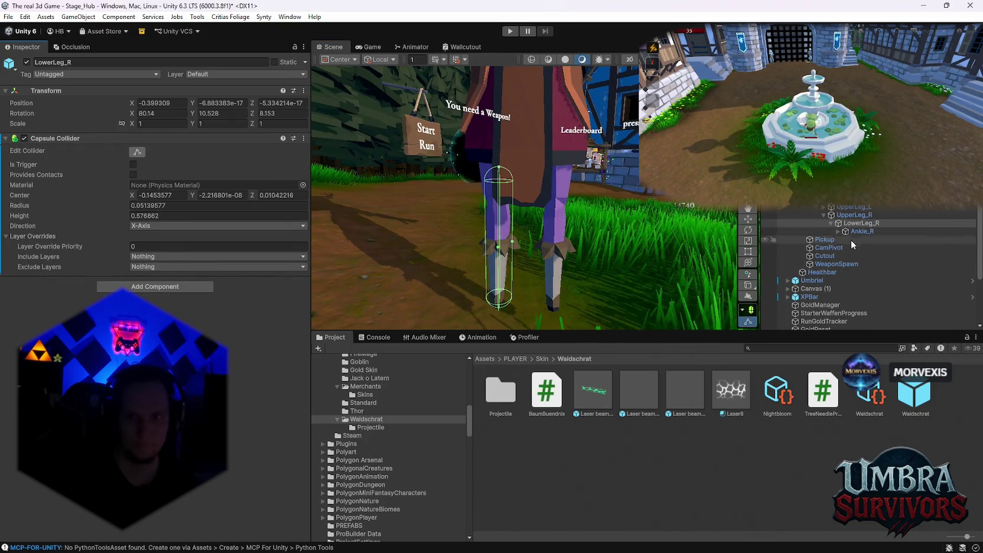
{"action": "left_click", "coordinate": [824, 207]}
{"action": "left_click", "coordinate": [848, 215]}
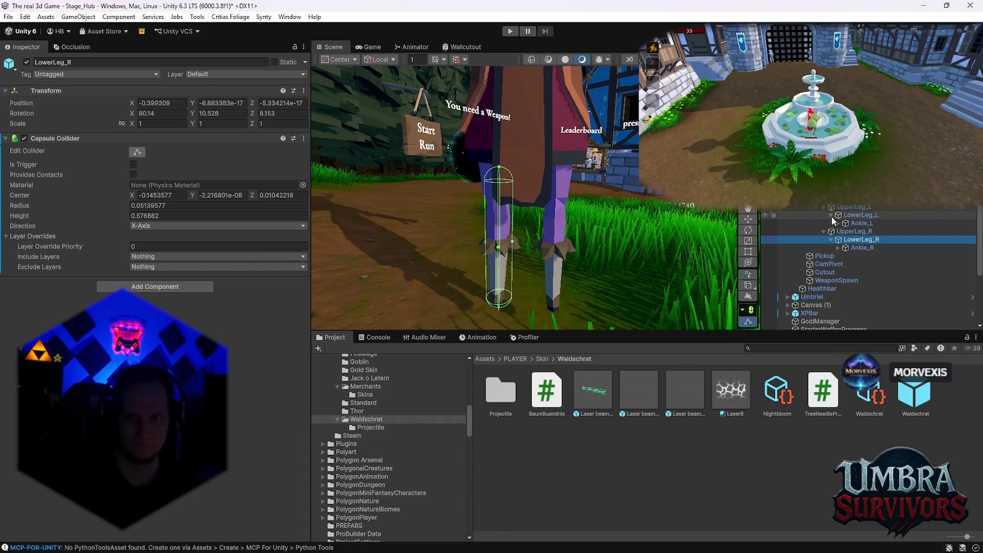
{"action": "right_click", "coordinate": [36, 91]}
{"action": "mouse_move", "coordinate": [77, 220]}
{"action": "left_click", "coordinate": [342, 271]}
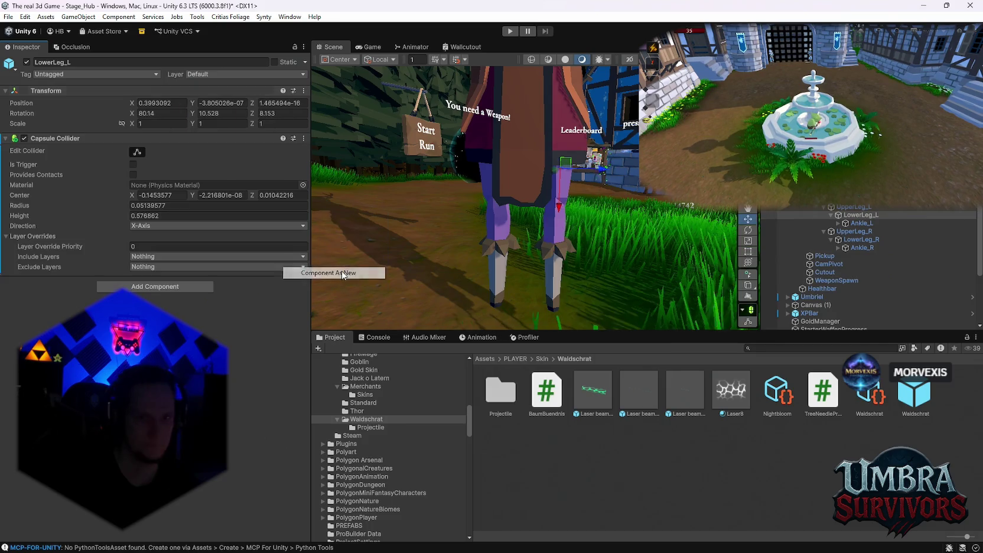
Resize the LowerLeg_L collider to radius 0.0514 and height about 0.6 around the left shin
{"action": "left_click_drag", "start_coordinate": [530, 163], "coordinate": [461, 167]}
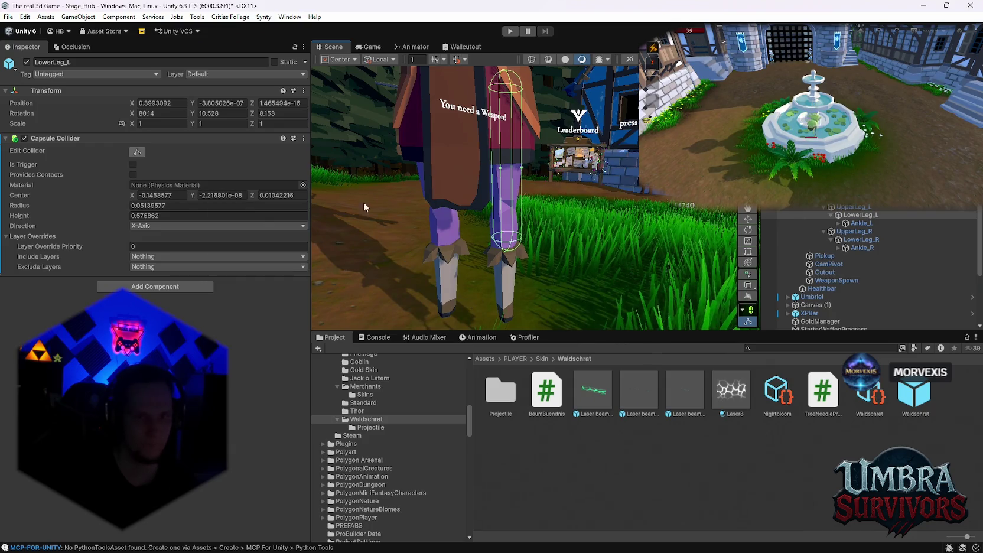
{"action": "left_click", "coordinate": [862, 223]}
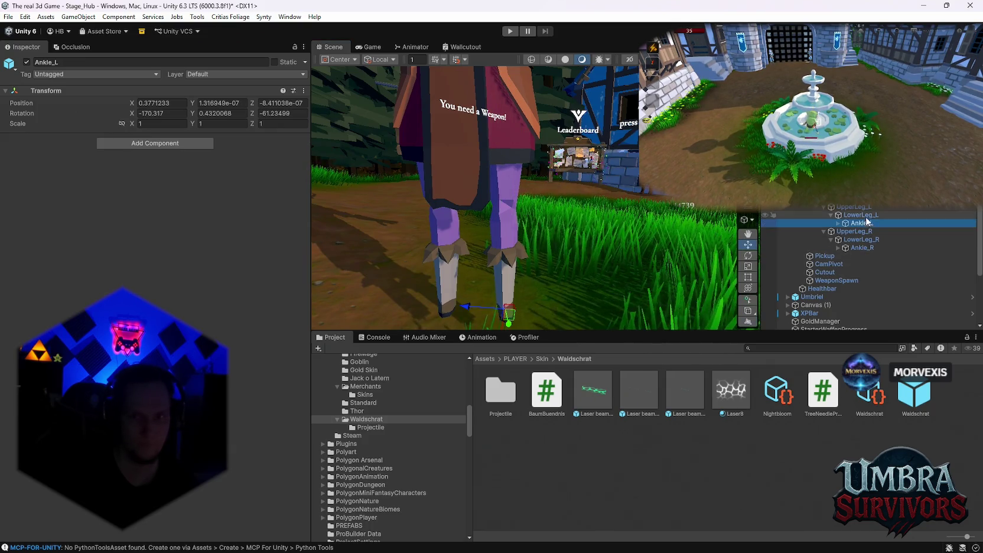
{"action": "left_click", "coordinate": [861, 215]}
{"action": "left_click", "coordinate": [137, 153]}
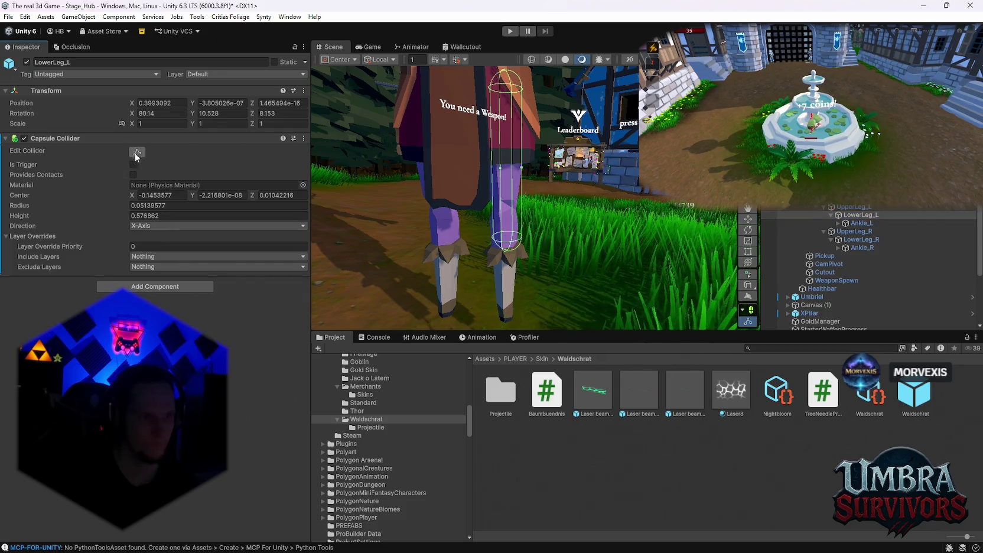
{"action": "mouse_move", "coordinate": [543, 177]}
{"action": "left_mouse_down"}
{"action": "mouse_move", "coordinate": [545, 158]}
{"action": "mouse_move", "coordinate": [555, 244]}
{"action": "left_mouse_up"}
{"action": "key", "text": "f"}
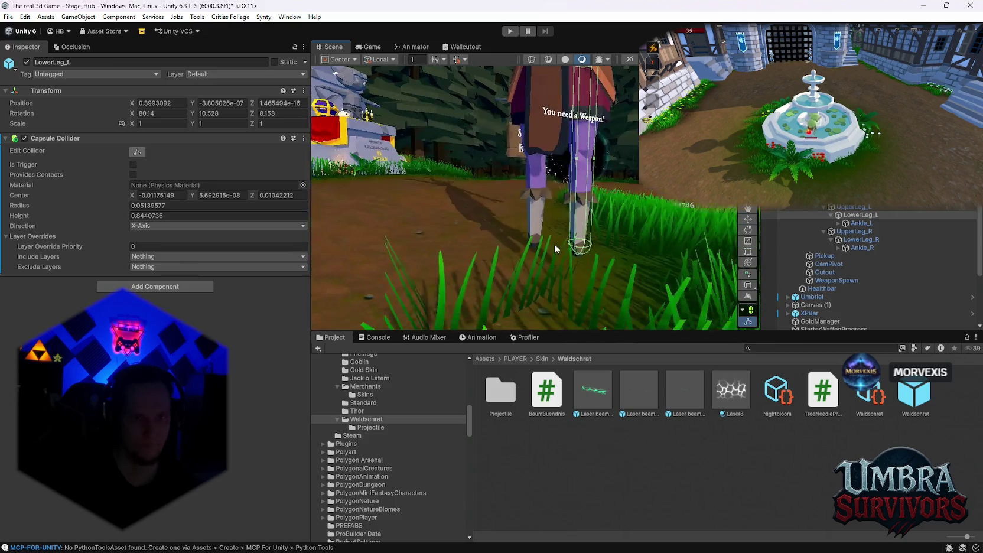
{"action": "mouse_move", "coordinate": [558, 242]}
{"action": "left_mouse_down"}
{"action": "mouse_move", "coordinate": [565, 187]}
{"action": "mouse_move", "coordinate": [680, 195]}
{"action": "left_mouse_up"}
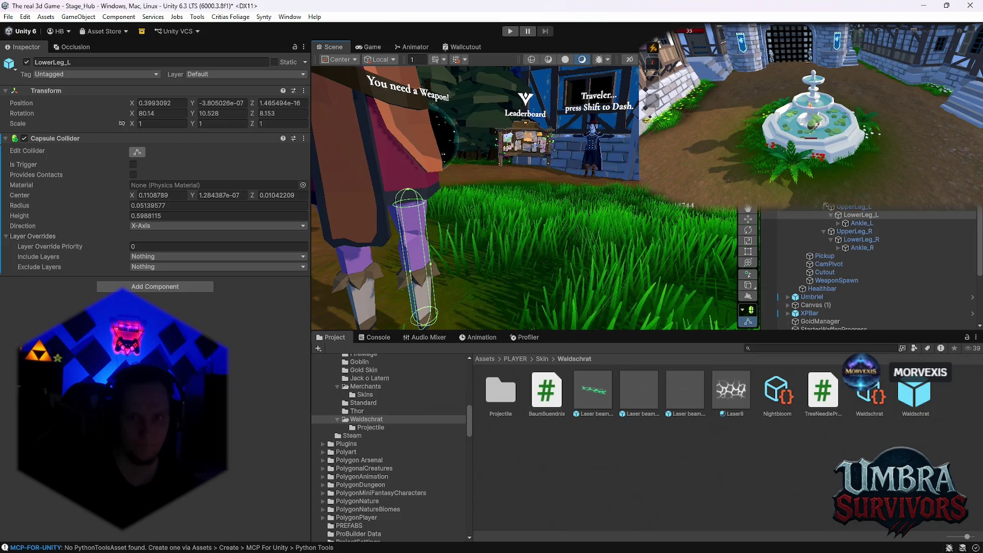
{"action": "scroll", "coordinate": [839, 212], "scroll_direction": "up", "scroll_amount": 1}
{"action": "left_click", "coordinate": [856, 208]}
Add an X-Axis Capsule Collider to Spine_02, radius 0.111 and height 0.599, around the torso
{"action": "key", "text": "f"}
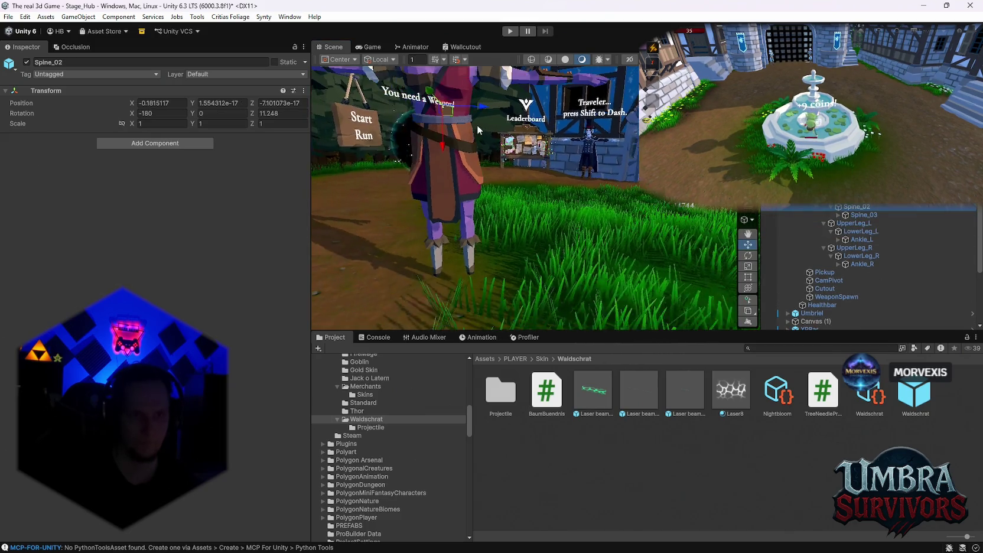
{"action": "left_click", "coordinate": [155, 143]}
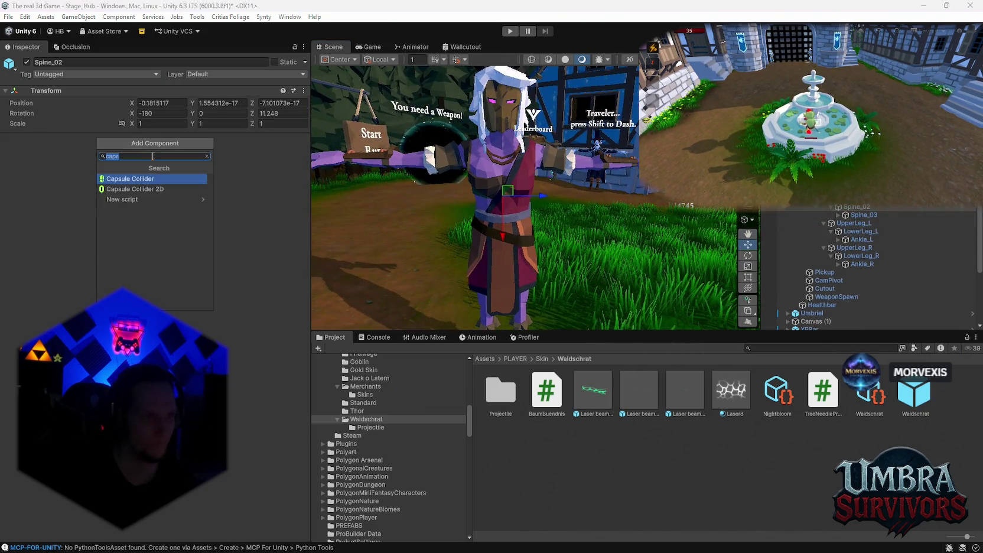
{"action": "left_click", "coordinate": [127, 179]}
{"action": "left_click_drag", "start_coordinate": [425, 236], "coordinate": [516, 236]}
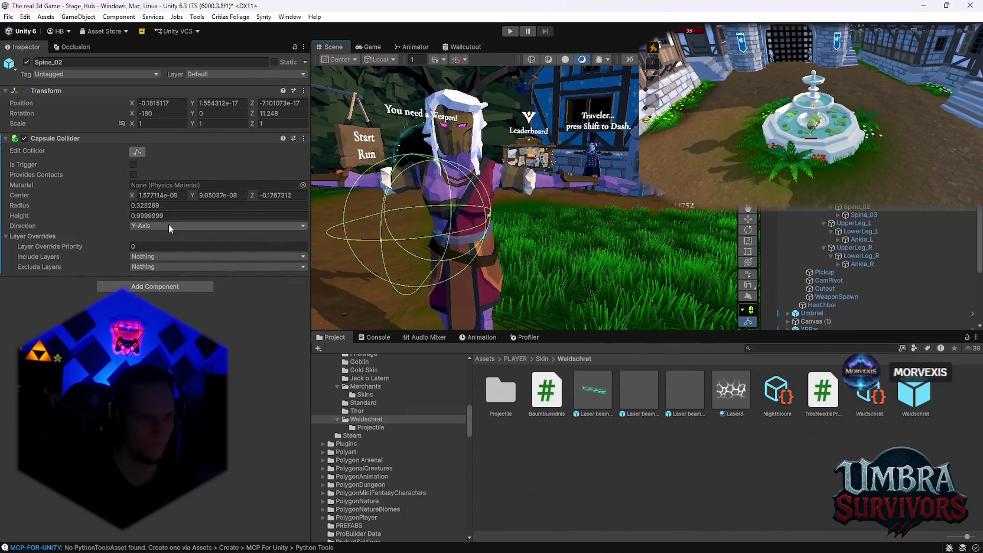
{"action": "left_click", "coordinate": [165, 237]}
{"action": "mouse_move", "coordinate": [473, 200]}
{"action": "left_mouse_down"}
{"action": "mouse_move", "coordinate": [484, 222]}
{"action": "mouse_move", "coordinate": [480, 287]}
{"action": "mouse_move", "coordinate": [606, 228]}
{"action": "mouse_move", "coordinate": [569, 232]}
{"action": "left_mouse_up"}
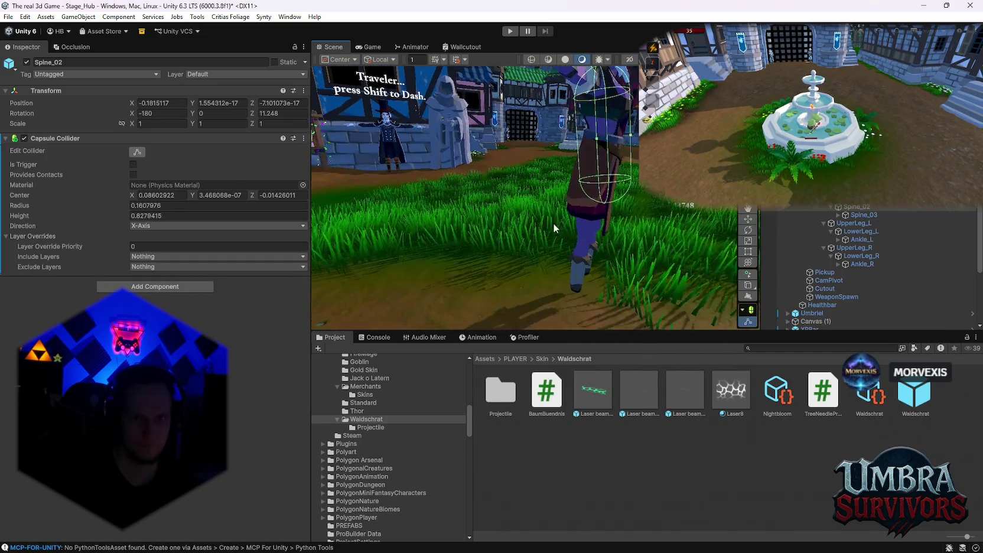
{"action": "left_click_drag", "start_coordinate": [637, 242], "coordinate": [531, 255]}
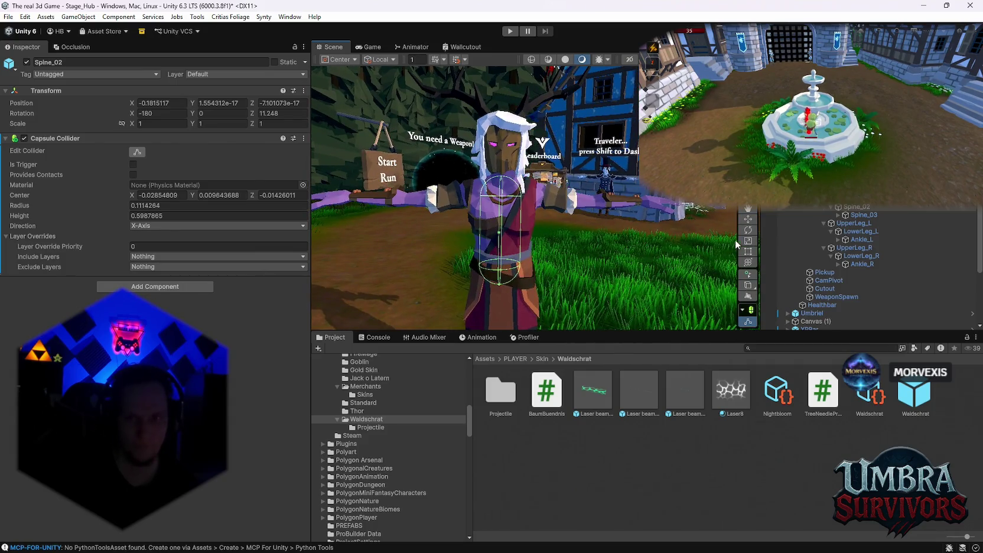
{"action": "left_click", "coordinate": [838, 216]}
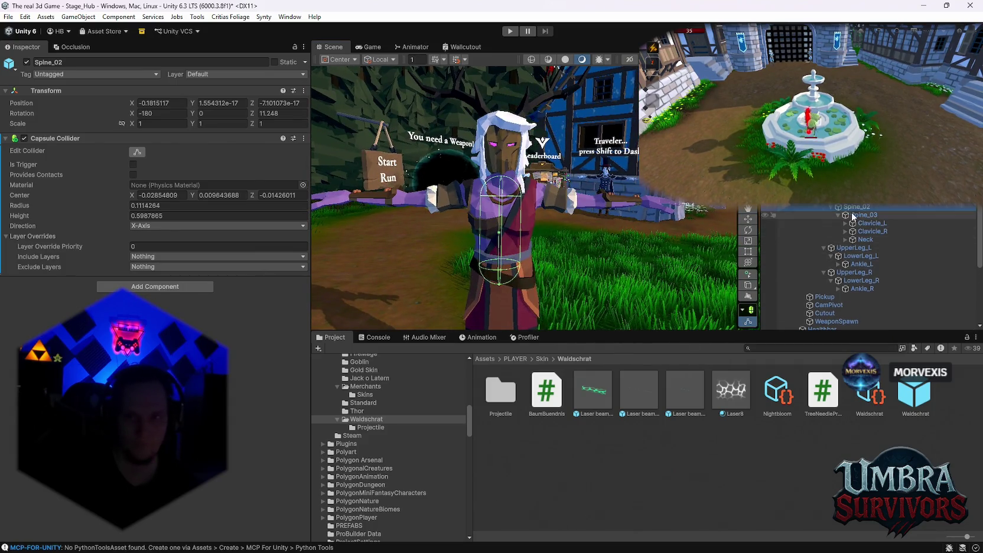
Expand Clavicle_L/R and Elbow_L/R down to Hand_L and Hand_R, selecting Hand_L
{"action": "left_click", "coordinate": [864, 232]}
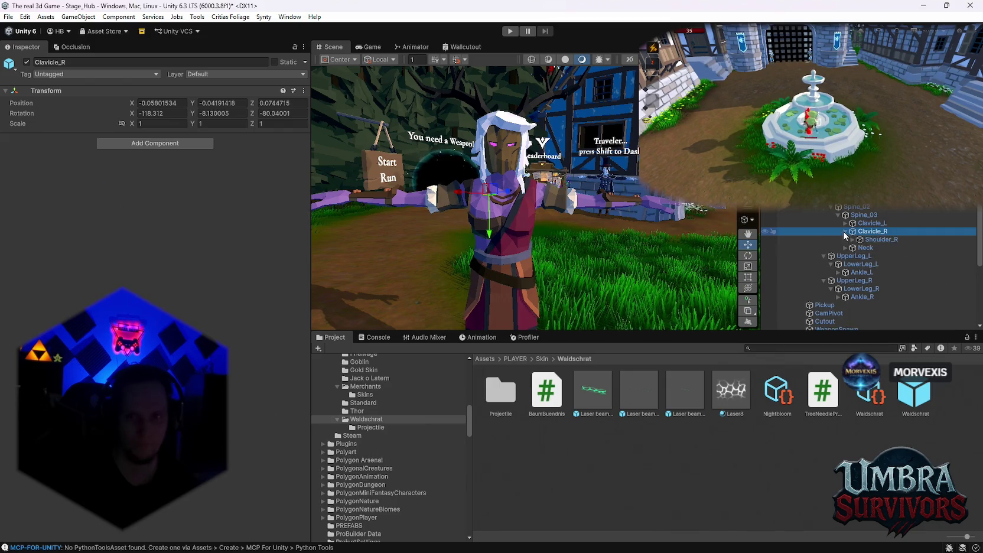
{"action": "left_click", "coordinate": [846, 231]}
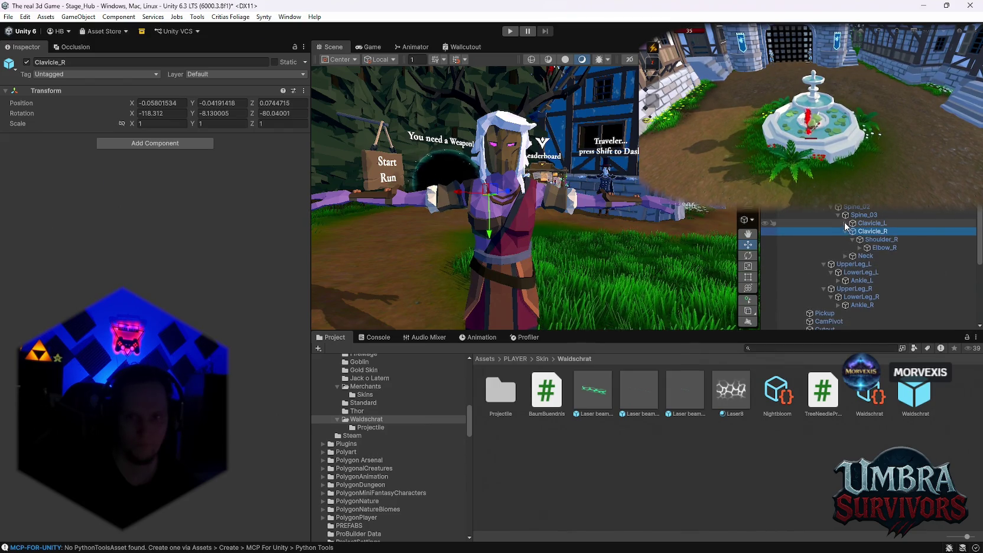
{"action": "left_click", "coordinate": [846, 223]}
{"action": "left_click", "coordinate": [874, 239]}
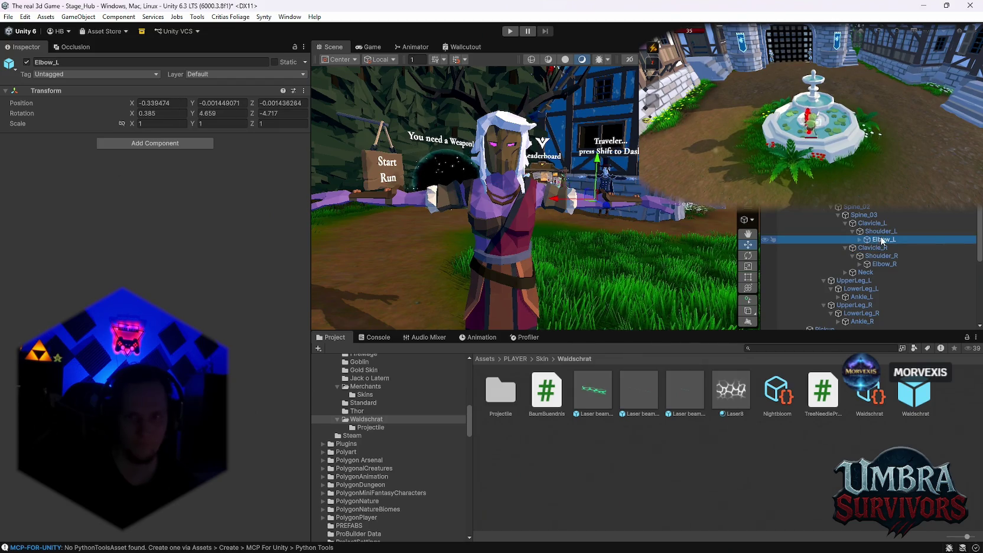
{"action": "left_click", "coordinate": [880, 264]}
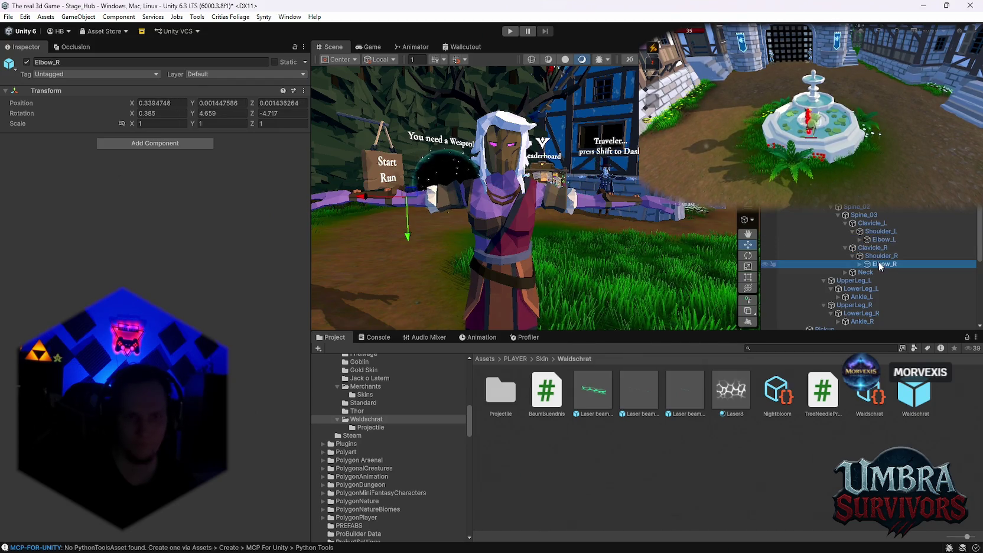
{"action": "left_click", "coordinate": [868, 264]}
{"action": "left_click", "coordinate": [879, 272]}
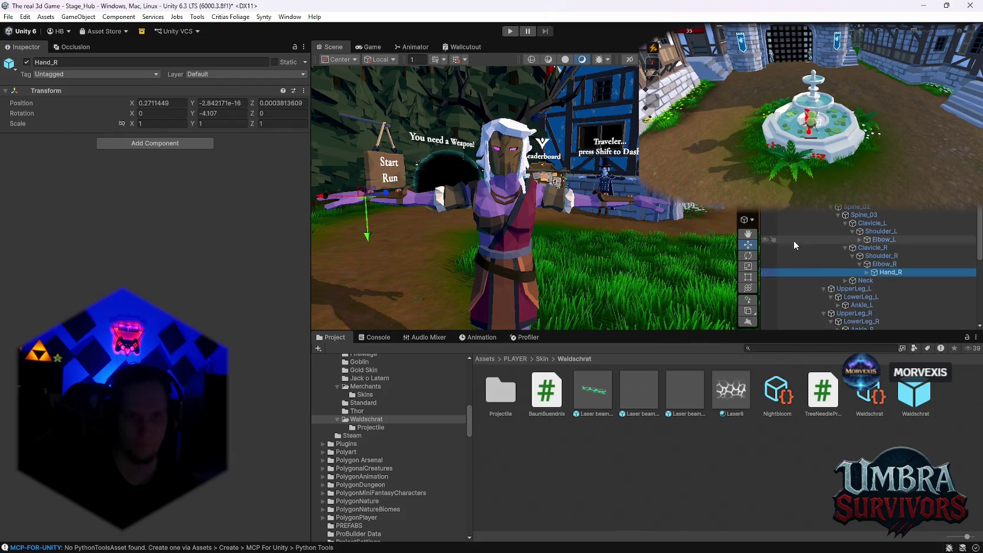
{"action": "left_click", "coordinate": [860, 240]}
{"action": "left_click", "coordinate": [886, 248]}
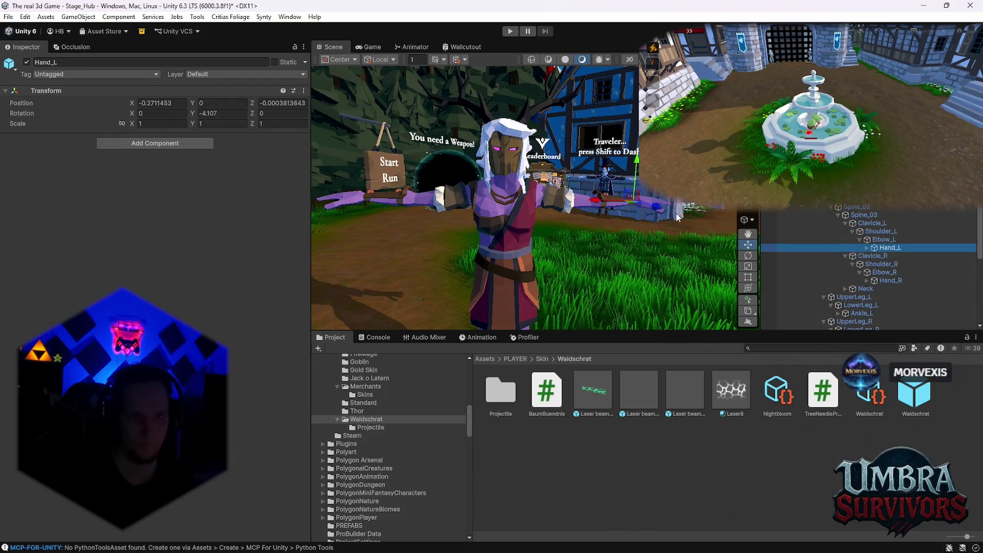
{"action": "right_click", "coordinate": [814, 247]}
{"action": "mouse_move", "coordinate": [847, 281]}
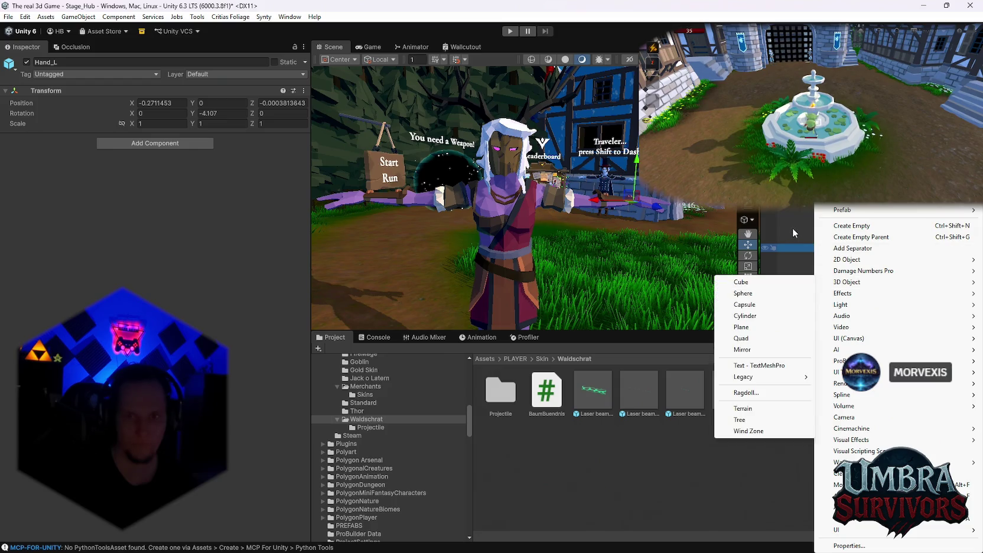
{"action": "left_click", "coordinate": [793, 227]}
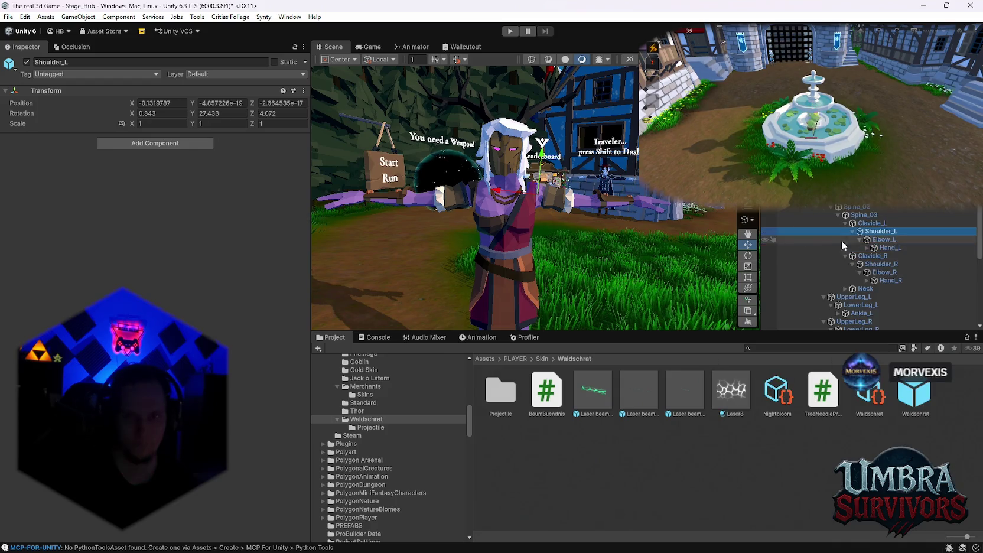
Paste the copied capsule collider onto Hand_L and shorten it to about 0.37
{"action": "right_click", "coordinate": [30, 96]}
{"action": "mouse_move", "coordinate": [80, 218]}
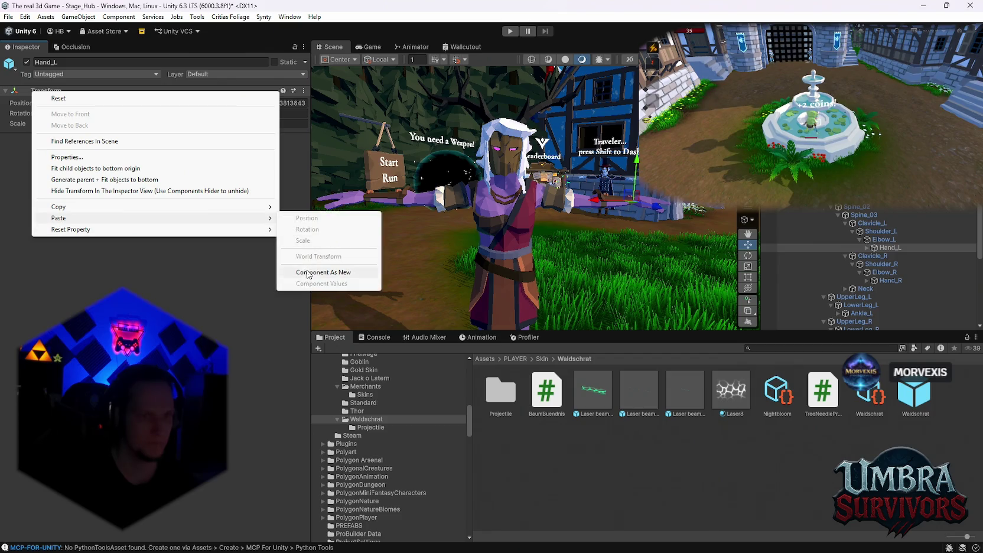
{"action": "left_click", "coordinate": [308, 273]}
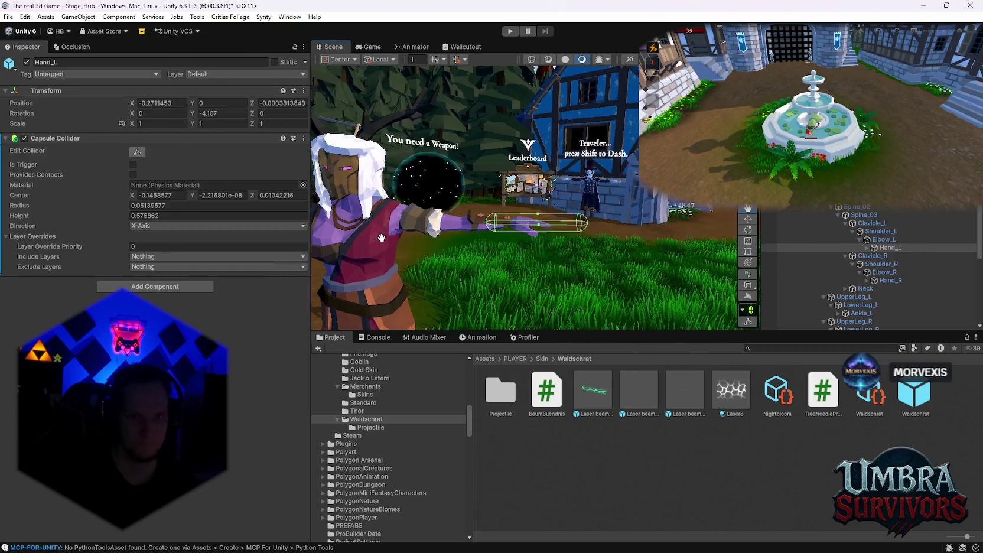
{"action": "scroll", "coordinate": [381, 237], "scroll_direction": "up", "scroll_amount": 3}
{"action": "left_click_drag", "start_coordinate": [426, 201], "coordinate": [399, 198]}
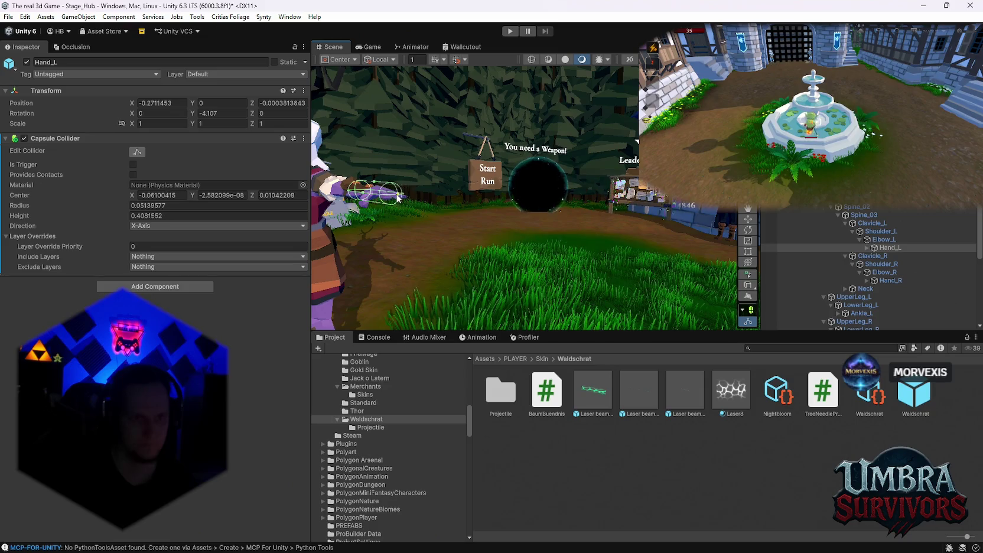
{"action": "key", "text": "f"}
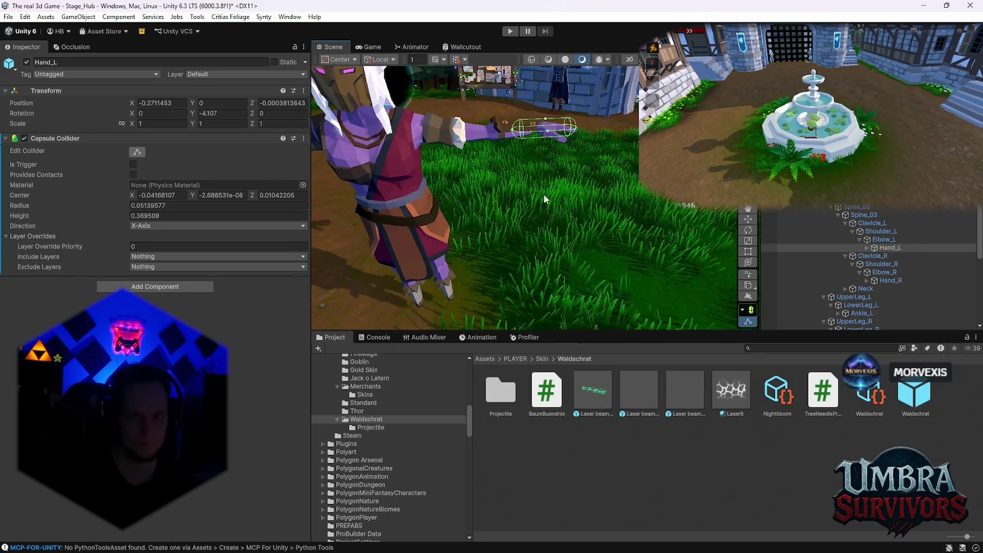
Paste the capsule collider onto Hand_R and shorten it to height 0.353 around the hand
{"action": "left_click", "coordinate": [890, 281]}
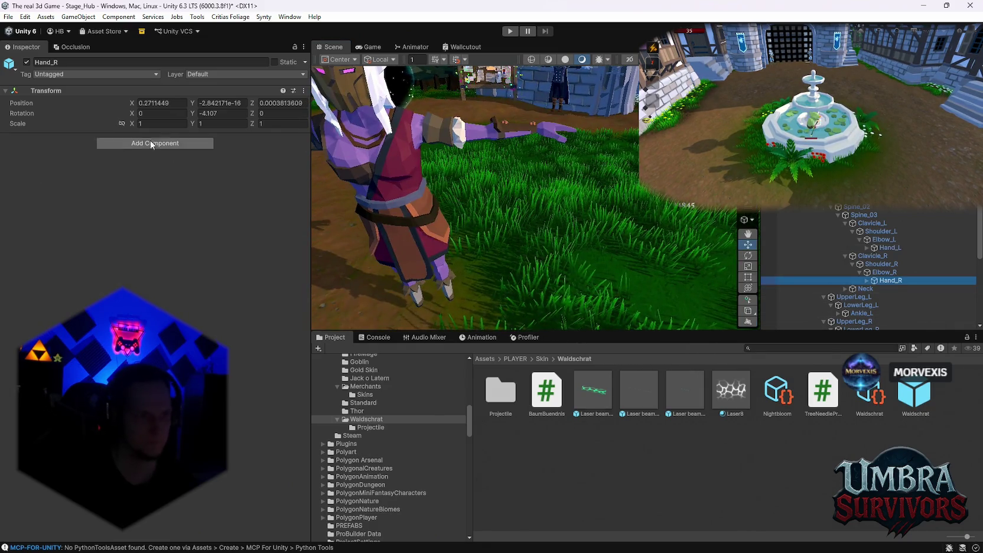
{"action": "right_click", "coordinate": [39, 90]}
{"action": "mouse_move", "coordinate": [111, 216]}
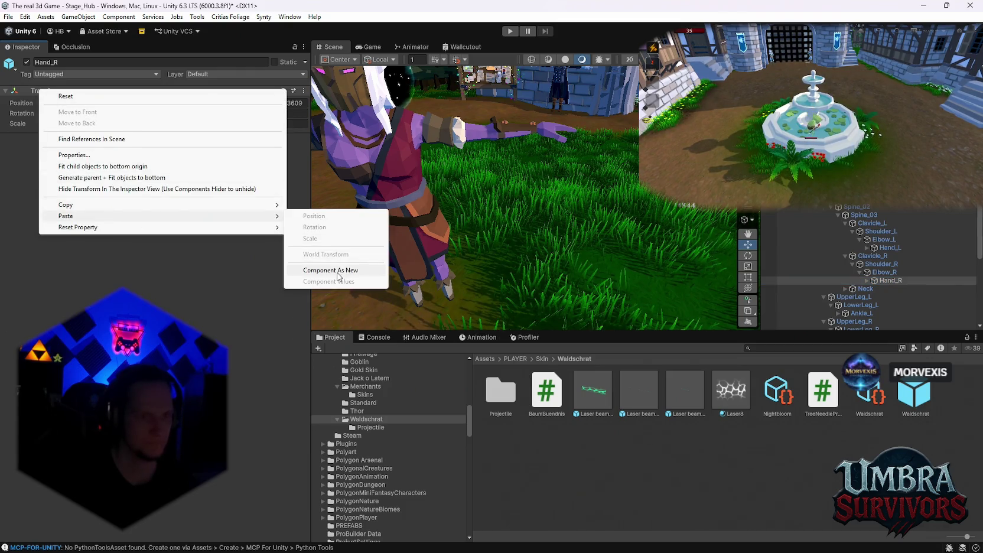
{"action": "left_click", "coordinate": [338, 277]}
{"action": "key", "text": "f"}
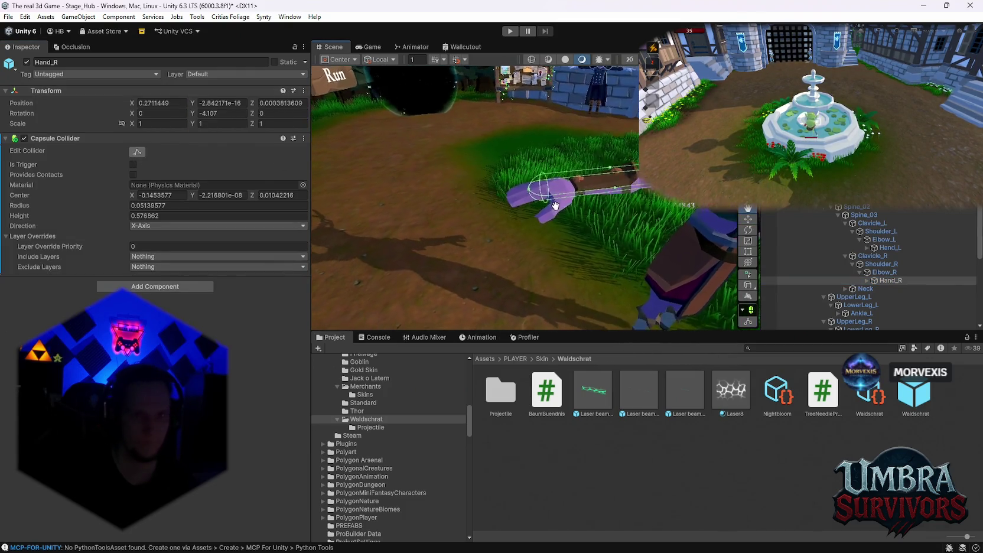
{"action": "mouse_move", "coordinate": [556, 206]}
{"action": "left_mouse_down"}
{"action": "mouse_move", "coordinate": [359, 208]}
{"action": "mouse_move", "coordinate": [384, 156]}
{"action": "left_mouse_up"}
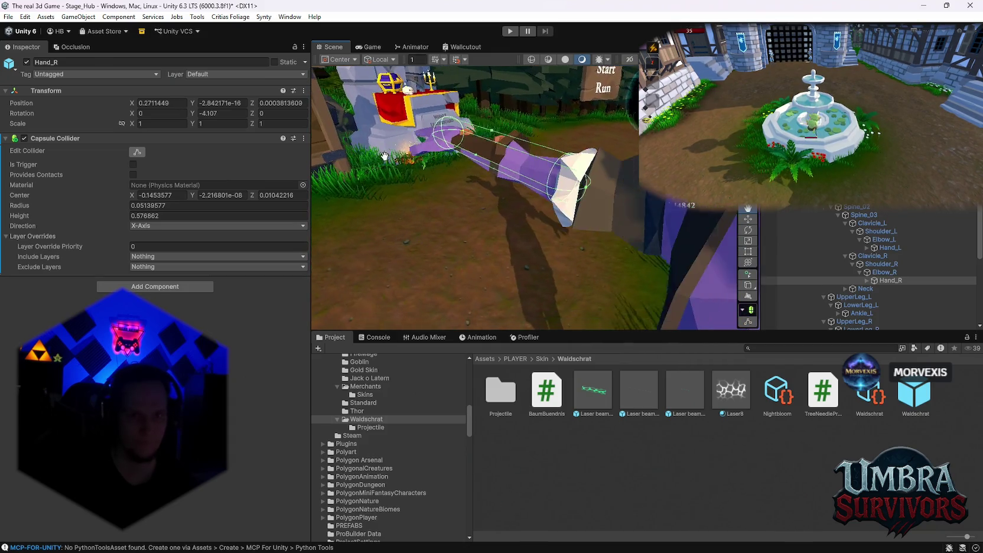
{"action": "left_click_drag", "start_coordinate": [580, 192], "coordinate": [514, 165]}
{"action": "mouse_move", "coordinate": [591, 219]}
{"action": "left_mouse_down"}
{"action": "mouse_move", "coordinate": [643, 239]}
{"action": "mouse_move", "coordinate": [520, 189]}
{"action": "left_mouse_up"}
{"action": "left_click_drag", "start_coordinate": [455, 175], "coordinate": [369, 136]}
{"action": "mouse_move", "coordinate": [508, 195]}
{"action": "left_mouse_down"}
{"action": "mouse_move", "coordinate": [532, 205]}
{"action": "mouse_move", "coordinate": [584, 166]}
{"action": "mouse_move", "coordinate": [549, 155]}
{"action": "mouse_move", "coordinate": [591, 189]}
{"action": "mouse_move", "coordinate": [650, 201]}
{"action": "left_mouse_up"}
{"action": "left_click", "coordinate": [845, 288]}
{"action": "scroll", "coordinate": [874, 289], "scroll_direction": "down", "scroll_amount": 1}
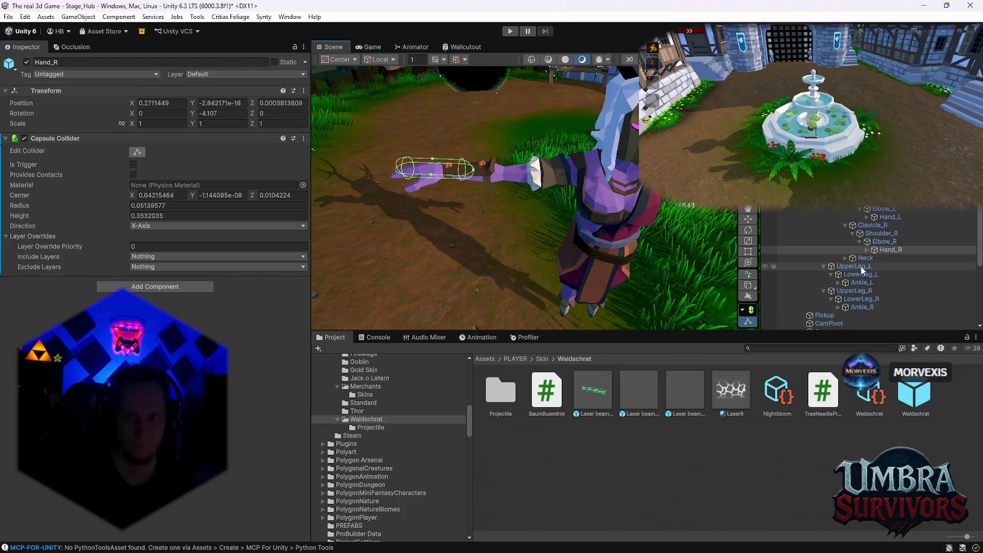
Add a Capsule Collider to Head and resize it to radius 0.127, height 0.344
{"action": "double_click", "coordinate": [872, 266]}
{"action": "left_click", "coordinate": [177, 143]}
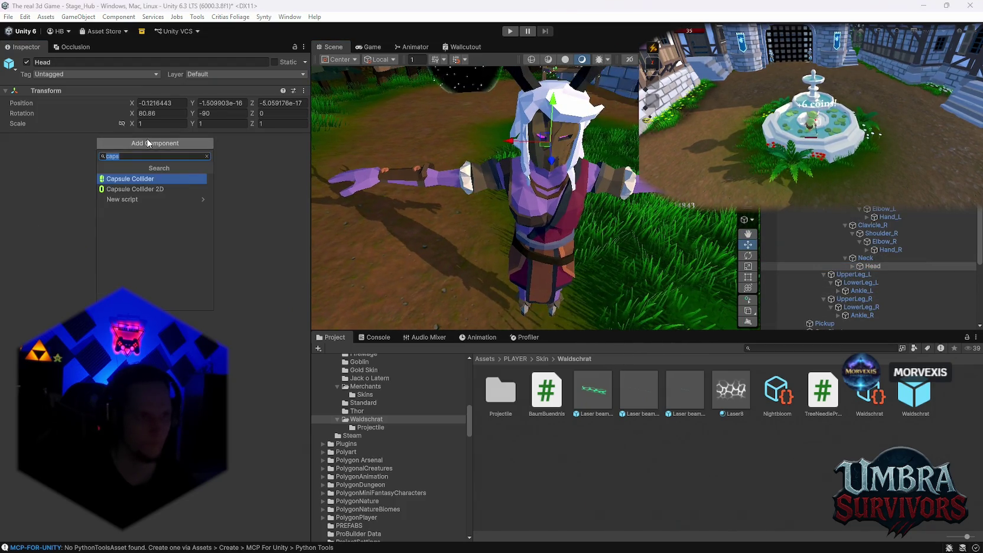
{"action": "left_click", "coordinate": [147, 171]}
{"action": "left_click", "coordinate": [137, 152]}
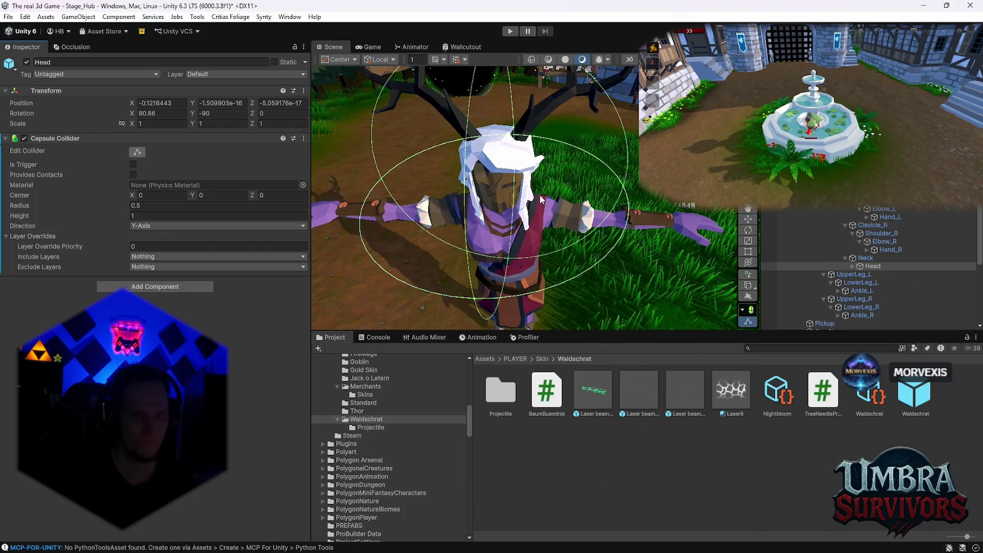
{"action": "mouse_move", "coordinate": [490, 195]}
{"action": "left_mouse_down"}
{"action": "mouse_move", "coordinate": [475, 196]}
{"action": "mouse_move", "coordinate": [646, 207]}
{"action": "mouse_move", "coordinate": [517, 218]}
{"action": "mouse_move", "coordinate": [526, 245]}
{"action": "mouse_move", "coordinate": [531, 156]}
{"action": "left_mouse_up"}
{"action": "mouse_move", "coordinate": [504, 249]}
{"action": "left_mouse_down"}
{"action": "mouse_move", "coordinate": [504, 260]}
{"action": "mouse_move", "coordinate": [618, 254]}
{"action": "mouse_move", "coordinate": [534, 232]}
{"action": "mouse_move", "coordinate": [540, 204]}
{"action": "mouse_move", "coordinate": [650, 223]}
{"action": "mouse_move", "coordinate": [580, 216]}
{"action": "mouse_move", "coordinate": [526, 227]}
{"action": "mouse_move", "coordinate": [600, 233]}
{"action": "left_mouse_up"}
{"action": "scroll", "coordinate": [598, 234], "scroll_direction": "down", "scroll_amount": 3}
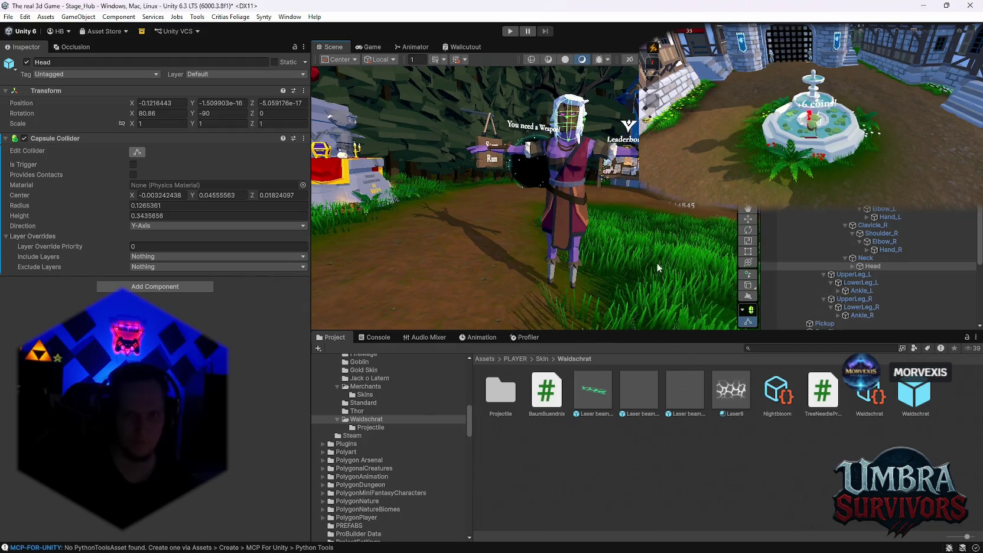
{"action": "scroll", "coordinate": [869, 266], "scroll_direction": "up", "scroll_amount": 3}
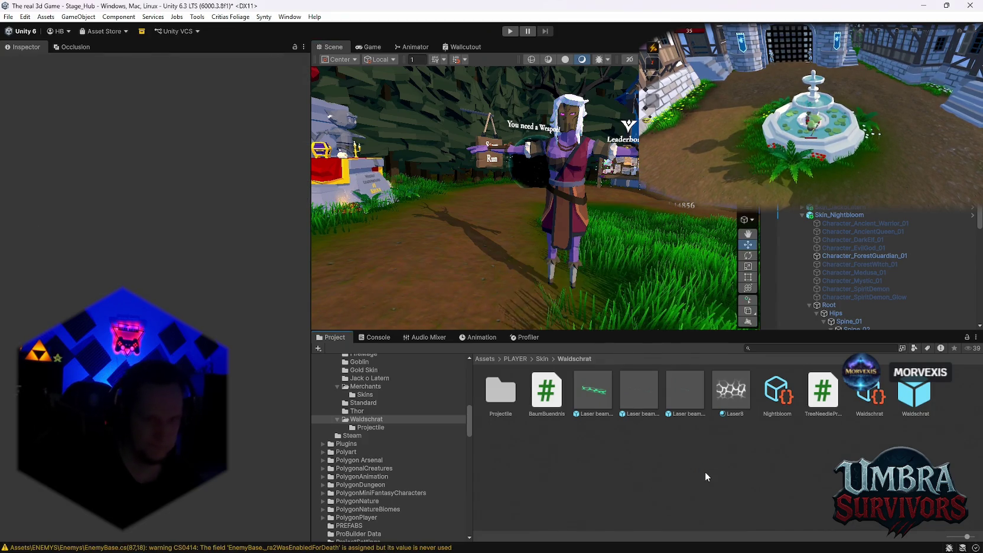
Open the Console and read the three TreeGoldCoinPickup and ambiguous Random compile errors
{"action": "left_click", "coordinate": [375, 336]}
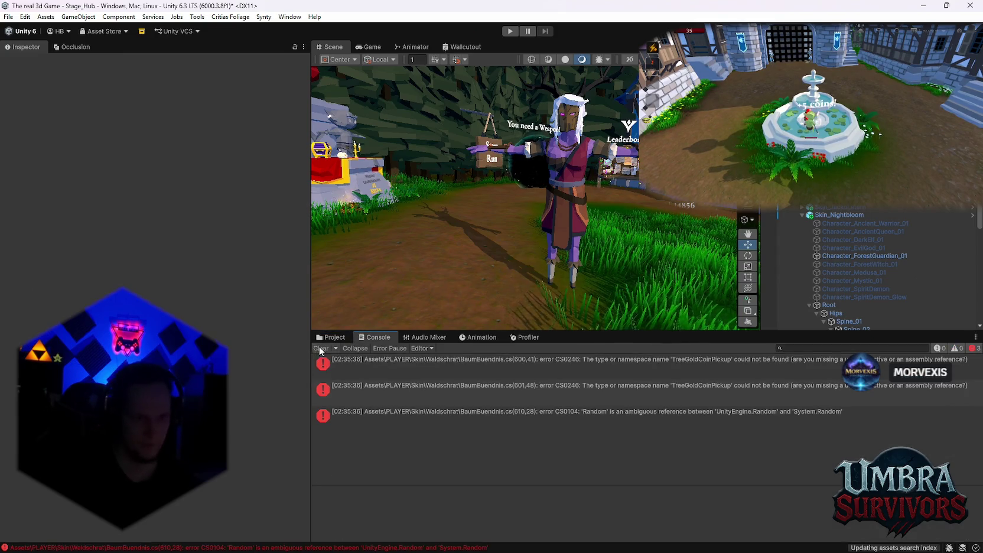
{"action": "left_click_drag", "start_coordinate": [497, 362], "coordinate": [581, 435]}
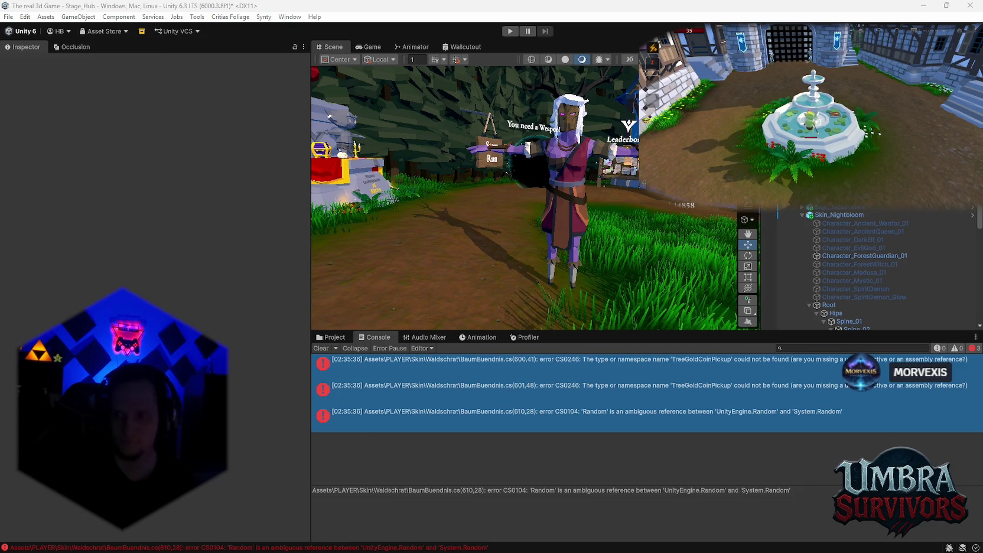
{"action": "left_click", "coordinate": [667, 387]}
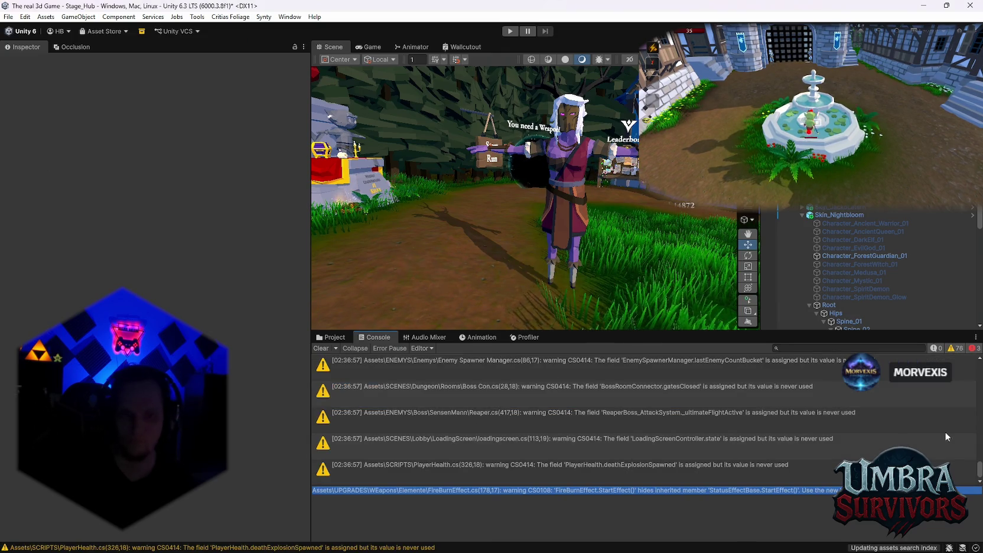
Reselect the three errors, then return to the Waldschrat folder in the Project window
{"action": "left_click_drag", "start_coordinate": [473, 366], "coordinate": [500, 420]}
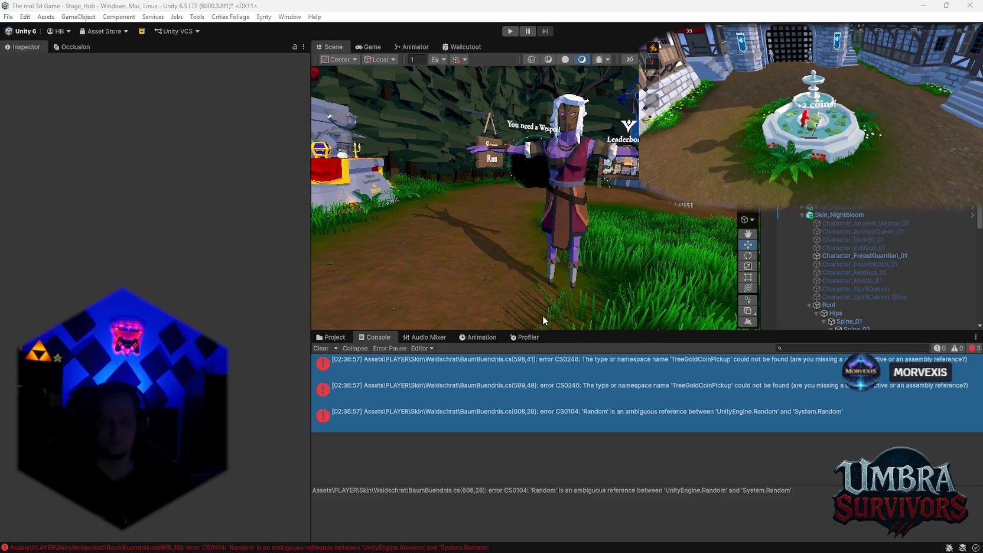
{"action": "left_click", "coordinate": [334, 336]}
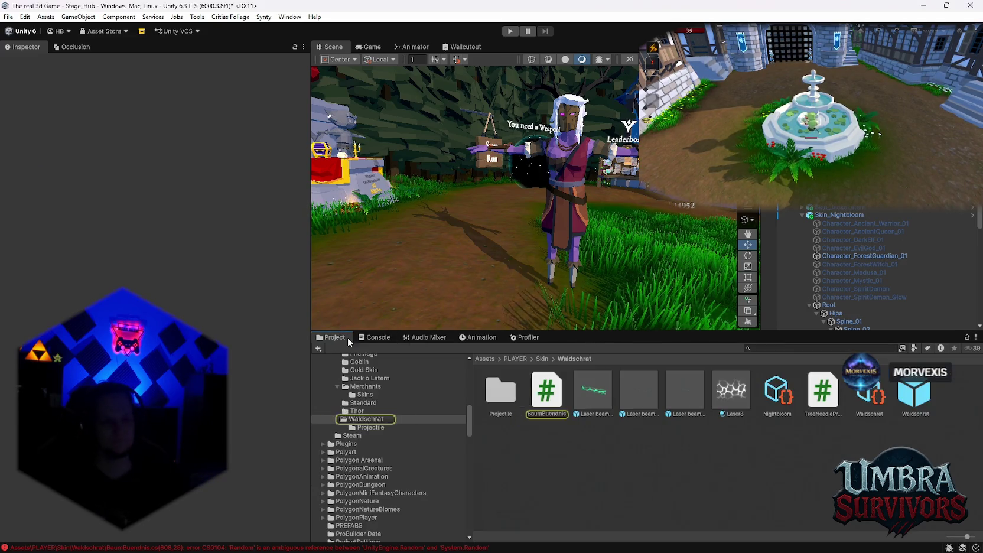
Search the project for 'need' and inspect the SM_Prop_Ghost_Meter_01_Needle_01 mesh
{"action": "left_click_drag", "start_coordinate": [619, 246], "coordinate": [596, 251]}
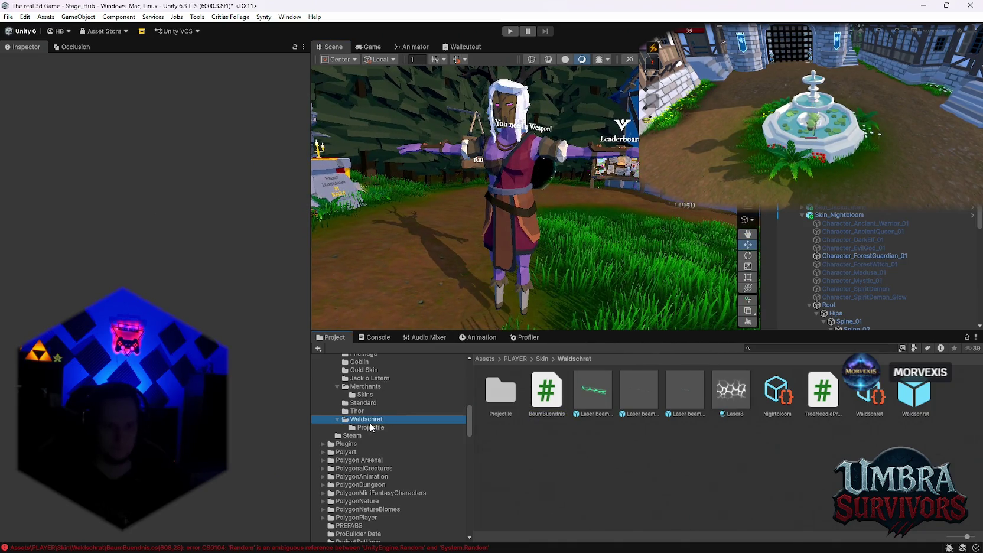
{"action": "left_click", "coordinate": [370, 427]}
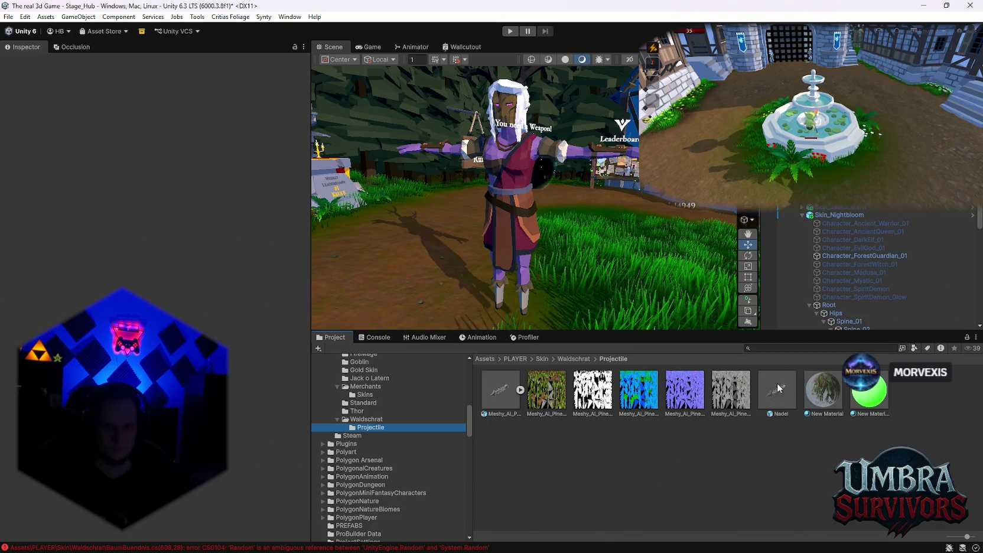
{"action": "left_click", "coordinate": [821, 348]}
{"action": "type", "text": "nee"}
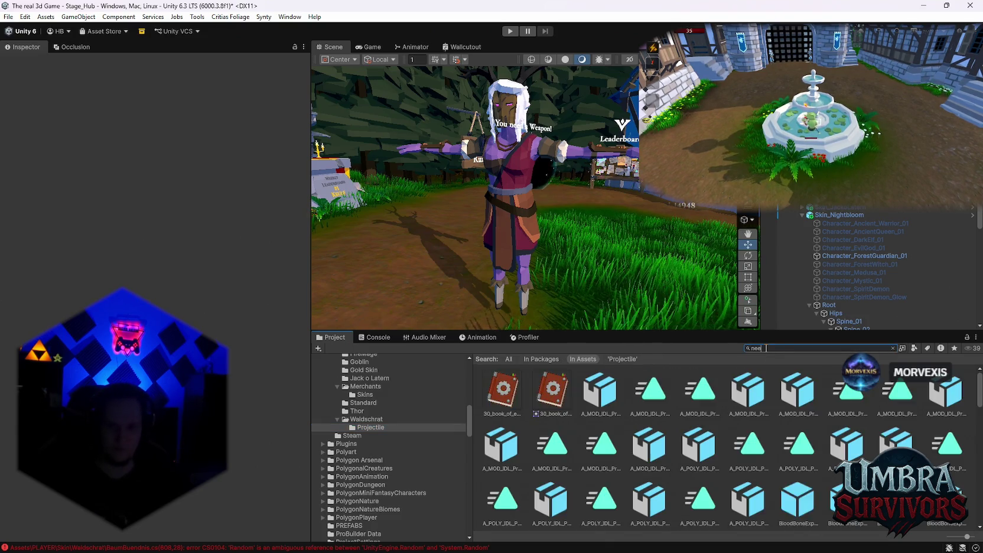
{"action": "type", "text": "d"}
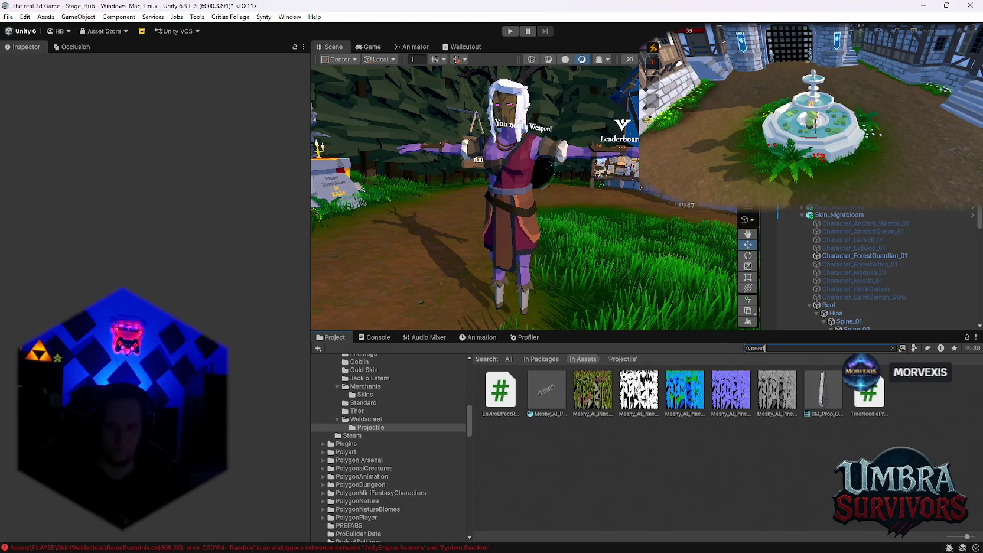
{"action": "left_click", "coordinate": [821, 390]}
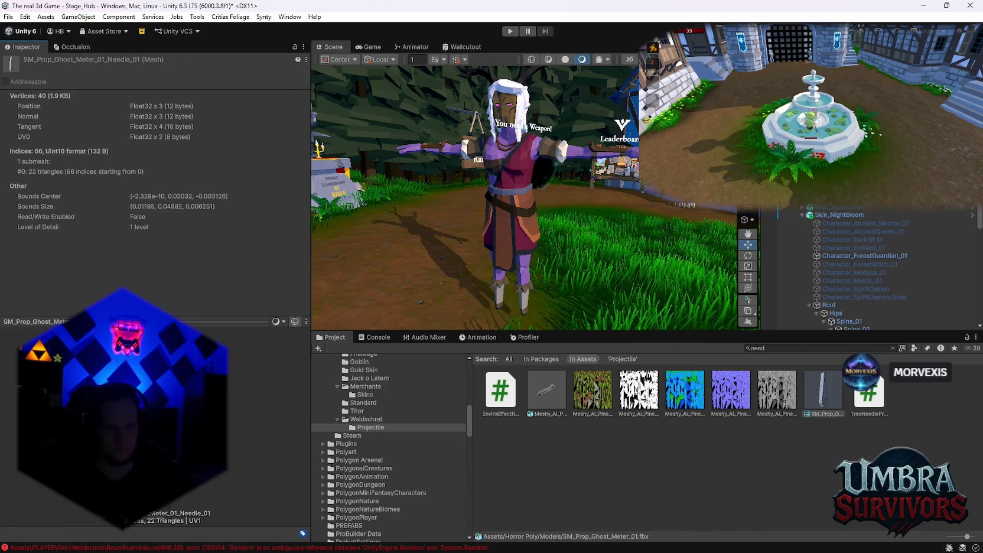
Clear the search, open Waldschrat's Projectile folder and bring up its asset context menu
{"action": "left_click", "coordinate": [369, 420]}
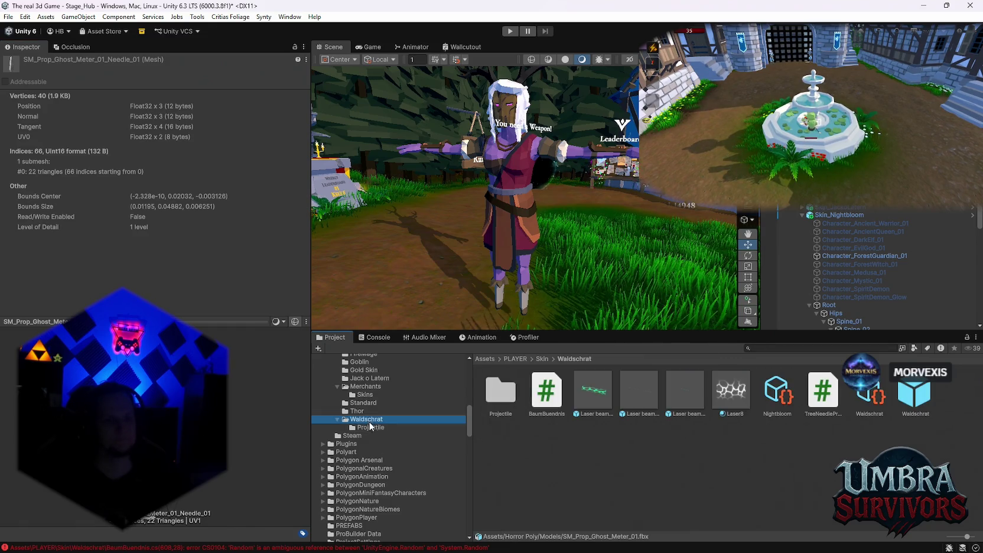
{"action": "double_click", "coordinate": [501, 406]}
{"action": "right_click", "coordinate": [552, 471]}
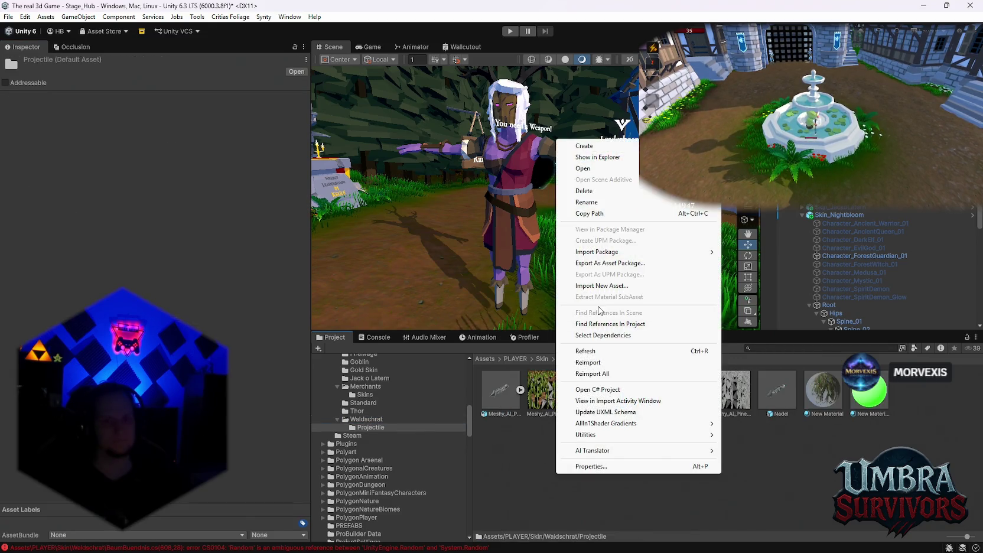
Create a 3D Cube, save it as a prefab in Projectile, and open it for editing
{"action": "mouse_move", "coordinate": [588, 145]}
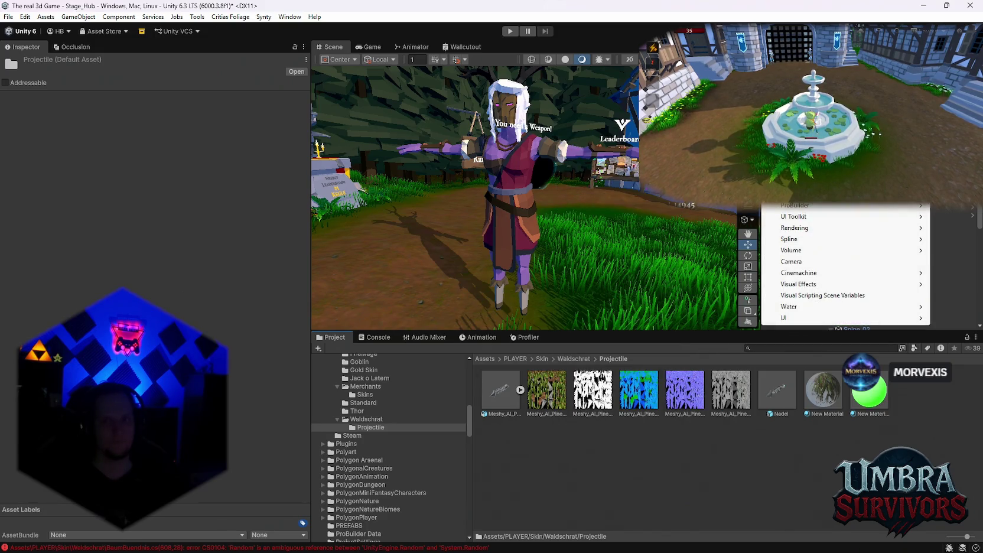
{"action": "left_click", "coordinate": [697, 198]}
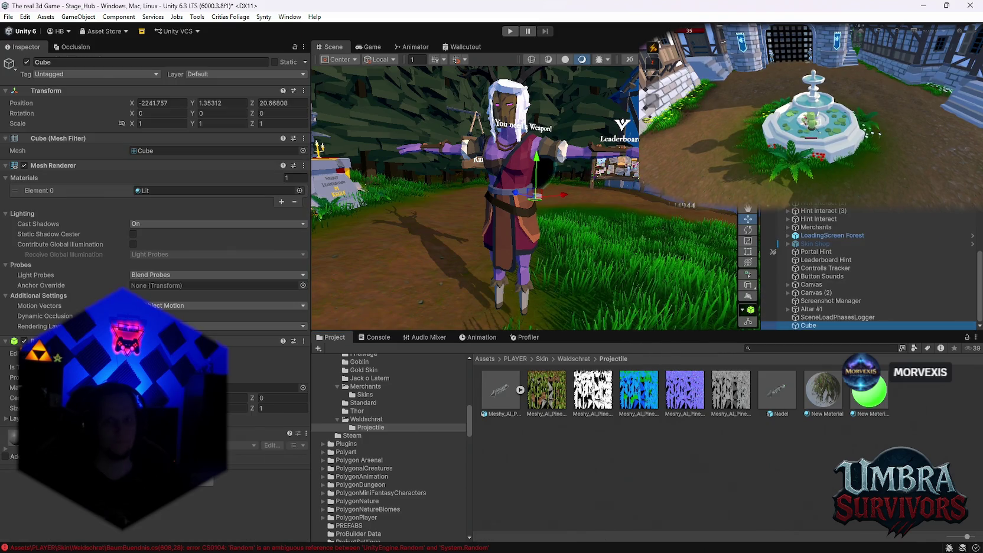
{"action": "mouse_move", "coordinate": [808, 326]}
{"action": "left_mouse_down"}
{"action": "mouse_move", "coordinate": [619, 478]}
{"action": "mouse_move", "coordinate": [650, 479]}
{"action": "mouse_move", "coordinate": [510, 409]}
{"action": "left_mouse_up"}
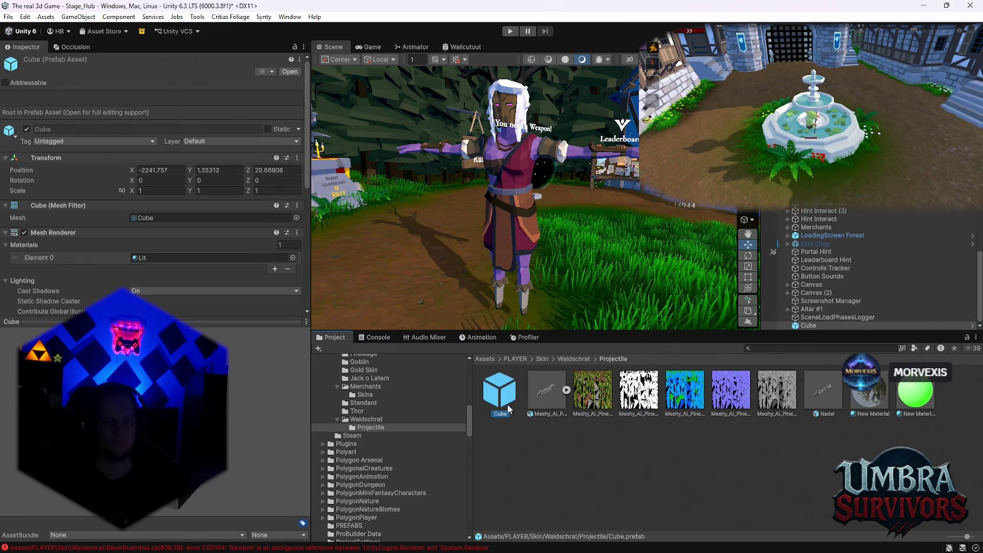
{"action": "double_click", "coordinate": [491, 394]}
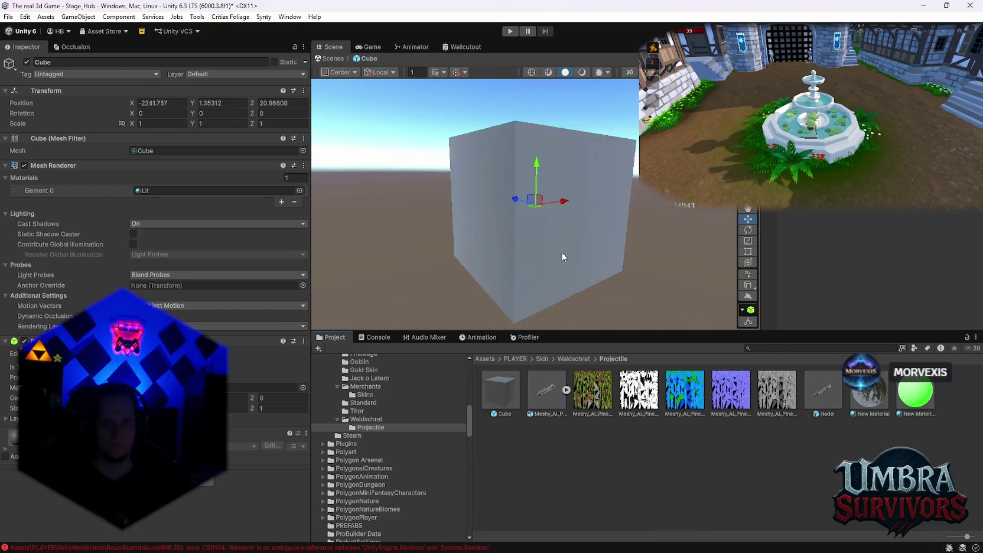
Swap the Cube's mesh for the needle mesh and scale it up to 18.91
{"action": "left_click_drag", "start_coordinate": [562, 256], "coordinate": [566, 276]}
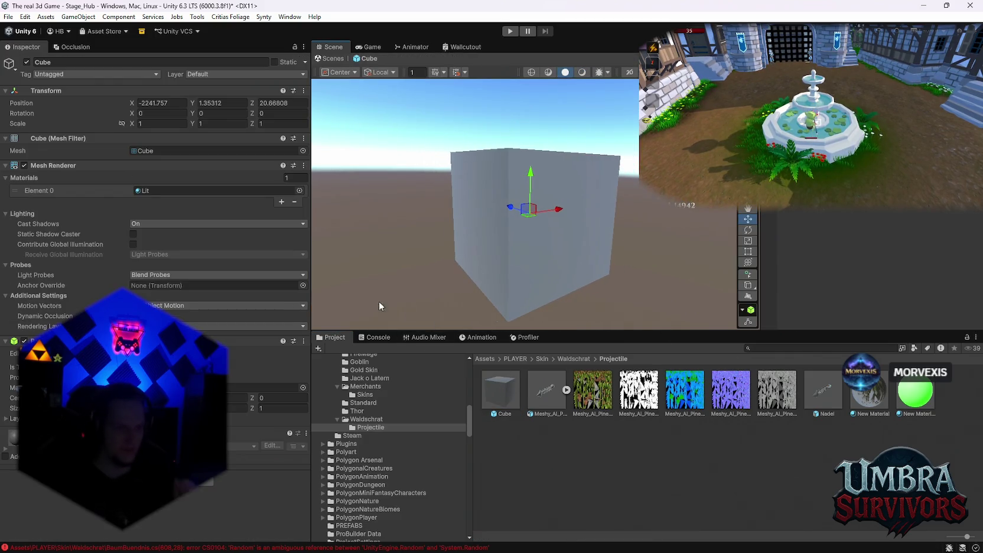
{"action": "left_click", "coordinate": [779, 348]}
{"action": "type", "text": "need"}
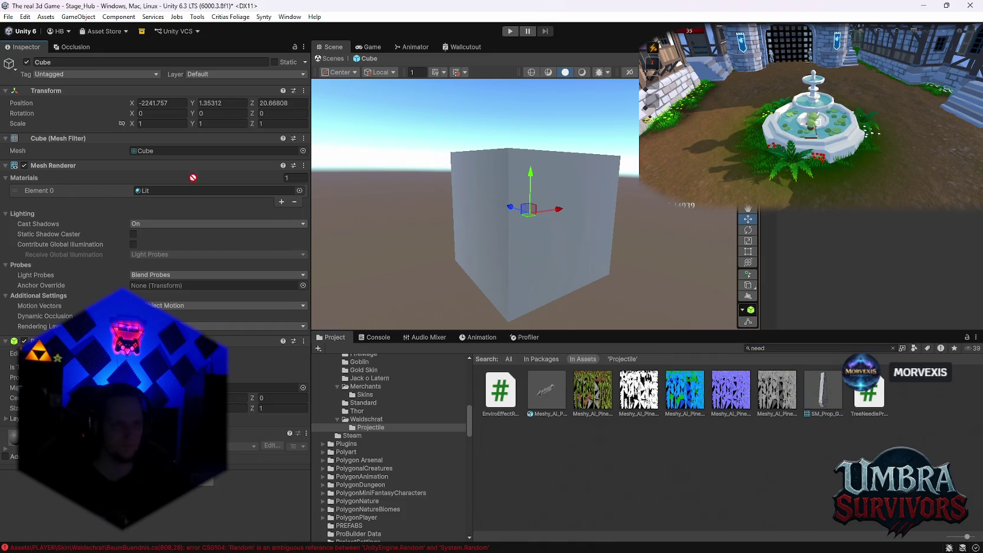
{"action": "left_click_drag", "start_coordinate": [193, 177], "coordinate": [161, 153]}
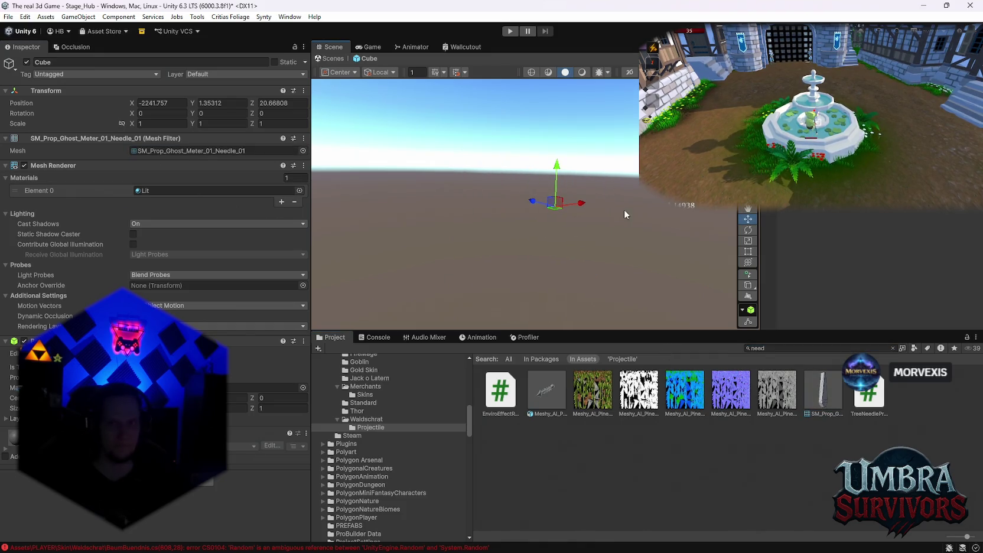
{"action": "left_click", "coordinate": [748, 263]}
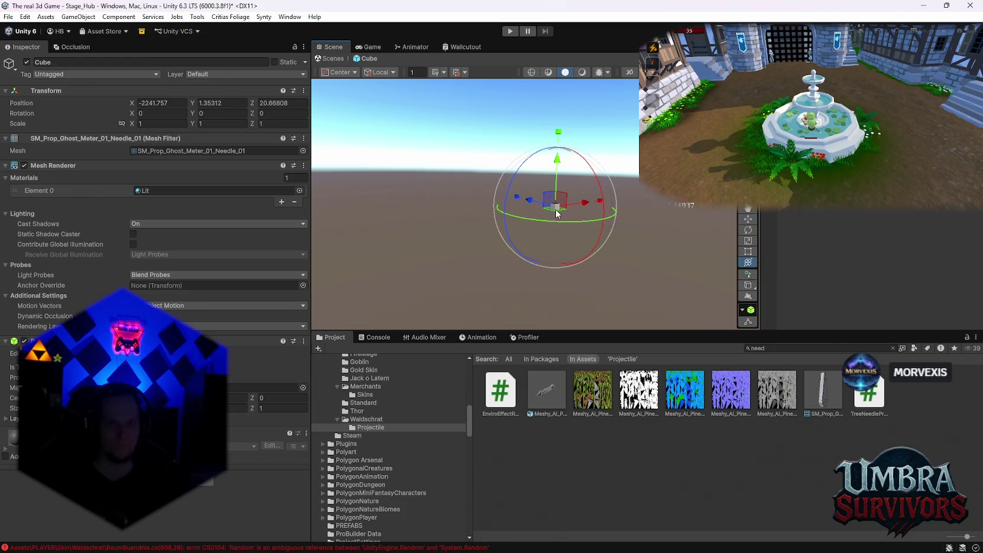
{"action": "left_click_drag", "start_coordinate": [555, 209], "coordinate": [622, 212]}
{"action": "left_click_drag", "start_coordinate": [26, 228], "coordinate": [414, 237]}
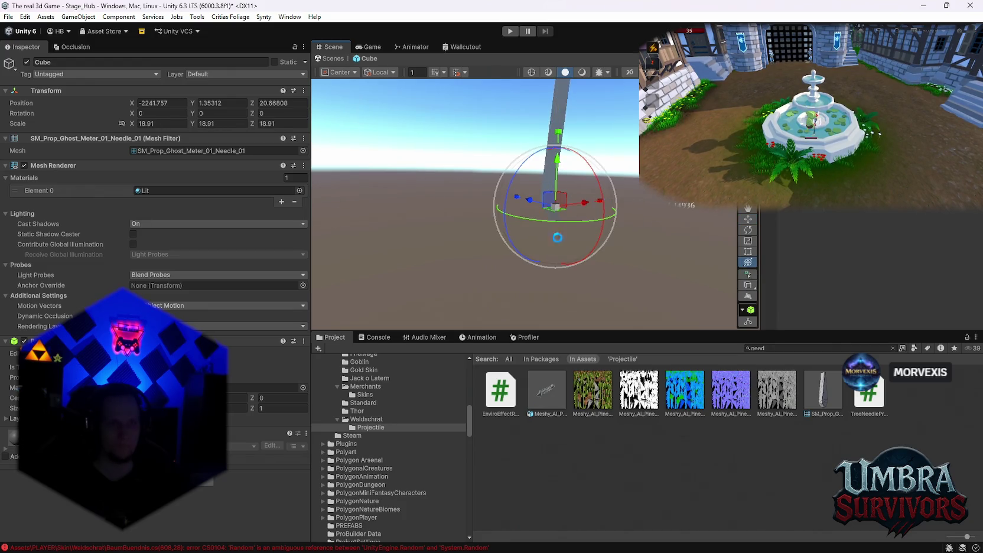
{"action": "mouse_move", "coordinate": [534, 248]}
{"action": "left_mouse_down"}
{"action": "mouse_move", "coordinate": [421, 279]}
{"action": "mouse_move", "coordinate": [518, 199]}
{"action": "mouse_move", "coordinate": [533, 212]}
{"action": "mouse_move", "coordinate": [383, 208]}
{"action": "mouse_move", "coordinate": [473, 237]}
{"action": "mouse_move", "coordinate": [577, 243]}
{"action": "mouse_move", "coordinate": [546, 334]}
{"action": "left_mouse_up"}
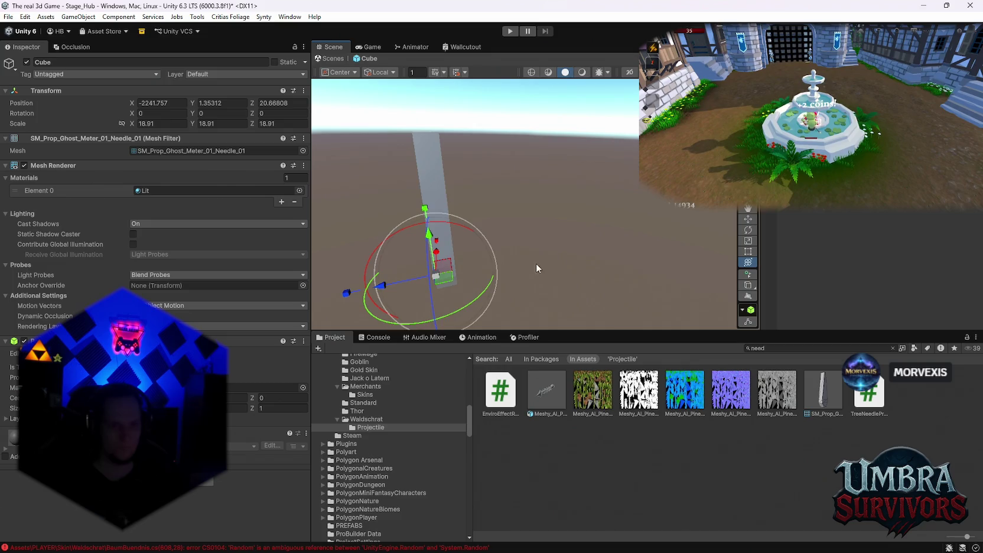
Apply the green New Material 1 from Projectile to the needle
{"action": "left_click", "coordinate": [366, 427]}
{"action": "mouse_move", "coordinate": [915, 391]}
{"action": "left_mouse_down"}
{"action": "mouse_move", "coordinate": [480, 213]}
{"action": "mouse_move", "coordinate": [451, 81]}
{"action": "left_mouse_up"}
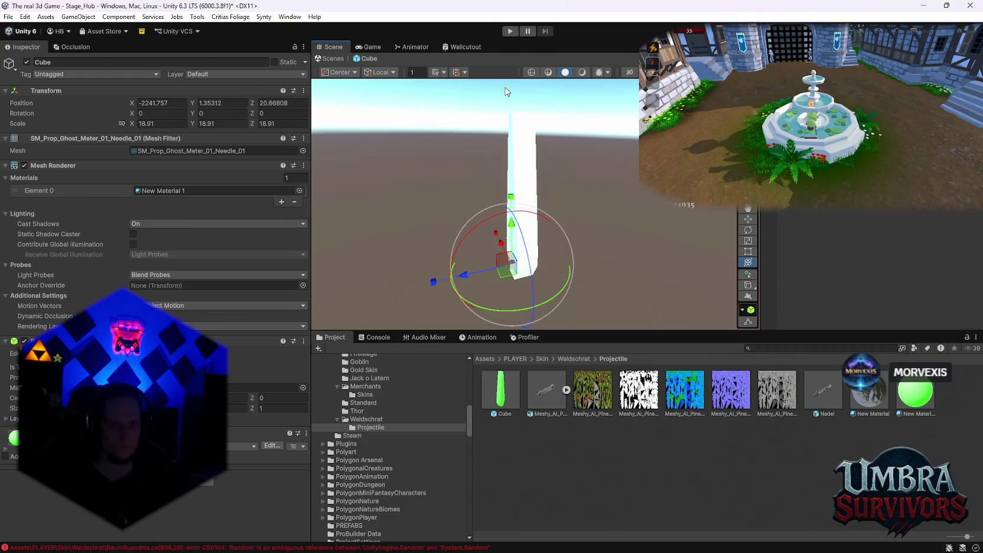
{"action": "left_click", "coordinate": [585, 72]}
{"action": "mouse_move", "coordinate": [568, 147]}
{"action": "left_mouse_down"}
{"action": "mouse_move", "coordinate": [551, 194]}
{"action": "mouse_move", "coordinate": [583, 249]}
{"action": "mouse_move", "coordinate": [589, 208]}
{"action": "mouse_move", "coordinate": [597, 216]}
{"action": "mouse_move", "coordinate": [527, 186]}
{"action": "mouse_move", "coordinate": [415, 199]}
{"action": "mouse_move", "coordinate": [520, 241]}
{"action": "mouse_move", "coordinate": [552, 187]}
{"action": "mouse_move", "coordinate": [464, 196]}
{"action": "mouse_move", "coordinate": [506, 196]}
{"action": "mouse_move", "coordinate": [469, 208]}
{"action": "mouse_move", "coordinate": [551, 222]}
{"action": "mouse_move", "coordinate": [524, 194]}
{"action": "left_mouse_up"}
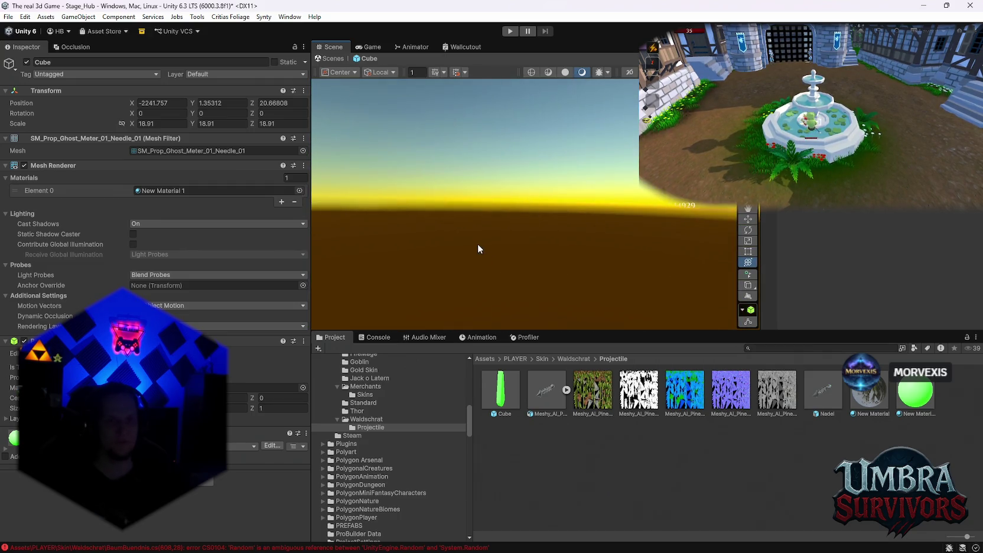
Inspect the needle's source model and mesh details in the project assets
{"action": "mouse_move", "coordinate": [478, 244]}
{"action": "left_mouse_down"}
{"action": "mouse_move", "coordinate": [514, 230]}
{"action": "mouse_move", "coordinate": [502, 224]}
{"action": "left_mouse_up"}
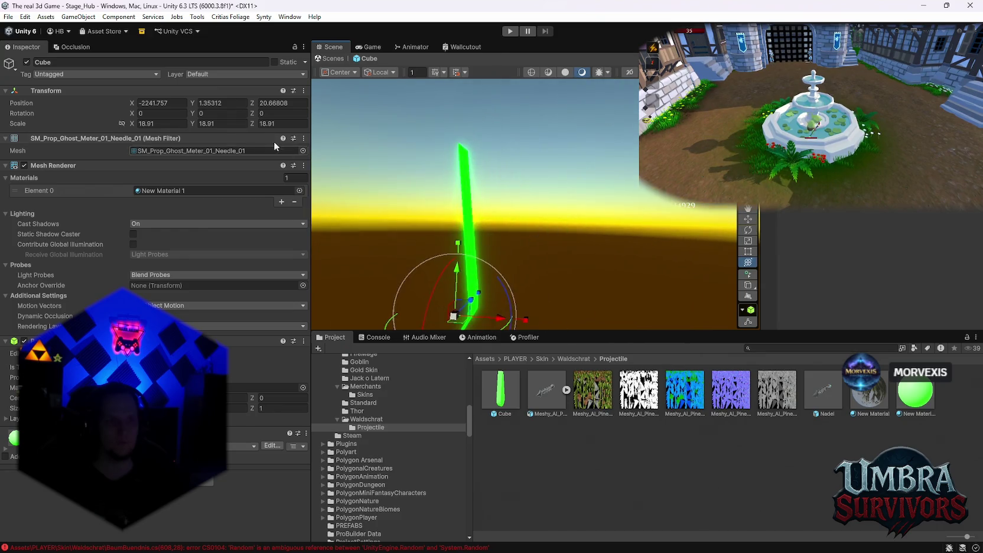
{"action": "left_click", "coordinate": [179, 150]}
{"action": "left_click", "coordinate": [179, 137]}
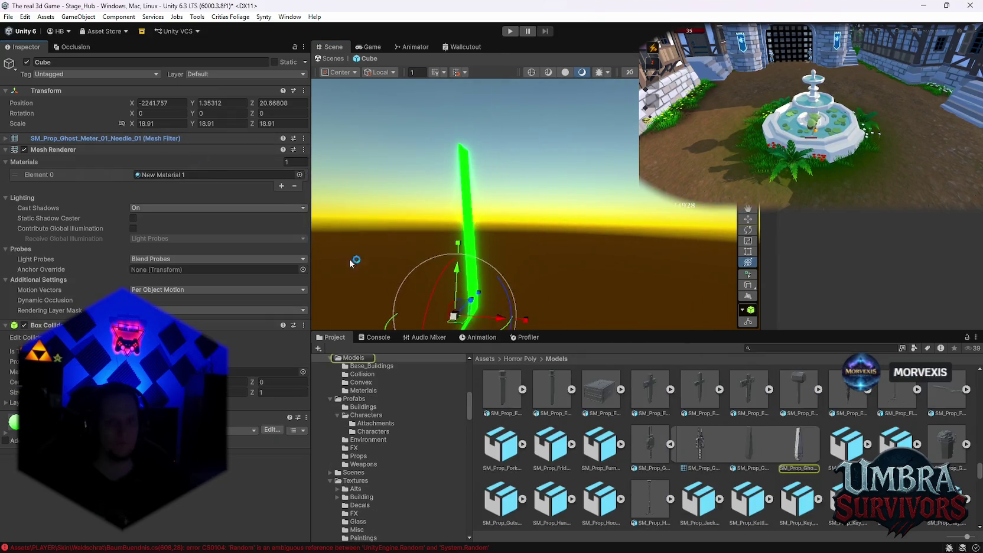
{"action": "left_click", "coordinate": [764, 451]}
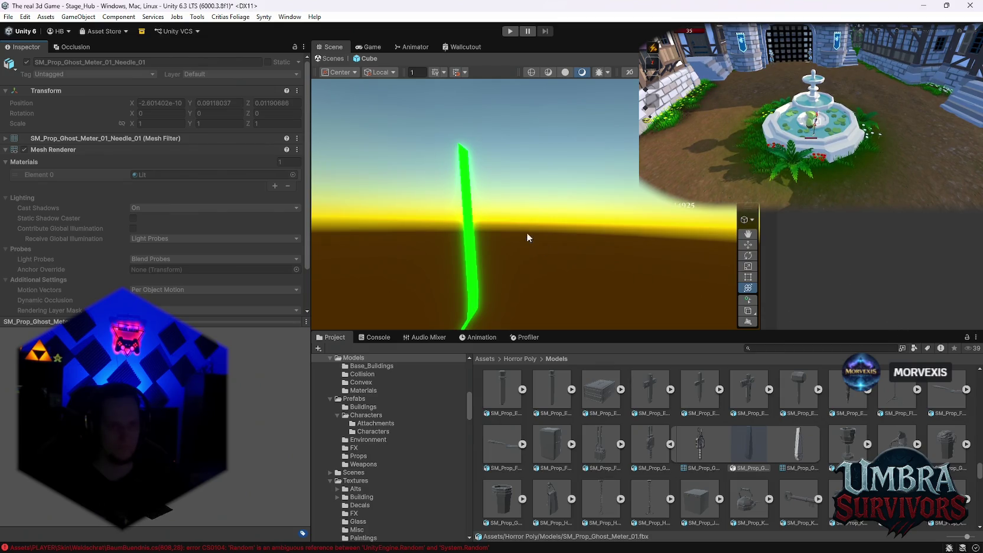
{"action": "mouse_move", "coordinate": [527, 237]}
{"action": "left_mouse_down"}
{"action": "mouse_move", "coordinate": [643, 226]}
{"action": "mouse_move", "coordinate": [617, 215]}
{"action": "mouse_move", "coordinate": [573, 228]}
{"action": "mouse_move", "coordinate": [563, 249]}
{"action": "mouse_move", "coordinate": [601, 243]}
{"action": "mouse_move", "coordinate": [671, 271]}
{"action": "left_mouse_up"}
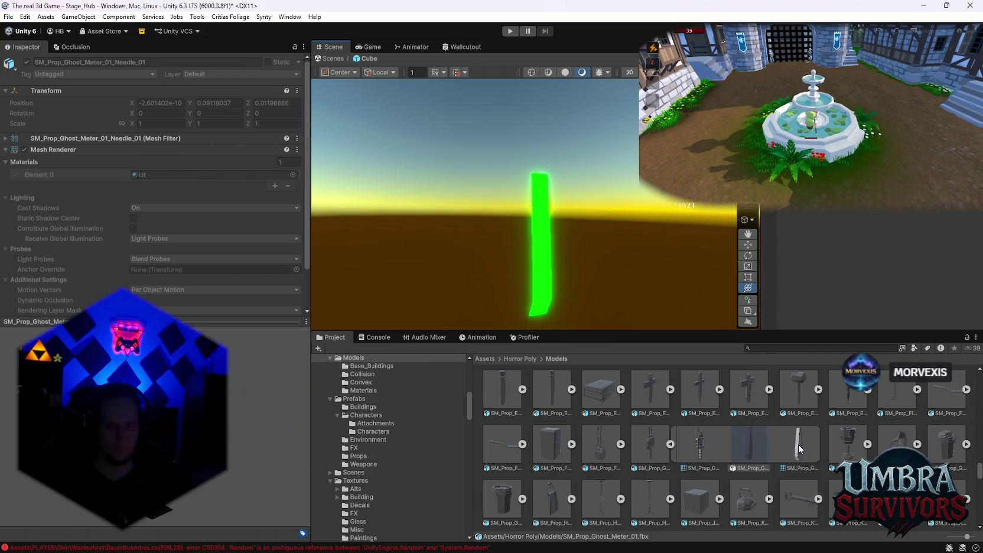
{"action": "left_click", "coordinate": [799, 450]}
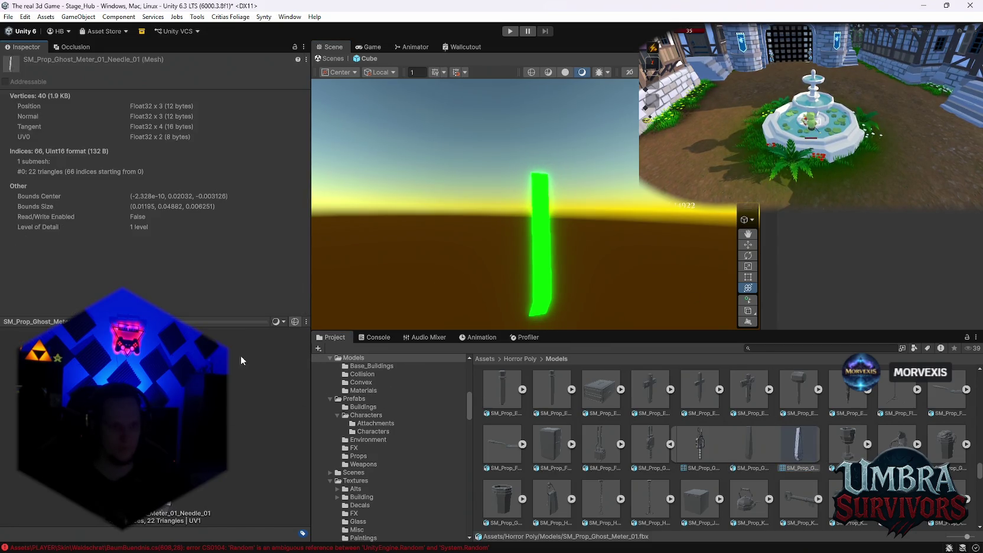
{"action": "mouse_move", "coordinate": [638, 224]}
{"action": "left_mouse_down"}
{"action": "mouse_move", "coordinate": [687, 229]}
{"action": "mouse_move", "coordinate": [449, 216]}
{"action": "mouse_move", "coordinate": [550, 235]}
{"action": "left_mouse_up"}
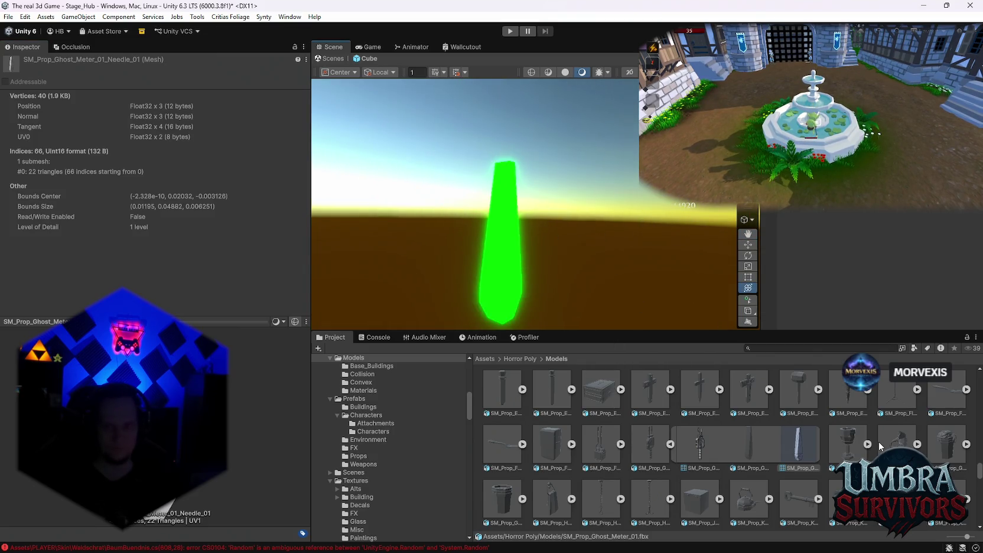
{"action": "scroll", "coordinate": [878, 442], "scroll_direction": "up", "scroll_amount": 1}
Replace the Cube's needle mesh with the SM_Prop_Exorcist_Stake_01 mesh
{"action": "left_click", "coordinate": [849, 426]}
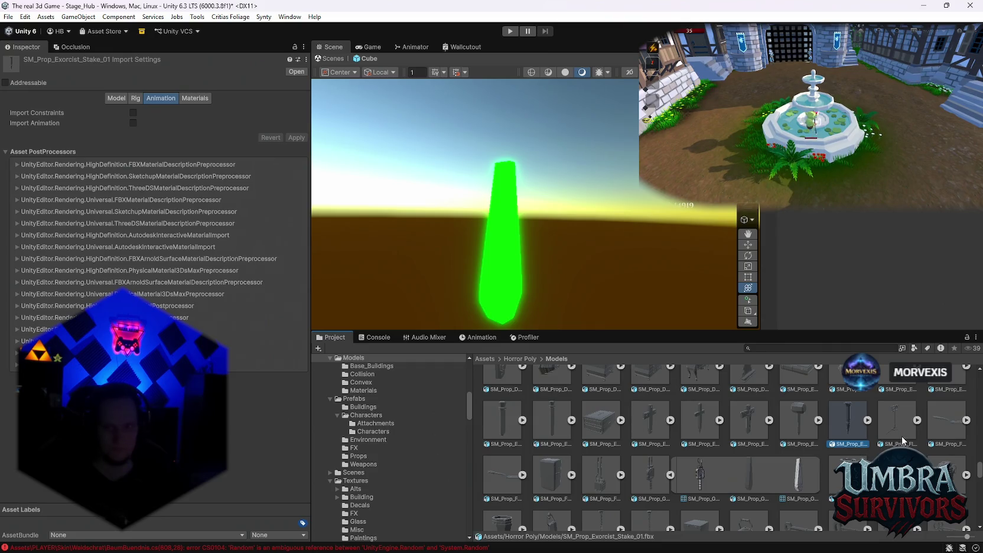
{"action": "left_click", "coordinate": [868, 421]}
{"action": "left_click", "coordinate": [502, 248]}
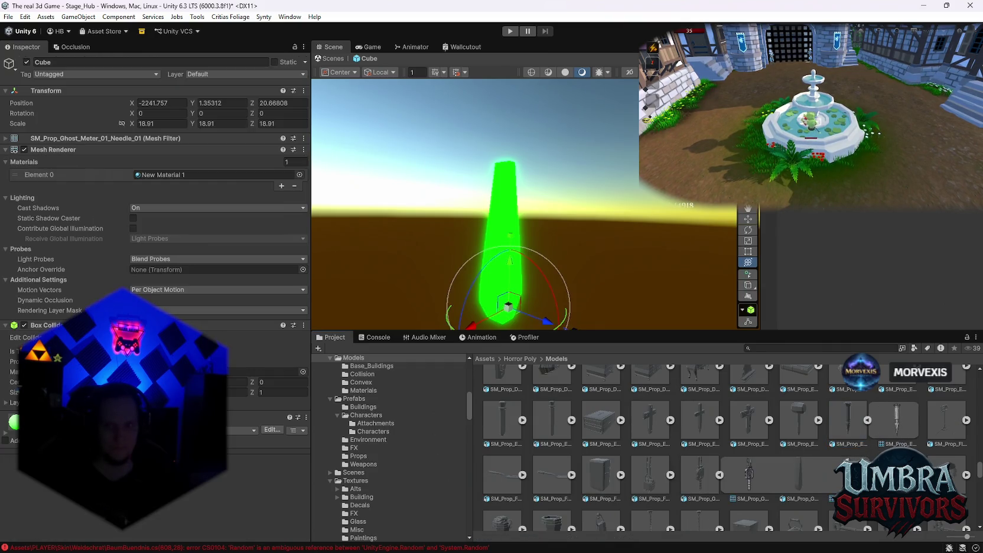
{"action": "mouse_move", "coordinate": [894, 430]}
{"action": "left_mouse_down"}
{"action": "mouse_move", "coordinate": [170, 169]}
{"action": "mouse_move", "coordinate": [160, 174]}
{"action": "left_mouse_up"}
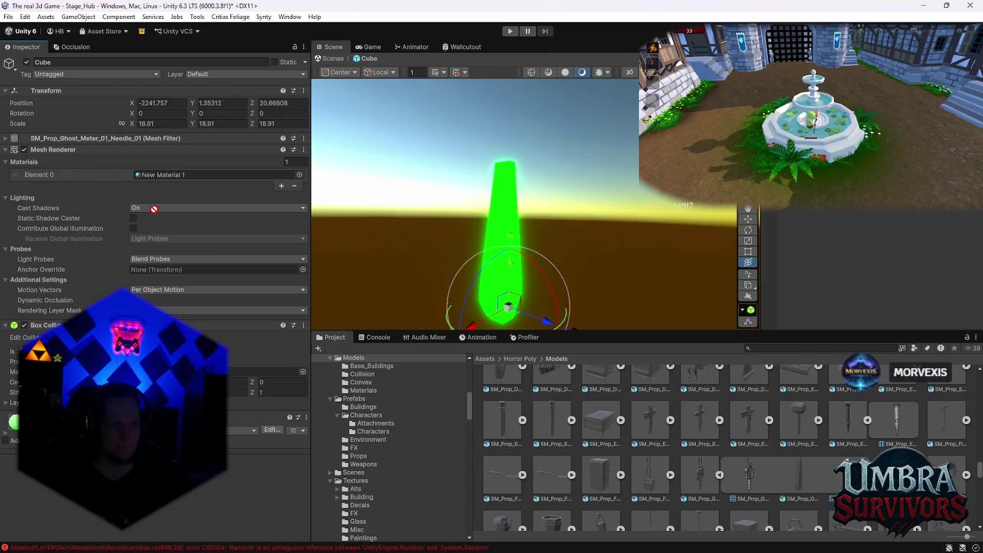
{"action": "left_click_drag", "start_coordinate": [71, 153], "coordinate": [177, 139]}
{"action": "left_click_drag", "start_coordinate": [907, 432], "coordinate": [195, 150]}
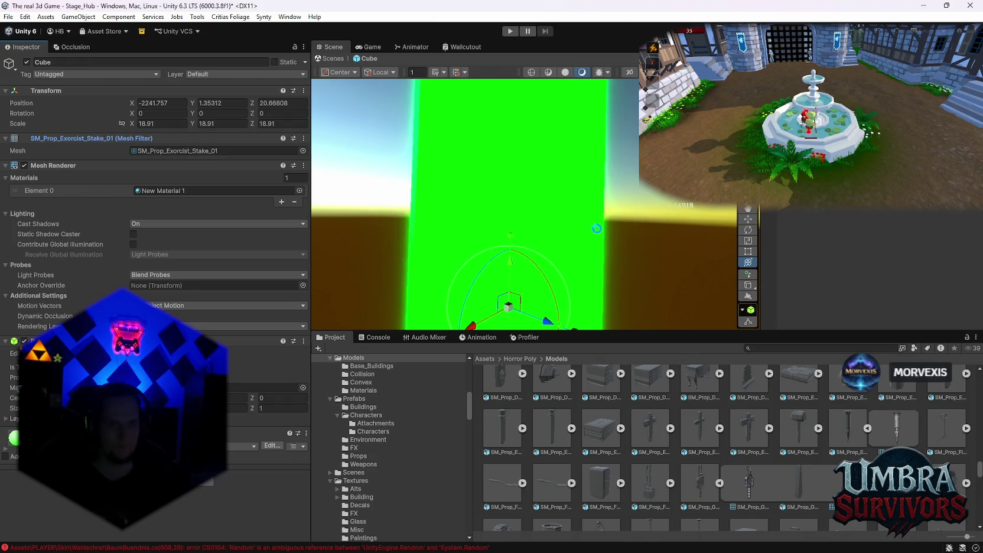
Shrink the stake down to about 8.7 scale
{"action": "scroll", "coordinate": [565, 195], "scroll_direction": "down", "scroll_amount": 3}
{"action": "scroll", "coordinate": [564, 195], "scroll_direction": "down", "scroll_amount": 3}
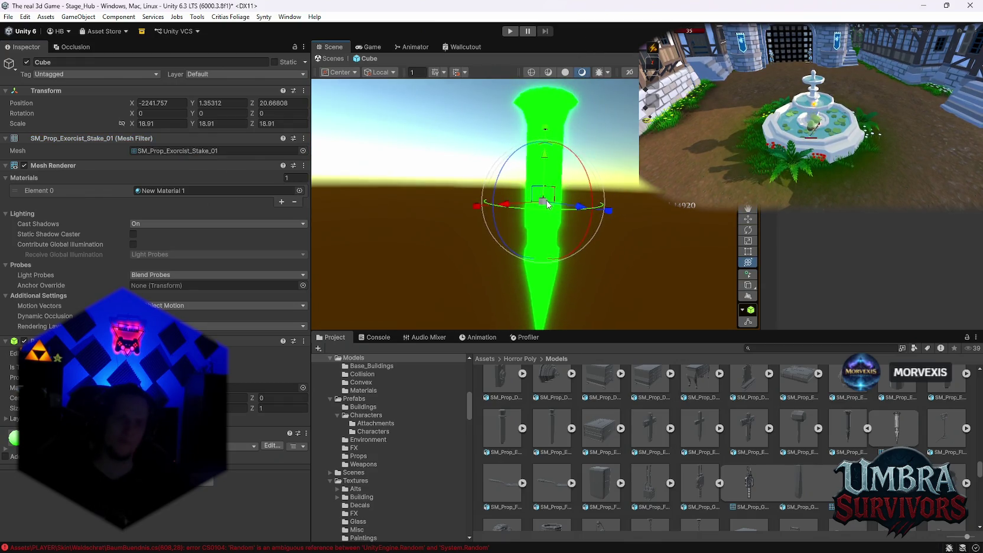
{"action": "left_click_drag", "start_coordinate": [548, 203], "coordinate": [568, 232]}
{"action": "scroll", "coordinate": [568, 228], "scroll_direction": "up", "scroll_amount": 1}
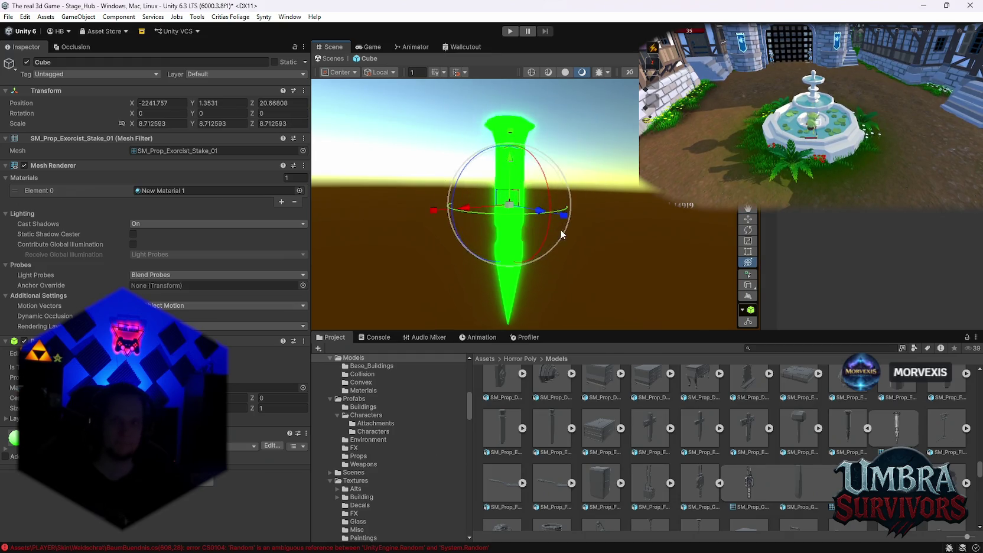
{"action": "scroll", "coordinate": [409, 403], "scroll_direction": "up", "scroll_amount": 3}
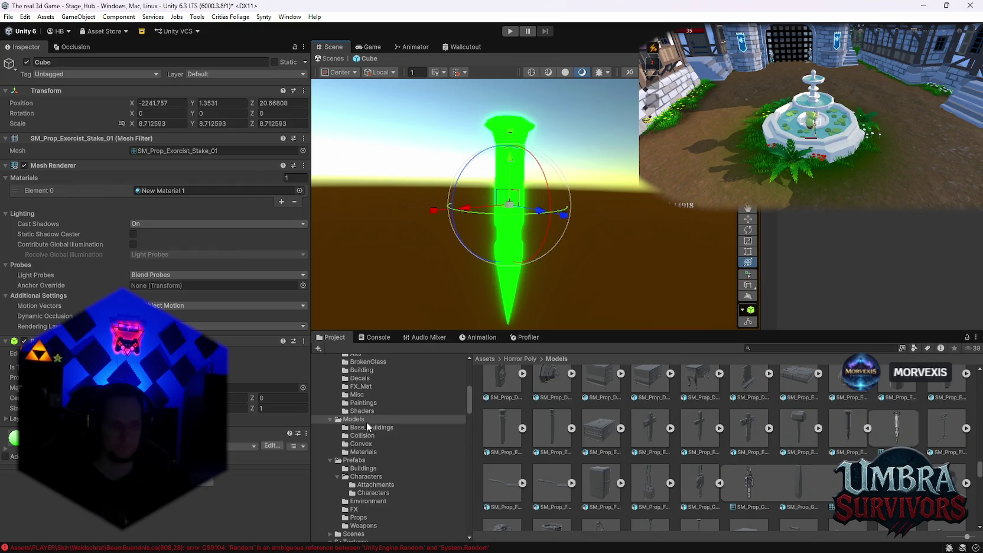
Apply a darker material from the Waldschrat/Projectile folder to the stake
{"action": "left_click", "coordinate": [773, 349]}
{"action": "type", "text": "waldschra"}
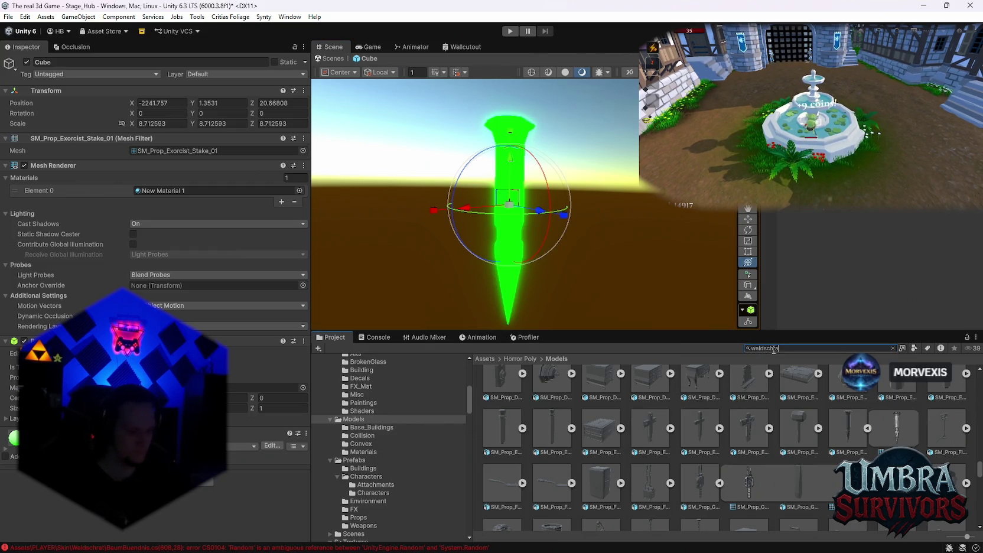
{"action": "type", "text": "t"}
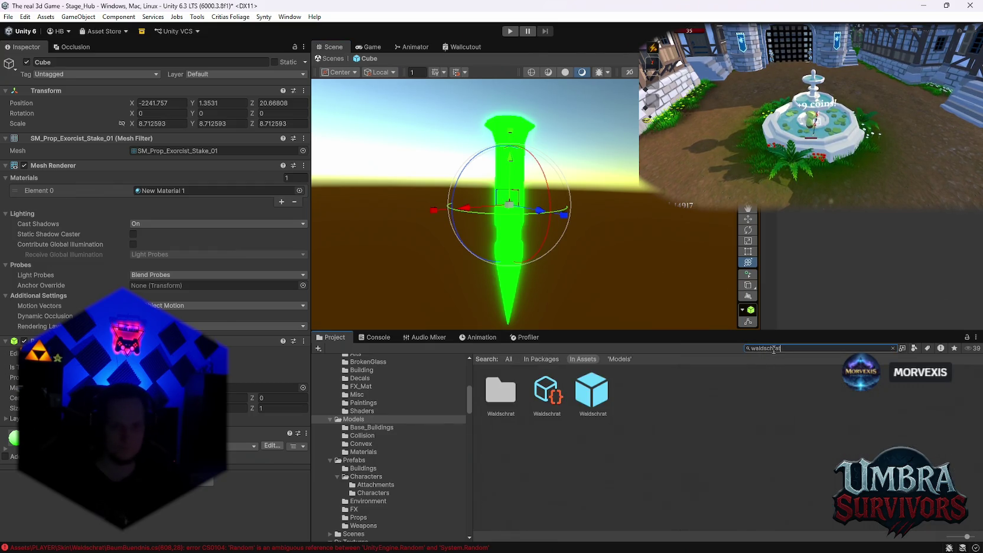
{"action": "double_click", "coordinate": [511, 411]}
{"action": "double_click", "coordinate": [502, 410]}
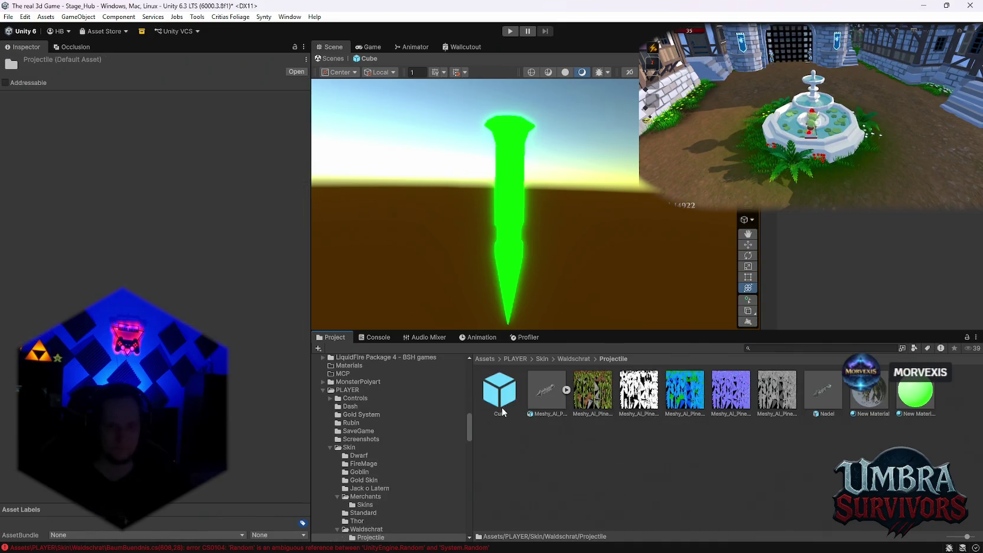
{"action": "left_click", "coordinate": [901, 406]}
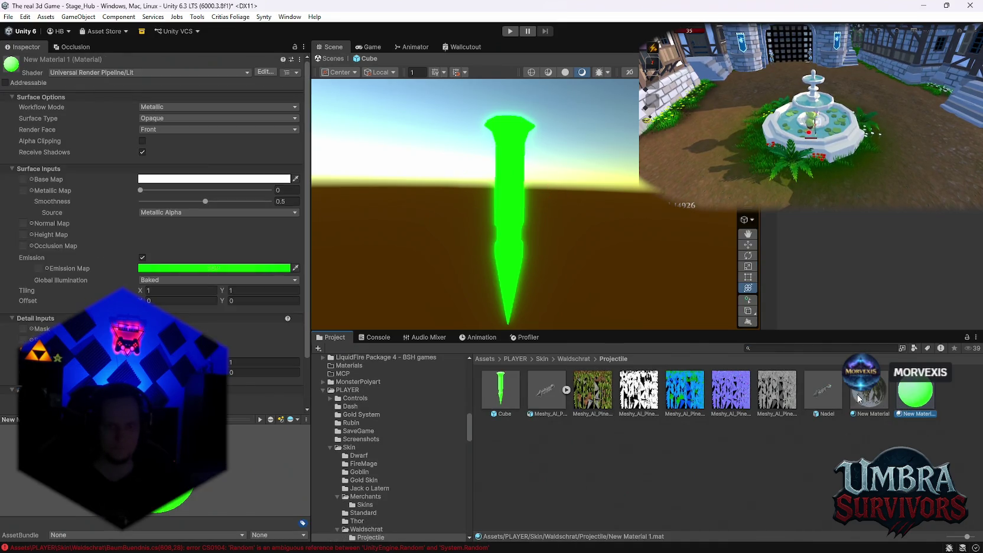
{"action": "left_click_drag", "start_coordinate": [602, 225], "coordinate": [505, 196]}
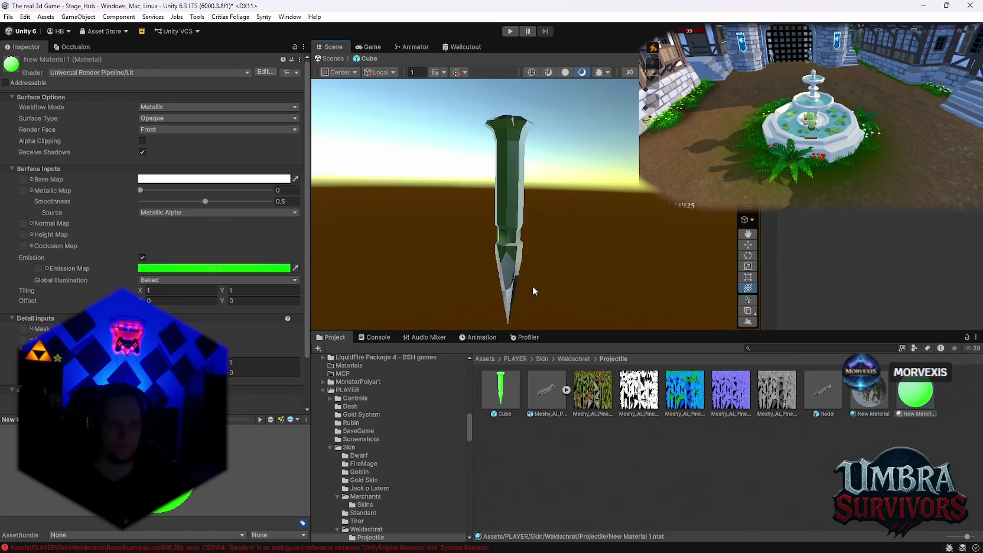
{"action": "mouse_move", "coordinate": [533, 286]}
{"action": "left_mouse_down"}
{"action": "mouse_move", "coordinate": [421, 181]}
{"action": "mouse_move", "coordinate": [344, 159]}
{"action": "mouse_move", "coordinate": [429, 473]}
{"action": "mouse_move", "coordinate": [596, 319]}
{"action": "mouse_move", "coordinate": [763, 286]}
{"action": "left_mouse_up"}
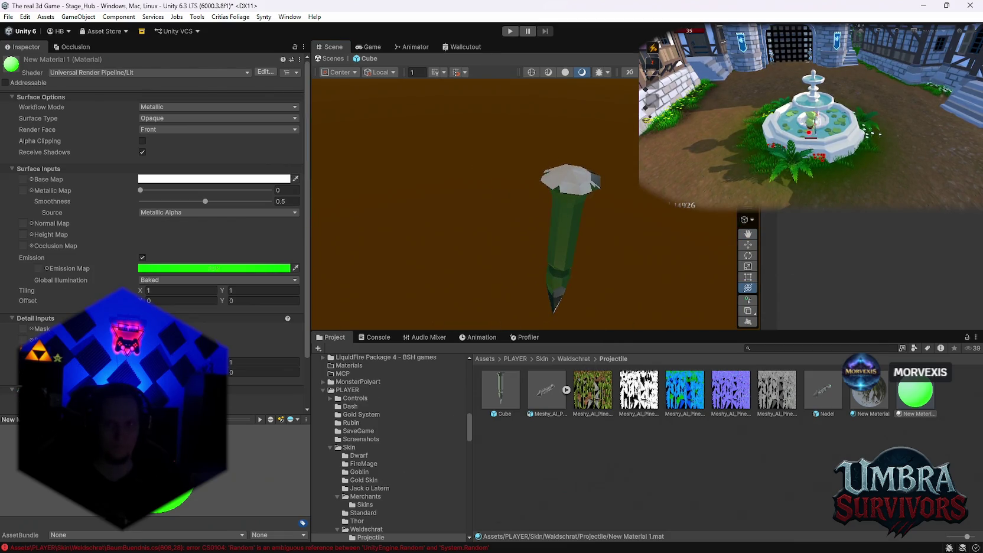
Add a glowing green child cube under the stake and give it the PolyRupee gem mesh
{"action": "right_click", "coordinate": [809, 272]}
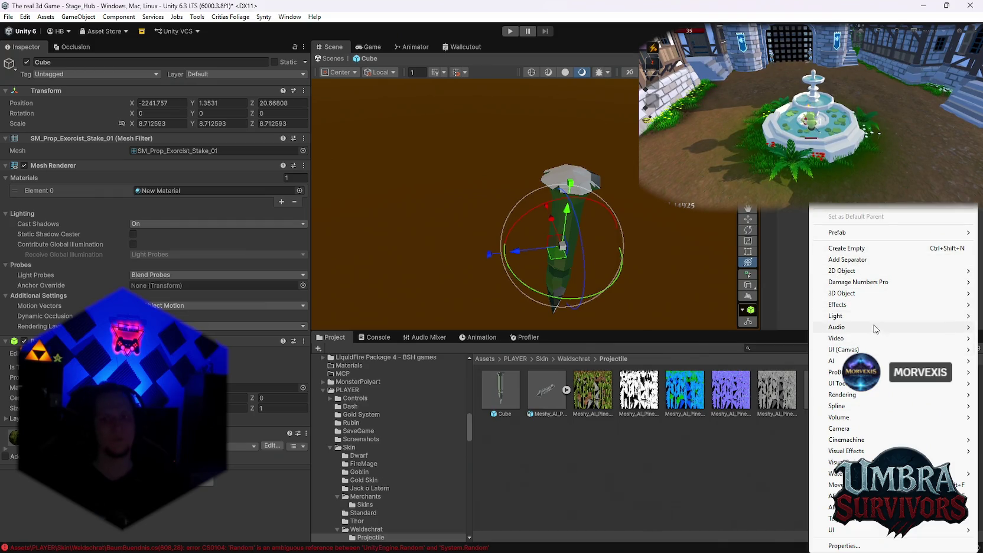
{"action": "mouse_move", "coordinate": [875, 293]}
{"action": "left_click", "coordinate": [762, 294]}
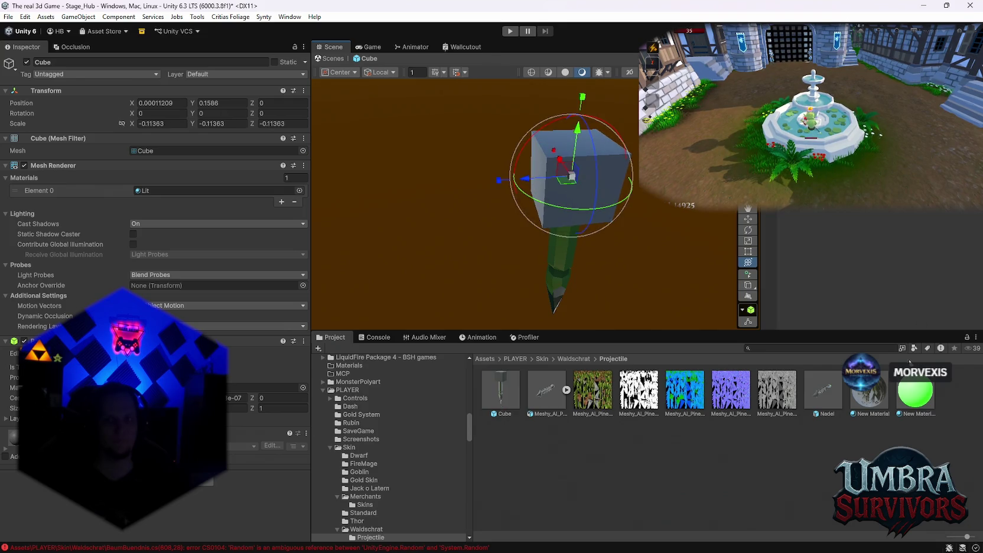
{"action": "left_click_drag", "start_coordinate": [913, 387], "coordinate": [567, 158]}
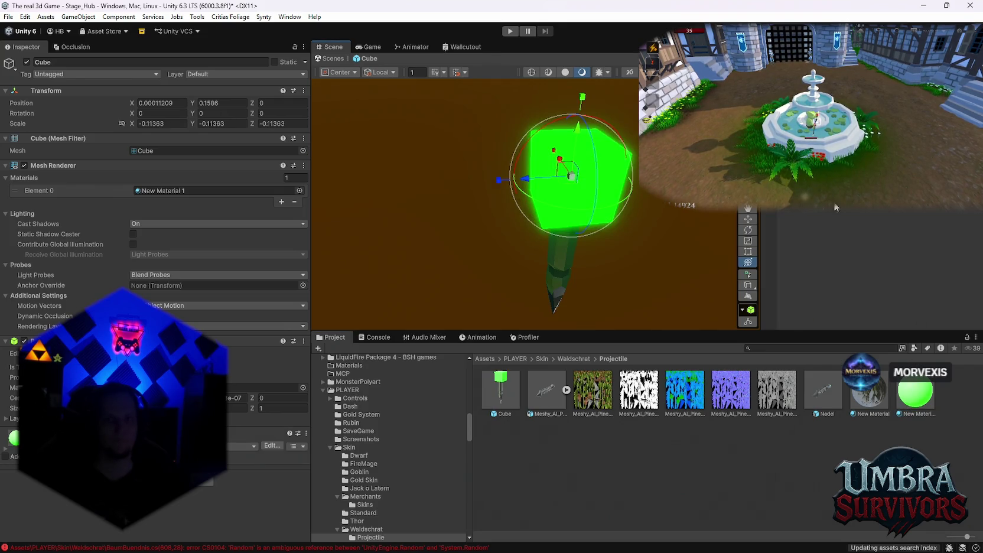
{"action": "left_click", "coordinate": [779, 348]}
{"action": "type", "text": "rupe"}
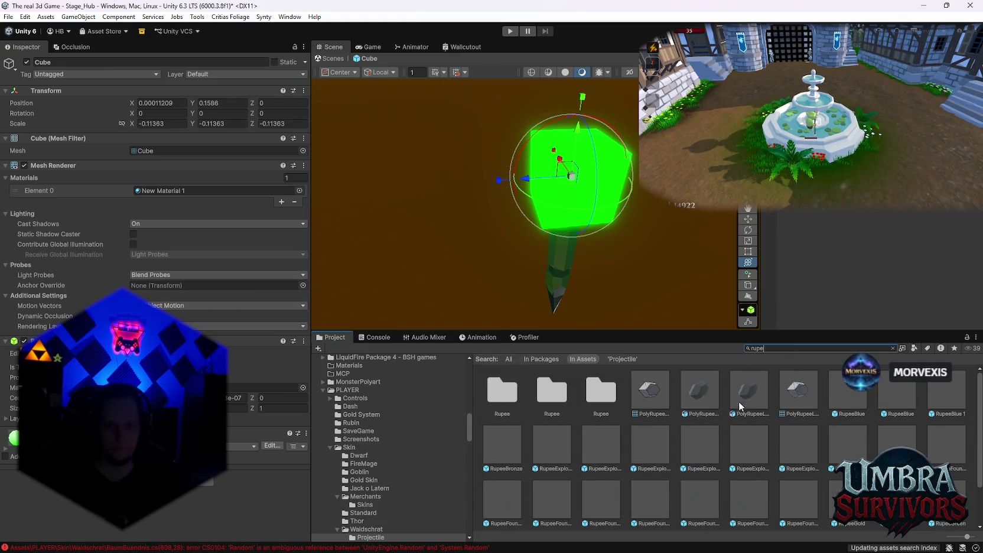
{"action": "mouse_move", "coordinate": [643, 401]}
{"action": "left_mouse_down"}
{"action": "mouse_move", "coordinate": [566, 157]}
{"action": "mouse_move", "coordinate": [573, 175]}
{"action": "mouse_move", "coordinate": [313, 190]}
{"action": "left_mouse_up"}
Rotate the rupee upright on the stake, enlarge it slightly, and reframe on the stake
{"action": "key", "text": "e"}
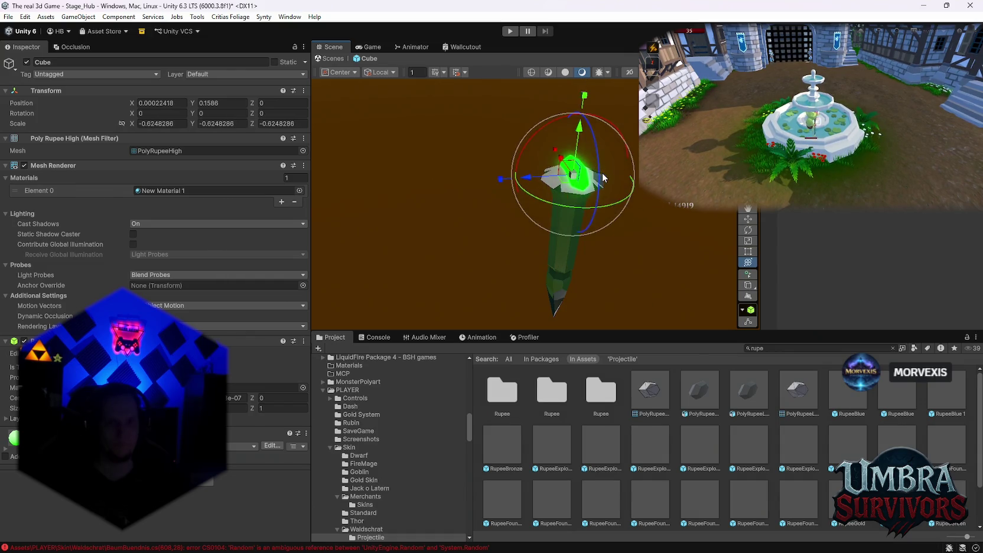
{"action": "mouse_move", "coordinate": [600, 175]}
{"action": "left_mouse_down"}
{"action": "mouse_move", "coordinate": [579, 476]}
{"action": "mouse_move", "coordinate": [589, 478]}
{"action": "left_mouse_up"}
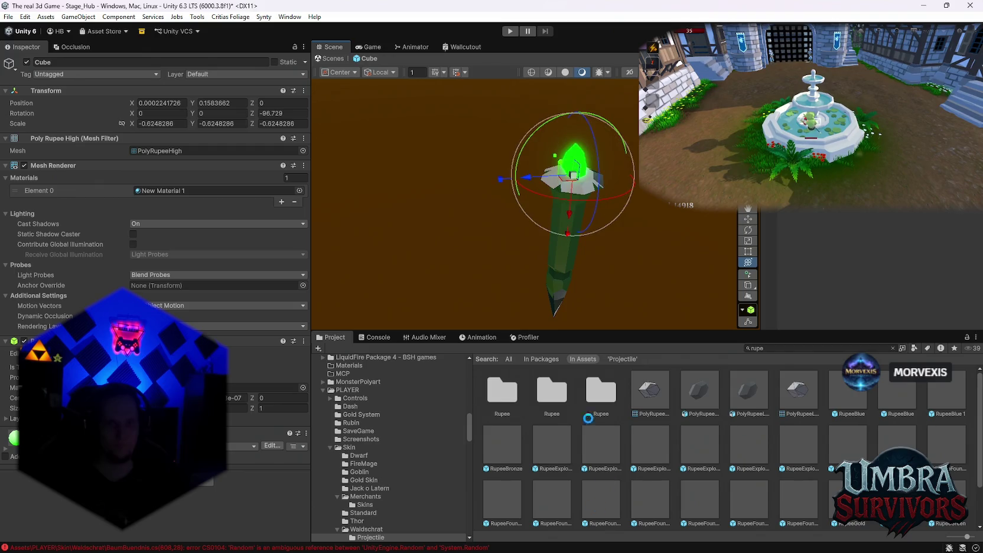
{"action": "key", "text": "r"}
{"action": "mouse_move", "coordinate": [573, 176]}
{"action": "left_mouse_down"}
{"action": "mouse_move", "coordinate": [641, 177]}
{"action": "mouse_move", "coordinate": [608, 185]}
{"action": "mouse_move", "coordinate": [602, 262]}
{"action": "mouse_move", "coordinate": [618, 171]}
{"action": "mouse_move", "coordinate": [664, 195]}
{"action": "mouse_move", "coordinate": [518, 211]}
{"action": "mouse_move", "coordinate": [447, 193]}
{"action": "mouse_move", "coordinate": [420, 256]}
{"action": "mouse_move", "coordinate": [405, 258]}
{"action": "mouse_move", "coordinate": [488, 227]}
{"action": "mouse_move", "coordinate": [526, 139]}
{"action": "mouse_move", "coordinate": [612, 240]}
{"action": "mouse_move", "coordinate": [584, 165]}
{"action": "mouse_move", "coordinate": [578, 187]}
{"action": "mouse_move", "coordinate": [600, 218]}
{"action": "mouse_move", "coordinate": [589, 288]}
{"action": "left_mouse_up"}
{"action": "key", "text": "e"}
{"action": "key", "text": "y"}
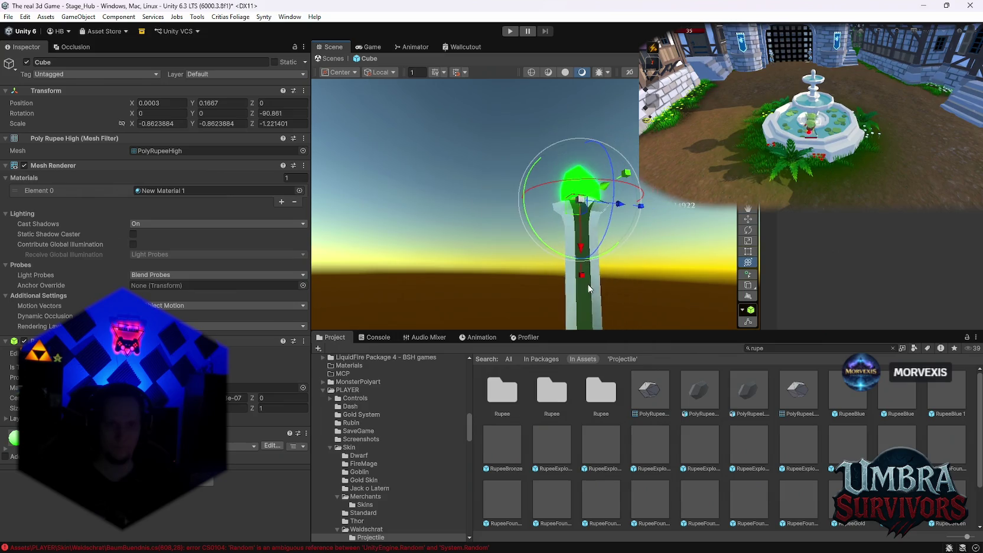
{"action": "left_click", "coordinate": [589, 289]}
{"action": "key", "text": "f"}
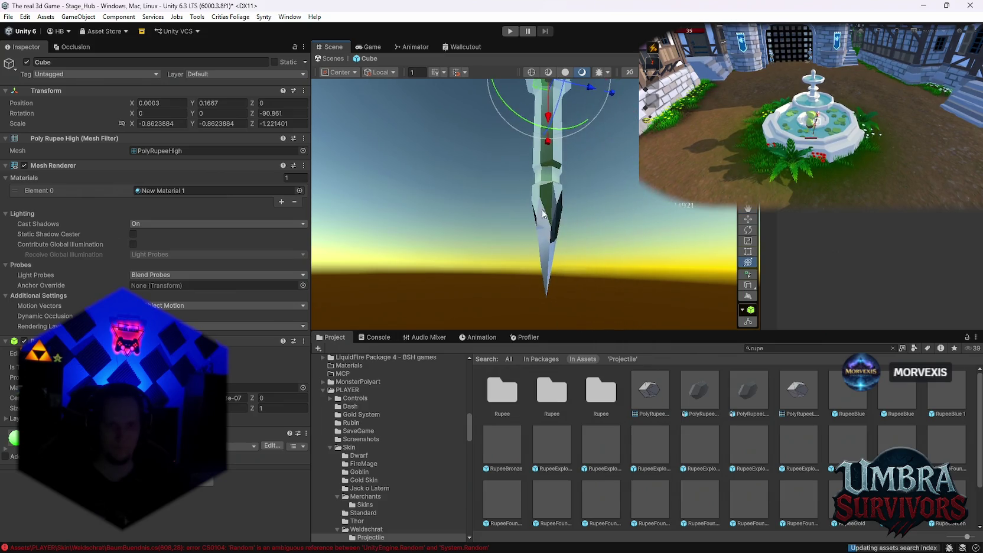
Set the stake's New Material Smoothness to 0 for a fully matte finish
{"action": "left_click", "coordinate": [171, 191]}
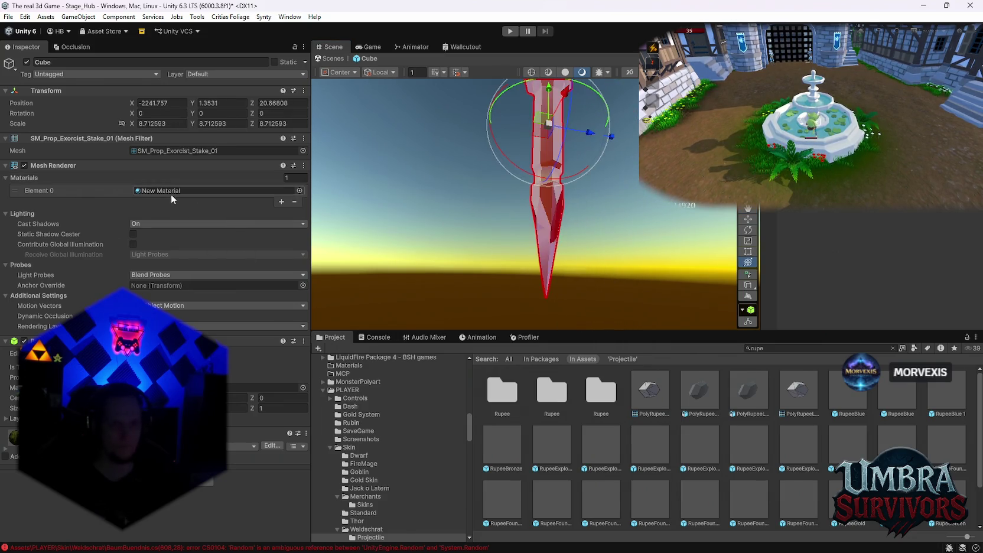
{"action": "left_click", "coordinate": [881, 387]}
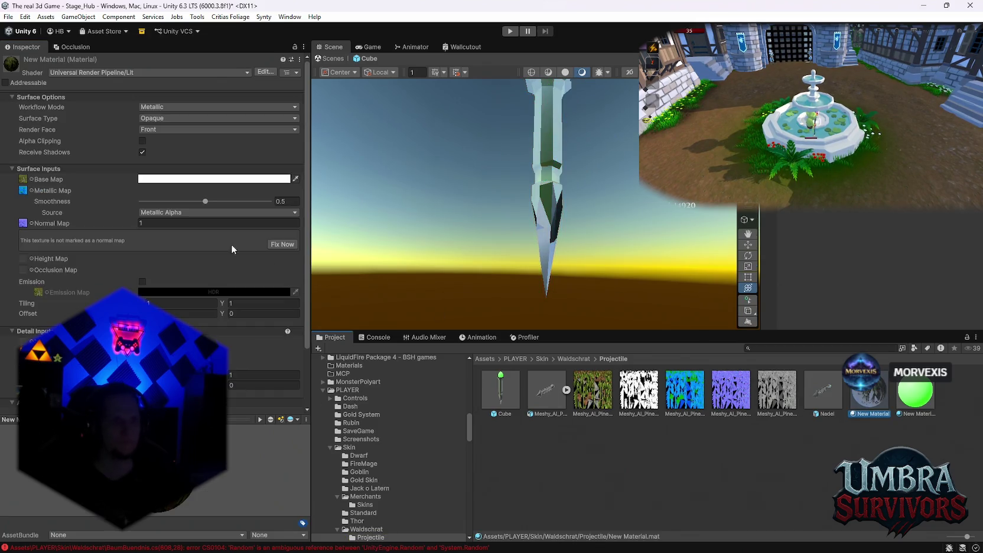
{"action": "left_click_drag", "start_coordinate": [204, 203], "coordinate": [118, 203]}
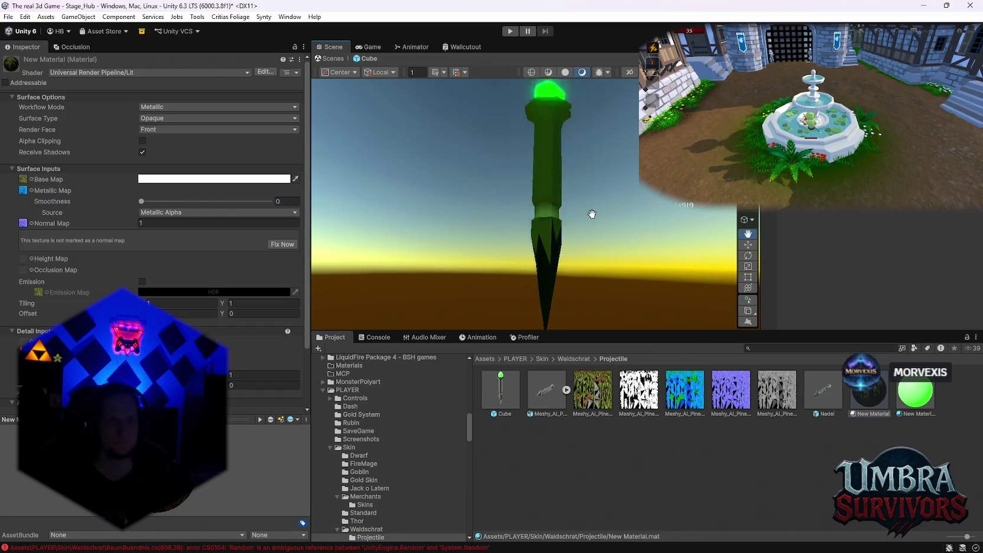
{"action": "mouse_move", "coordinate": [592, 215]}
{"action": "left_mouse_down"}
{"action": "mouse_move", "coordinate": [600, 239]}
{"action": "mouse_move", "coordinate": [616, 215]}
{"action": "mouse_move", "coordinate": [505, 289]}
{"action": "left_mouse_up"}
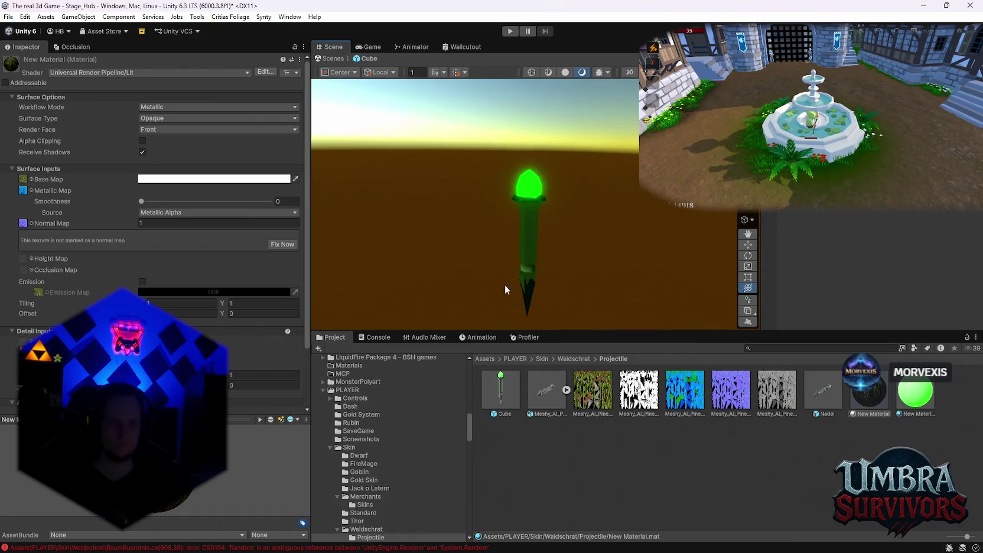
Reshape the stake to scale -1.59, -0.81, -0.82 and lower it to Y 0.11
{"action": "left_click", "coordinate": [529, 189]}
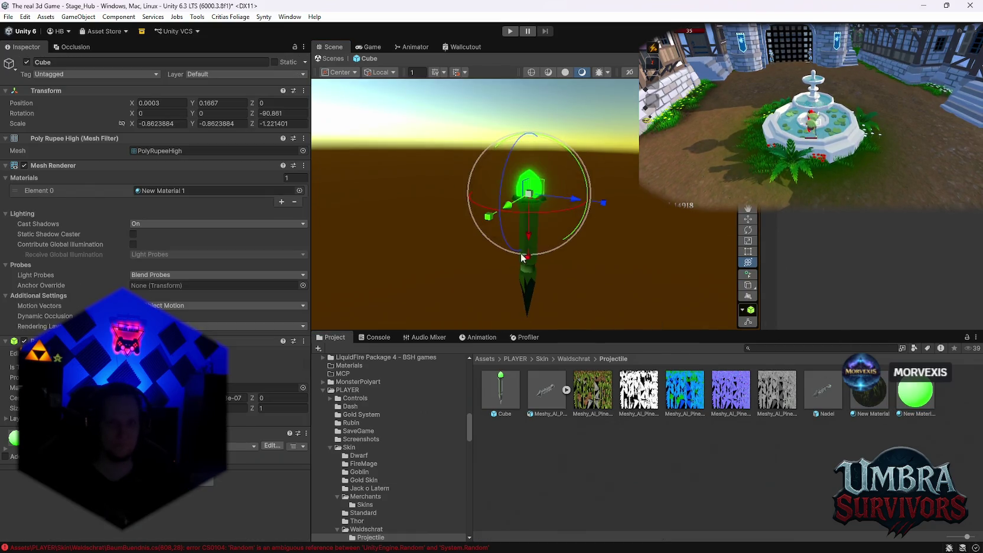
{"action": "left_click_drag", "start_coordinate": [527, 262], "coordinate": [526, 296]}
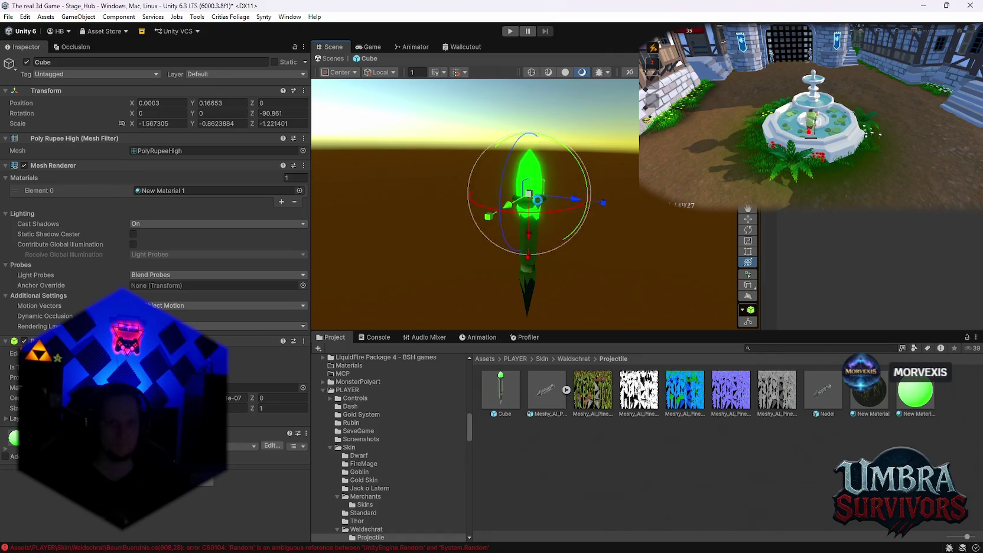
{"action": "mouse_move", "coordinate": [604, 204]}
{"action": "left_mouse_down"}
{"action": "mouse_move", "coordinate": [491, 220]}
{"action": "mouse_move", "coordinate": [529, 242]}
{"action": "left_mouse_up"}
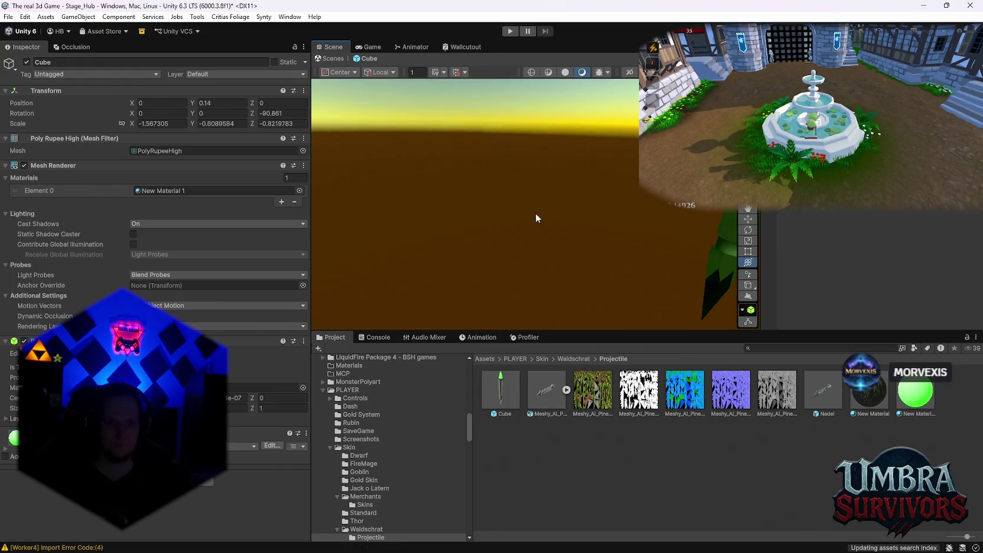
{"action": "mouse_move", "coordinate": [549, 190]}
{"action": "left_mouse_down"}
{"action": "mouse_move", "coordinate": [556, 232]}
{"action": "mouse_move", "coordinate": [537, 210]}
{"action": "mouse_move", "coordinate": [394, 218]}
{"action": "left_mouse_up"}
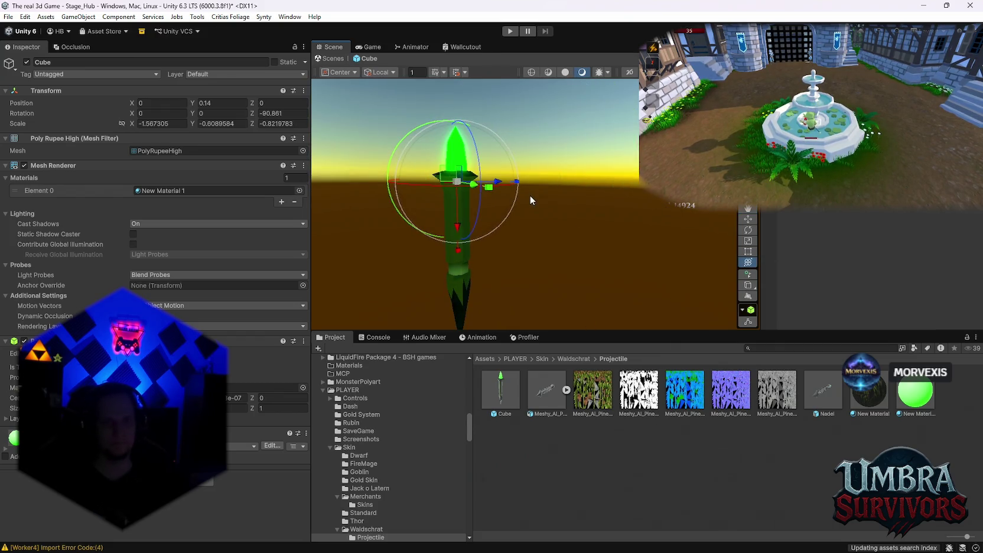
{"action": "left_click_drag", "start_coordinate": [458, 215], "coordinate": [457, 231]}
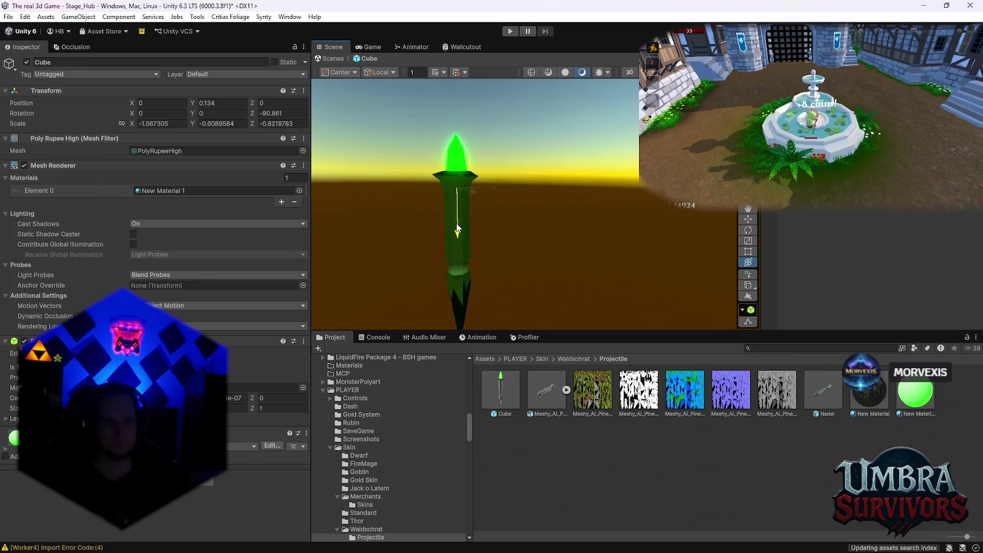
{"action": "mouse_move", "coordinate": [575, 288]}
{"action": "left_mouse_down"}
{"action": "mouse_move", "coordinate": [618, 190]}
{"action": "mouse_move", "coordinate": [636, 236]}
{"action": "left_mouse_up"}
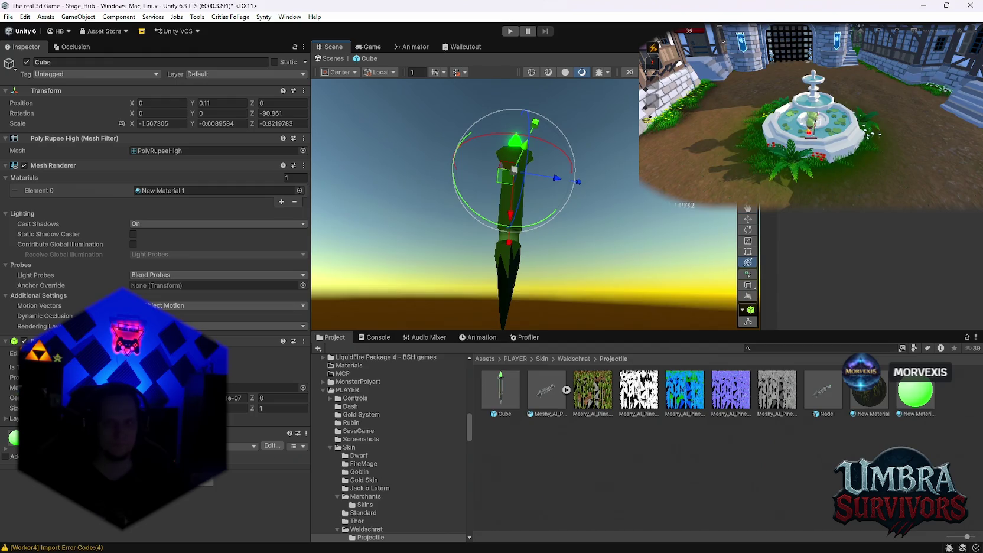
Copy Nadel's Tree Needle Projectile component and paste it onto the Cube as new
{"action": "left_click", "coordinate": [833, 388]}
{"action": "scroll", "coordinate": [200, 295], "scroll_direction": "down", "scroll_amount": 3}
{"action": "right_click", "coordinate": [53, 161]}
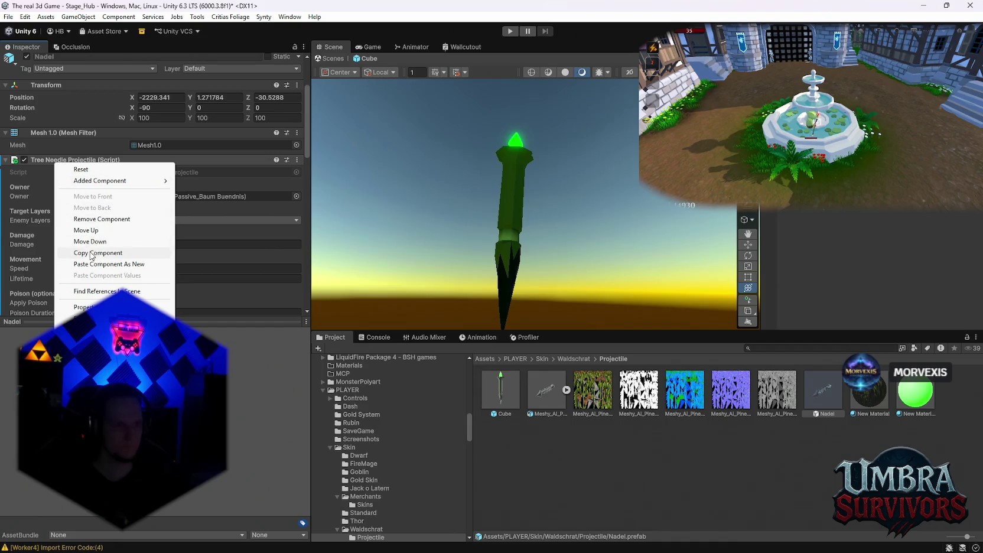
{"action": "left_click", "coordinate": [92, 253]}
{"action": "left_click", "coordinate": [502, 390]}
{"action": "right_click", "coordinate": [59, 155]}
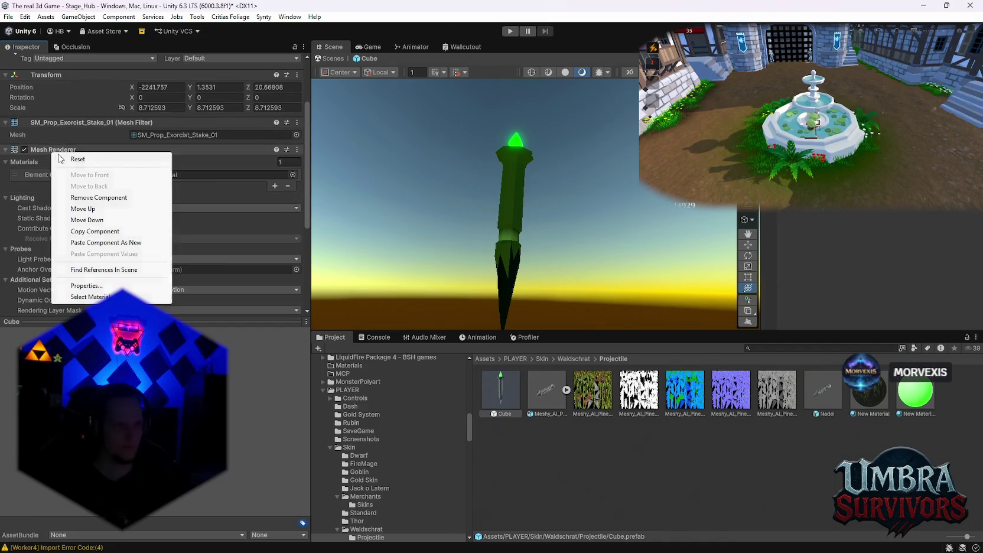
{"action": "left_click", "coordinate": [102, 243]}
{"action": "scroll", "coordinate": [183, 226], "scroll_direction": "down", "scroll_amount": 10}
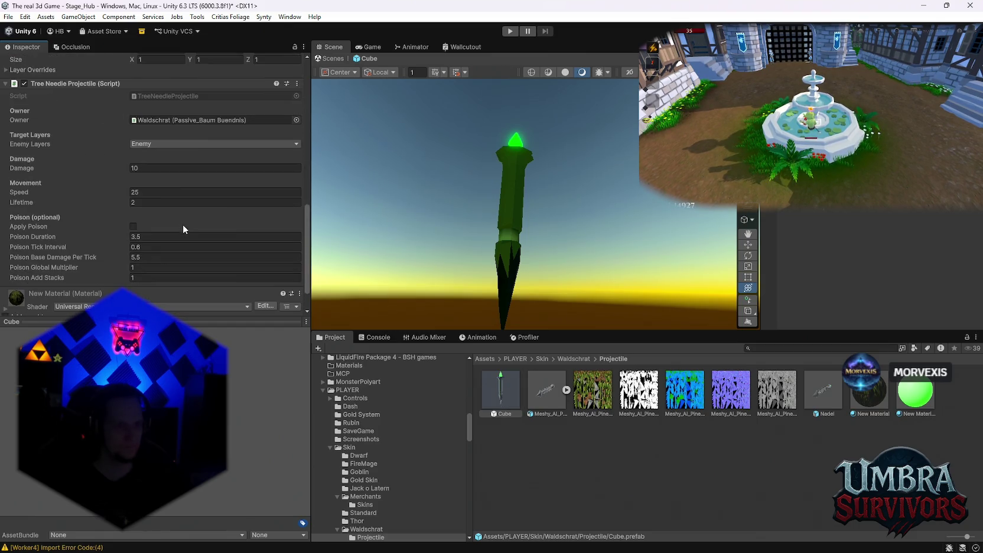
{"action": "scroll", "coordinate": [183, 225], "scroll_direction": "down", "scroll_amount": 3}
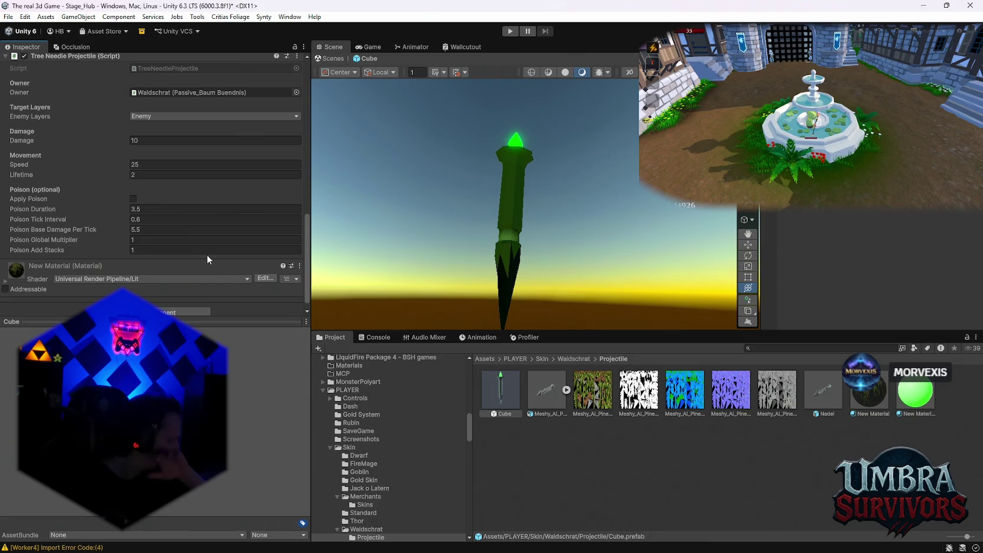
{"action": "scroll", "coordinate": [208, 248], "scroll_direction": "up", "scroll_amount": 3}
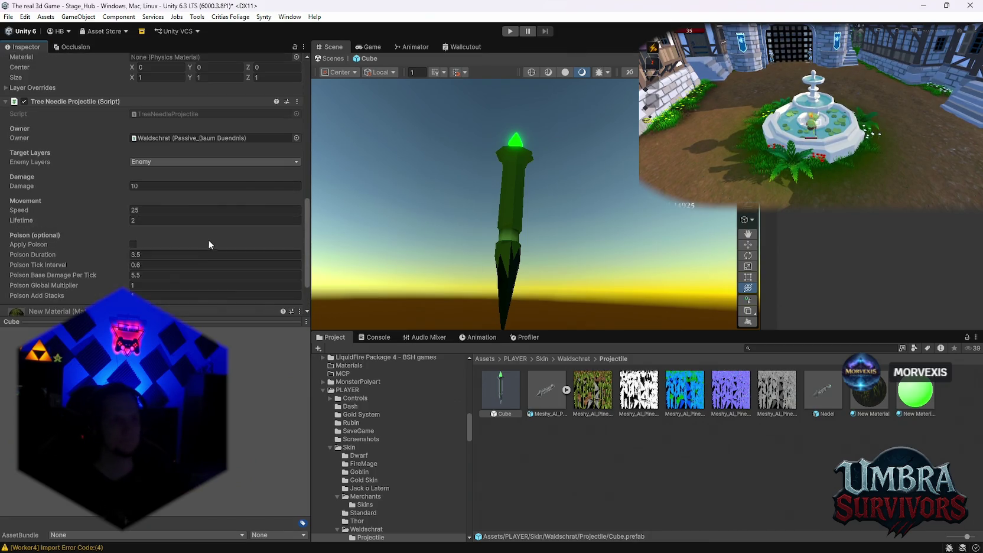
Copy Nadel's gravity-free Rigidbody and paste it onto the Cube as new
{"action": "left_click", "coordinate": [824, 391]}
{"action": "scroll", "coordinate": [163, 241], "scroll_direction": "down", "scroll_amount": 3}
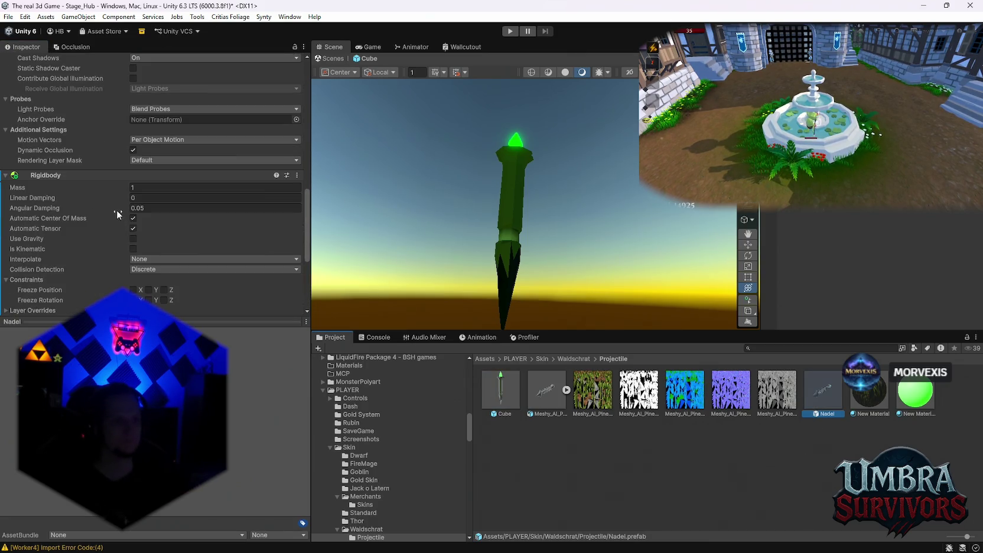
{"action": "right_click", "coordinate": [57, 180]}
{"action": "left_click", "coordinate": [99, 269]}
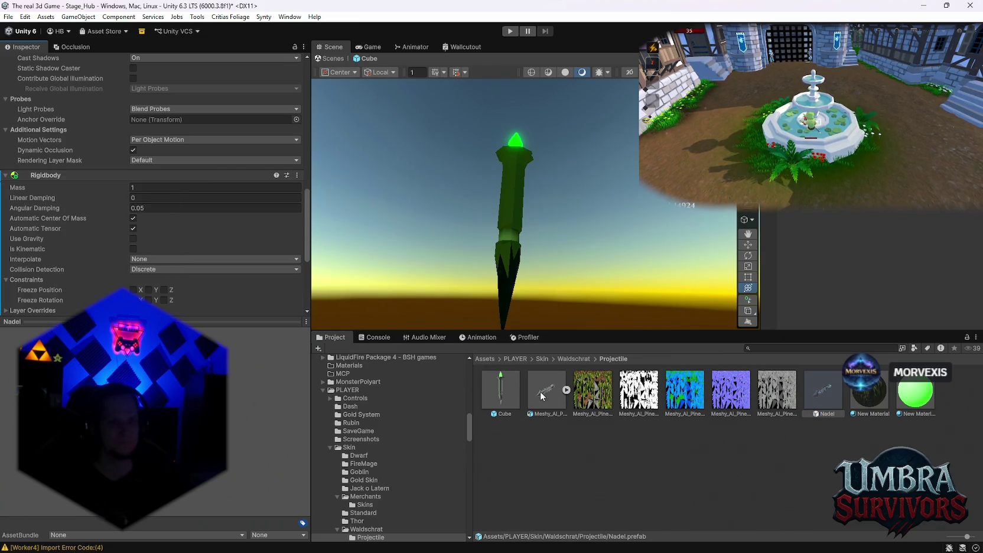
{"action": "left_click", "coordinate": [500, 390]}
{"action": "scroll", "coordinate": [165, 224], "scroll_direction": "up", "scroll_amount": 5}
{"action": "right_click", "coordinate": [50, 159]}
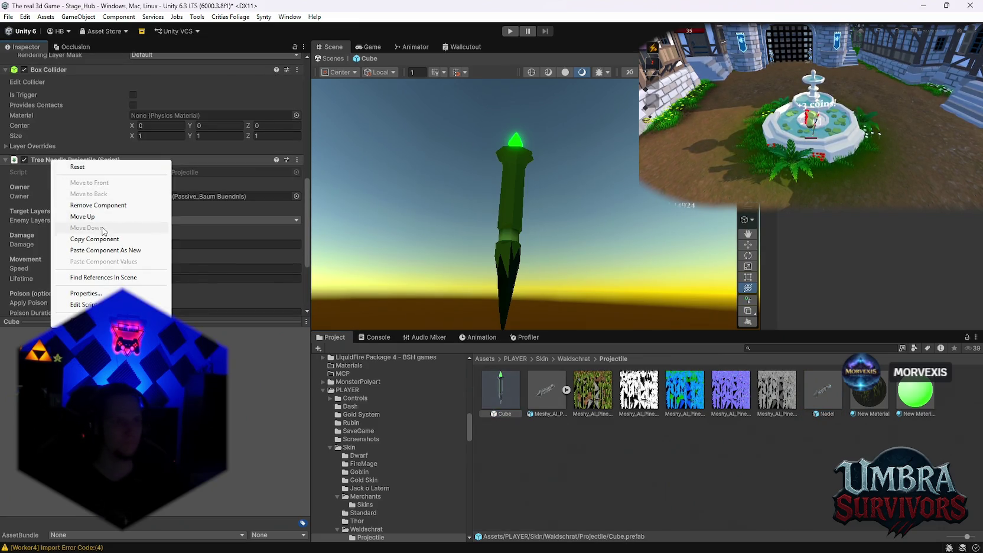
{"action": "left_click", "coordinate": [97, 250]}
{"action": "scroll", "coordinate": [177, 222], "scroll_direction": "down", "scroll_amount": 5}
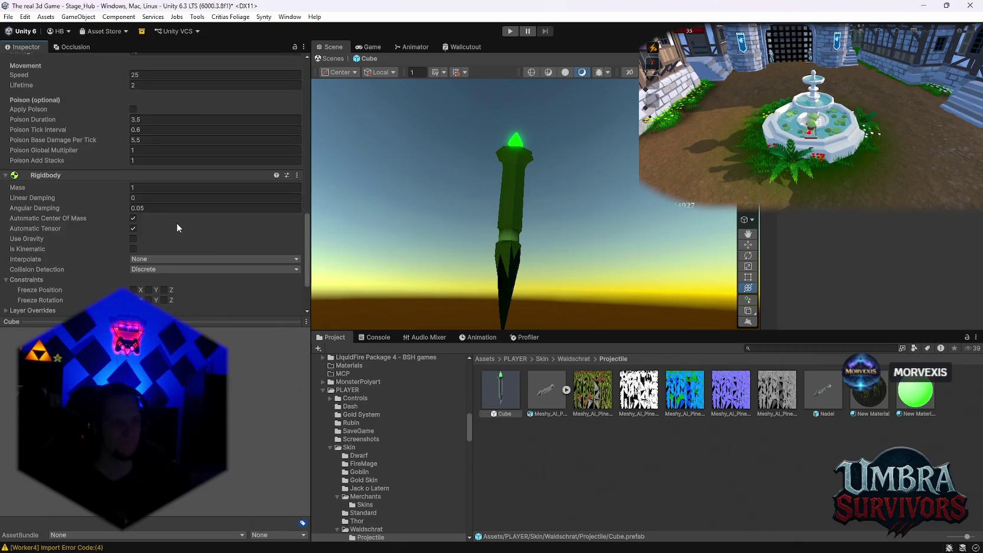
{"action": "scroll", "coordinate": [176, 222], "scroll_direction": "up", "scroll_amount": 2}
{"action": "scroll", "coordinate": [161, 271], "scroll_direction": "down", "scroll_amount": 2}
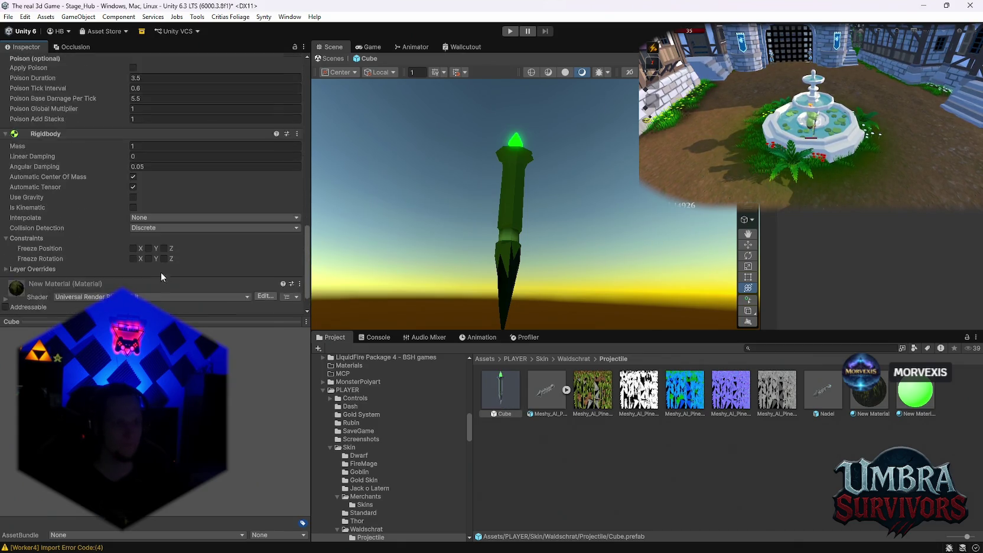
Give the Cube a trigger Sphere Collider centered at X 0, discarding an accidental Capsule Collider
{"action": "left_click", "coordinate": [152, 300]}
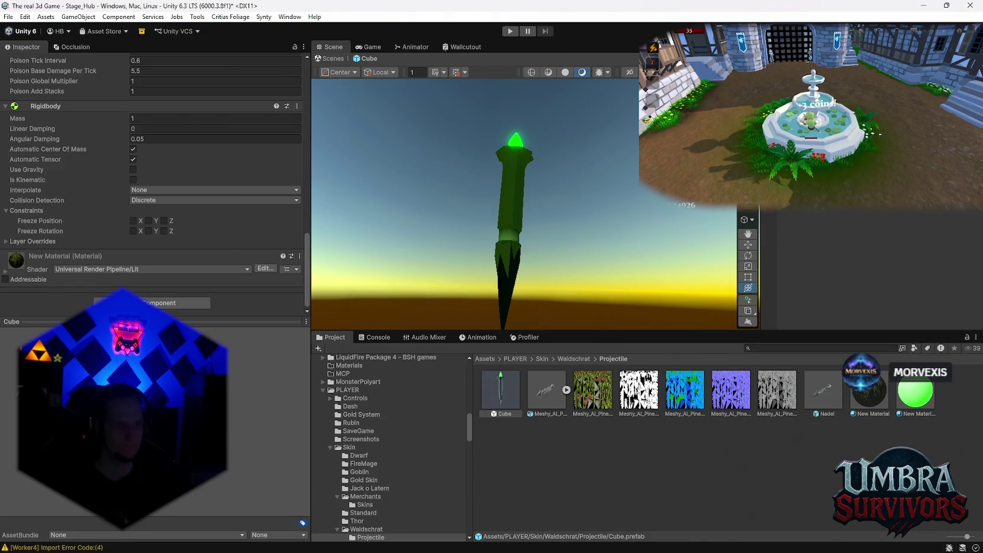
{"action": "key", "text": "Return"}
{"action": "scroll", "coordinate": [146, 254], "scroll_direction": "down", "scroll_amount": 5}
{"action": "right_click", "coordinate": [54, 111]}
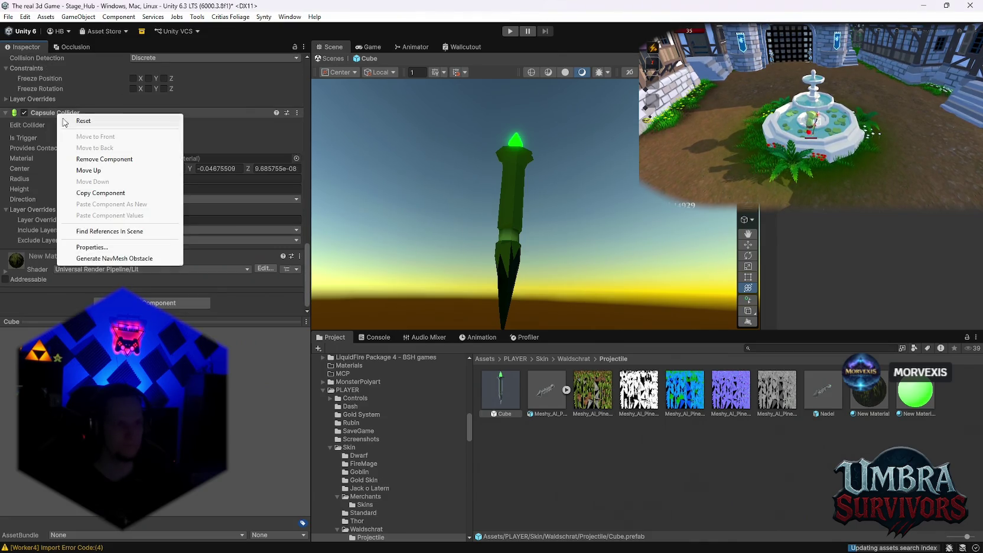
{"action": "left_click", "coordinate": [142, 159]}
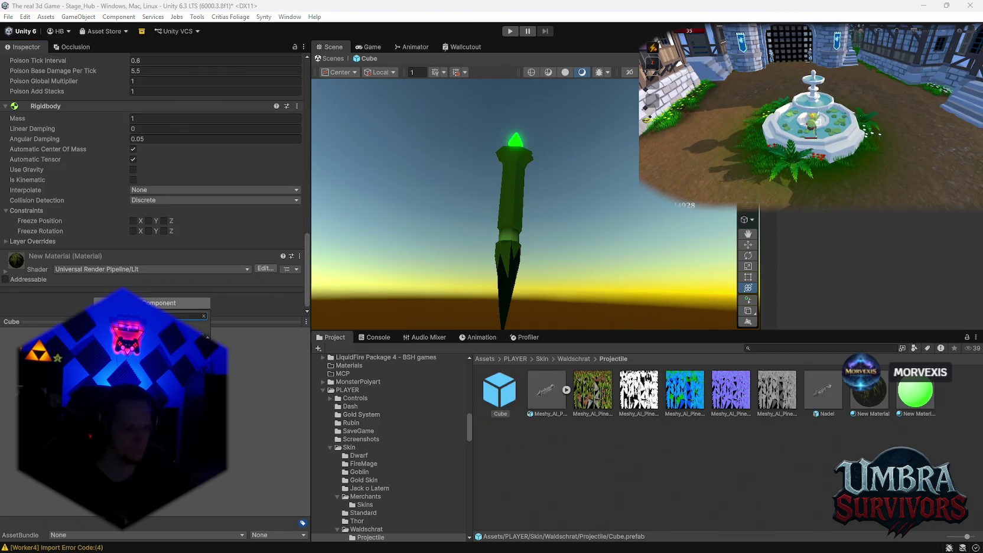
{"action": "key", "text": "Return"}
{"action": "scroll", "coordinate": [143, 221], "scroll_direction": "down", "scroll_amount": 3}
{"action": "left_click", "coordinate": [143, 221]}
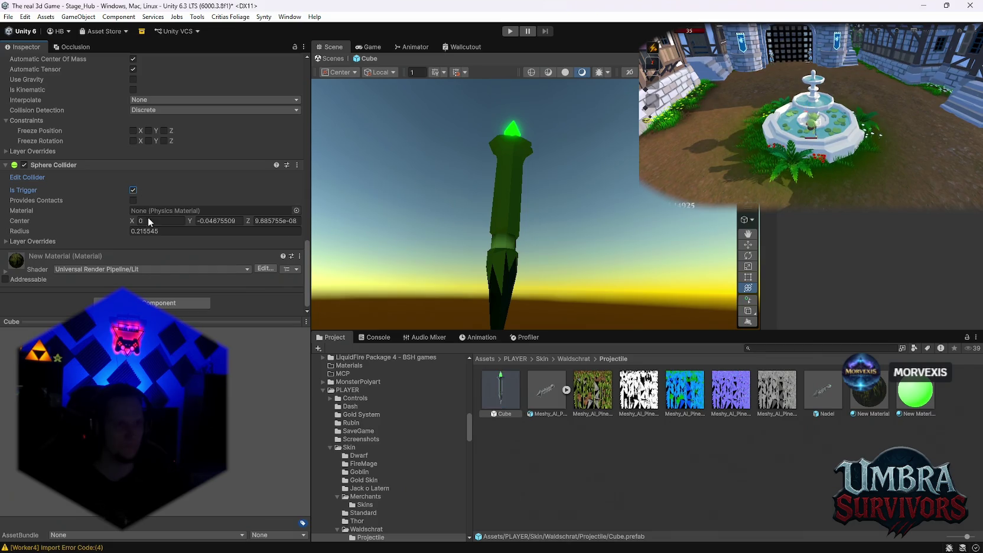
Shrink the sphere collider radius to nearly zero and select the projectile in the scene
{"action": "left_click_drag", "start_coordinate": [126, 231], "coordinate": [122, 232]}
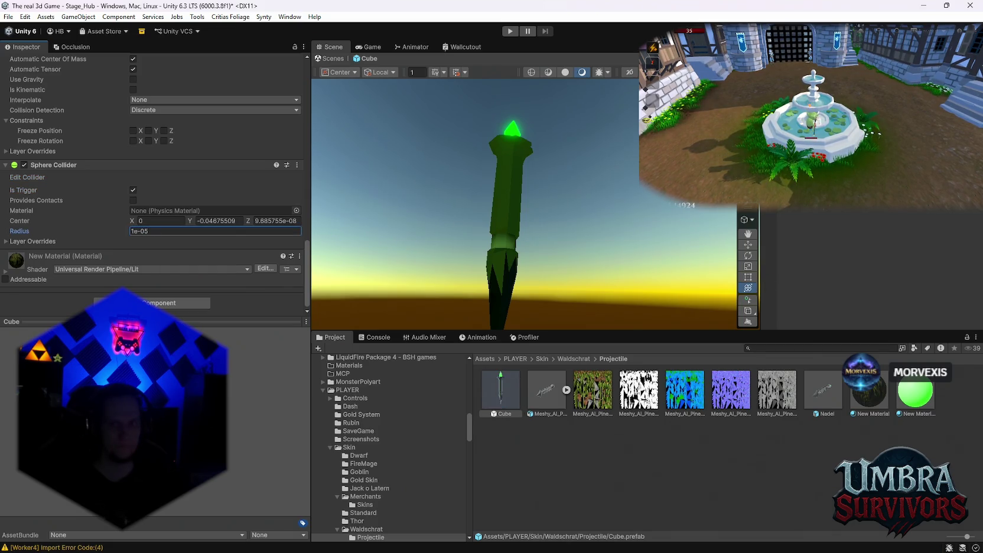
{"action": "left_click_drag", "start_coordinate": [453, 182], "coordinate": [563, 146]}
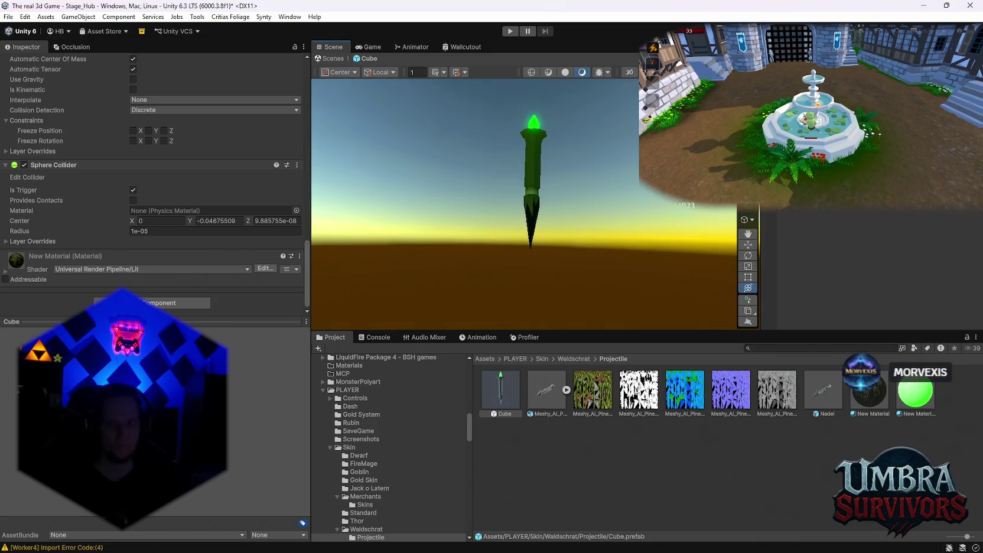
{"action": "left_click", "coordinate": [532, 178]}
{"action": "left_click_drag", "start_coordinate": [501, 150], "coordinate": [504, 214]}
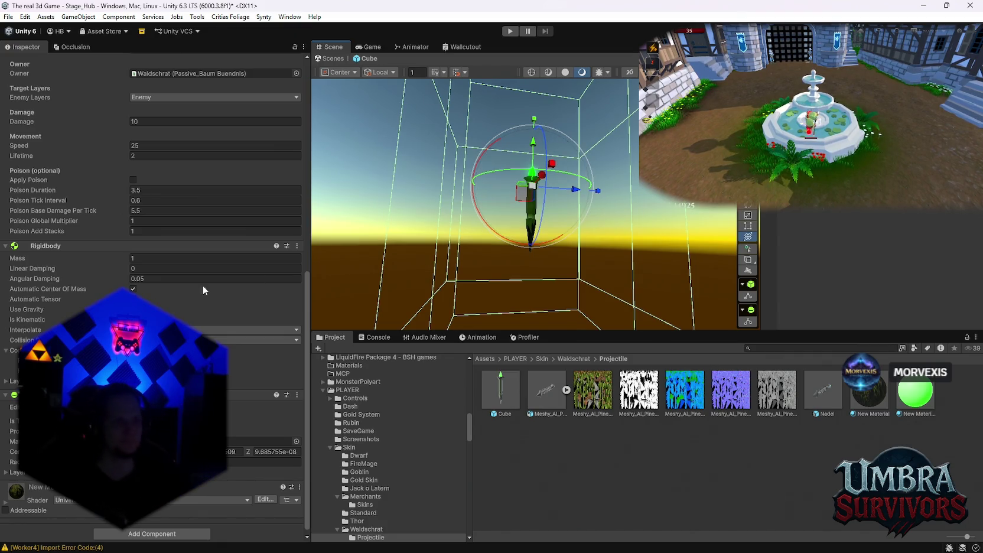
Remove the Box Collider from the Cube stake
{"action": "scroll", "coordinate": [136, 276], "scroll_direction": "up", "scroll_amount": 10}
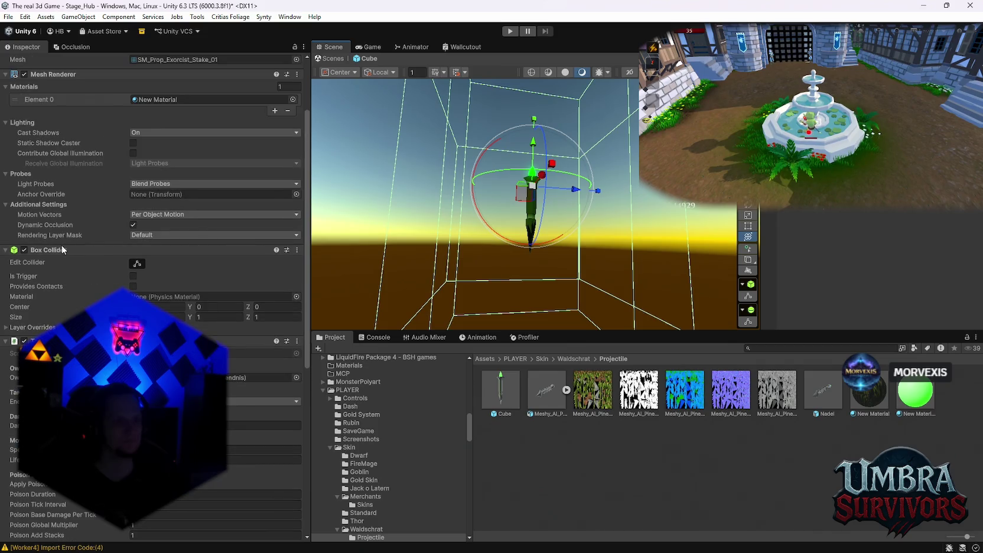
{"action": "right_click", "coordinate": [51, 250]}
{"action": "left_click", "coordinate": [82, 293]}
{"action": "scroll", "coordinate": [79, 291], "scroll_direction": "down", "scroll_amount": 5}
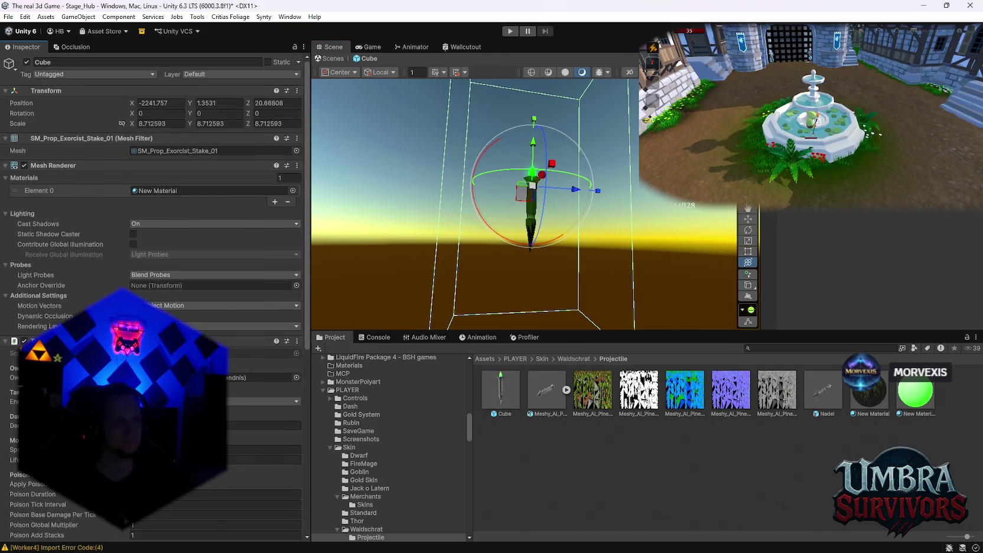
{"action": "scroll", "coordinate": [79, 290], "scroll_direction": "down", "scroll_amount": 5}
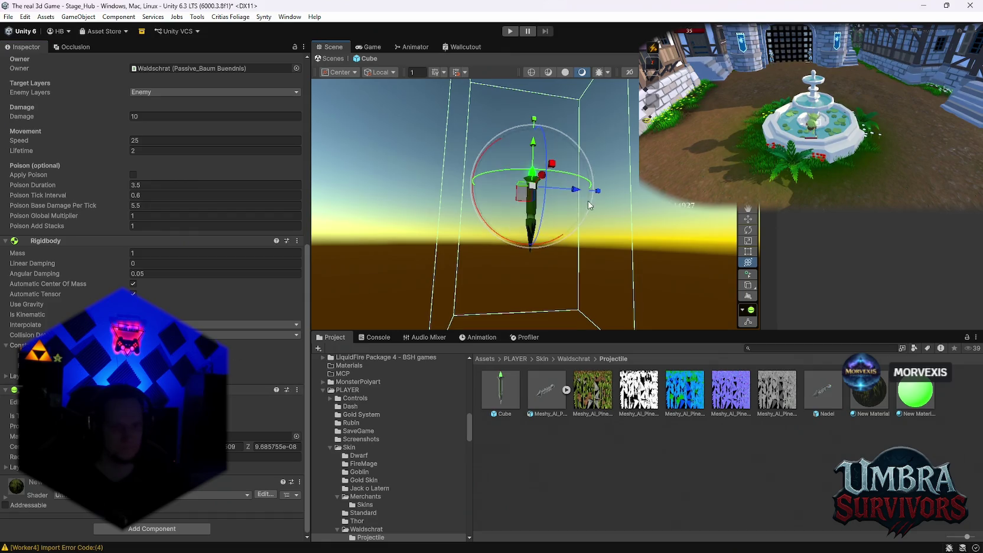
{"action": "left_click_drag", "start_coordinate": [588, 205], "coordinate": [416, 257]}
{"action": "left_click_drag", "start_coordinate": [358, 280], "coordinate": [390, 242]}
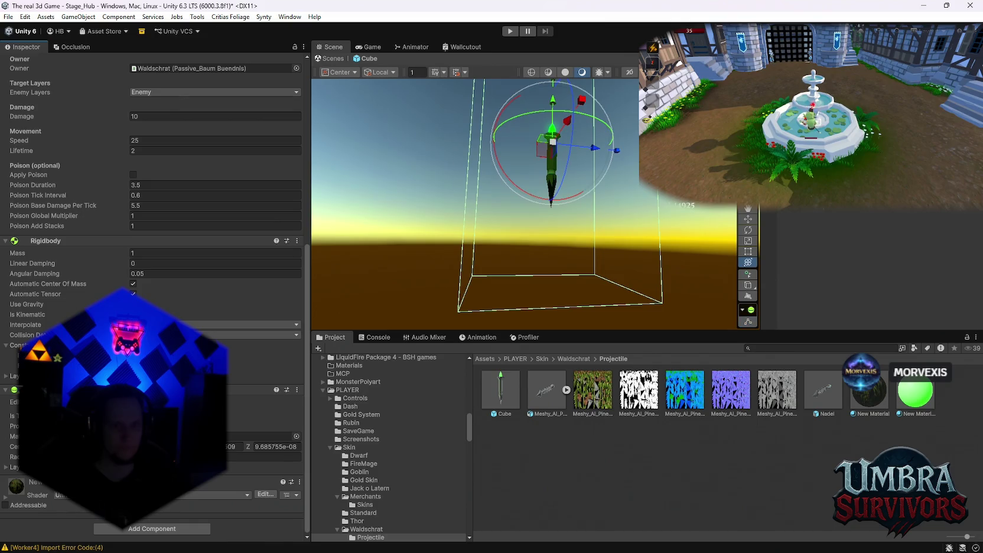
{"action": "left_click_drag", "start_coordinate": [418, 168], "coordinate": [413, 195]}
{"action": "scroll", "coordinate": [154, 236], "scroll_direction": "up", "scroll_amount": 15}
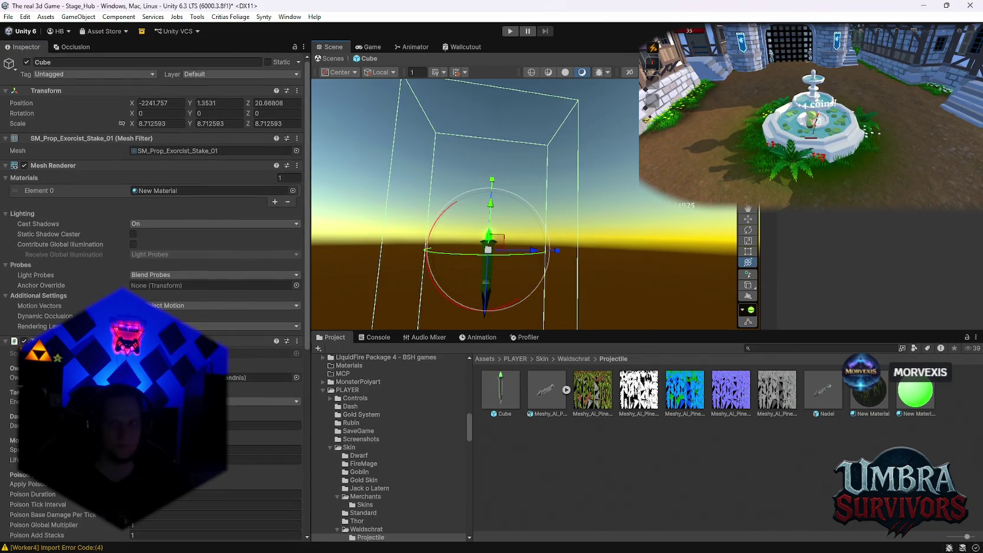
Undo the recent stake edits, then tilt the stake to a new angle with the Rotate tool
{"action": "key", "text": "ctrl+z"}
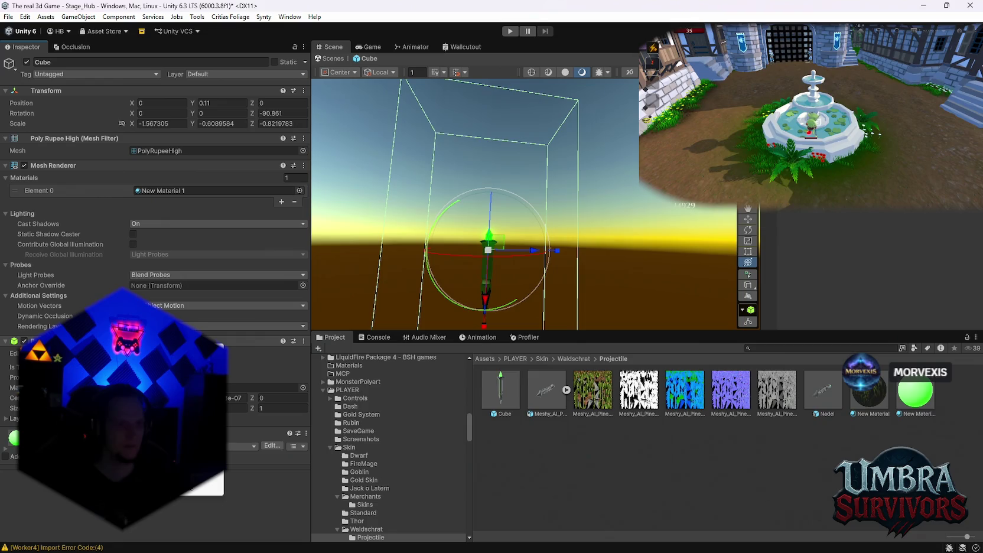
{"action": "key", "text": "ctrl+z"}
{"action": "key", "text": "ctrl+z"}
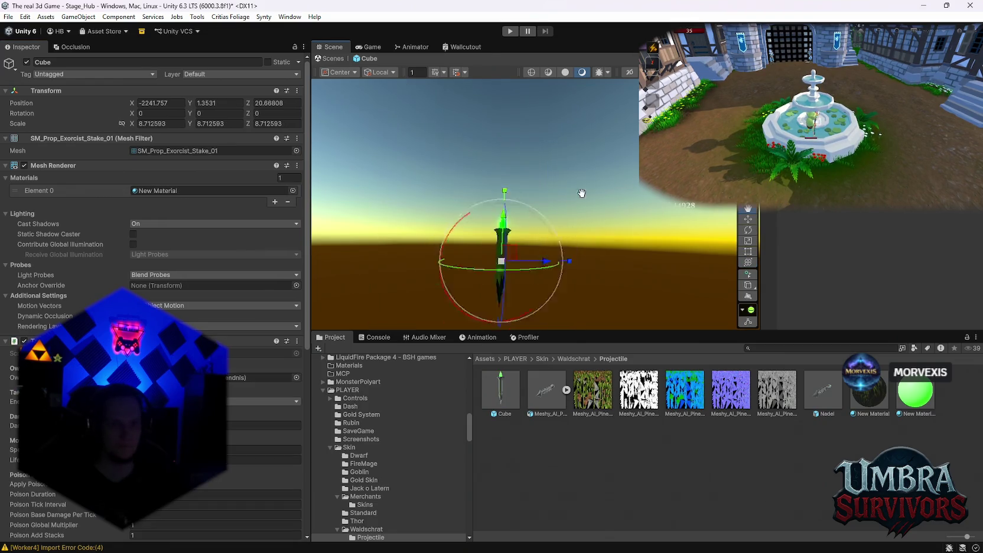
{"action": "scroll", "coordinate": [154, 237], "scroll_direction": "down", "scroll_amount": 10}
{"action": "scroll", "coordinate": [155, 296], "scroll_direction": "down", "scroll_amount": 2}
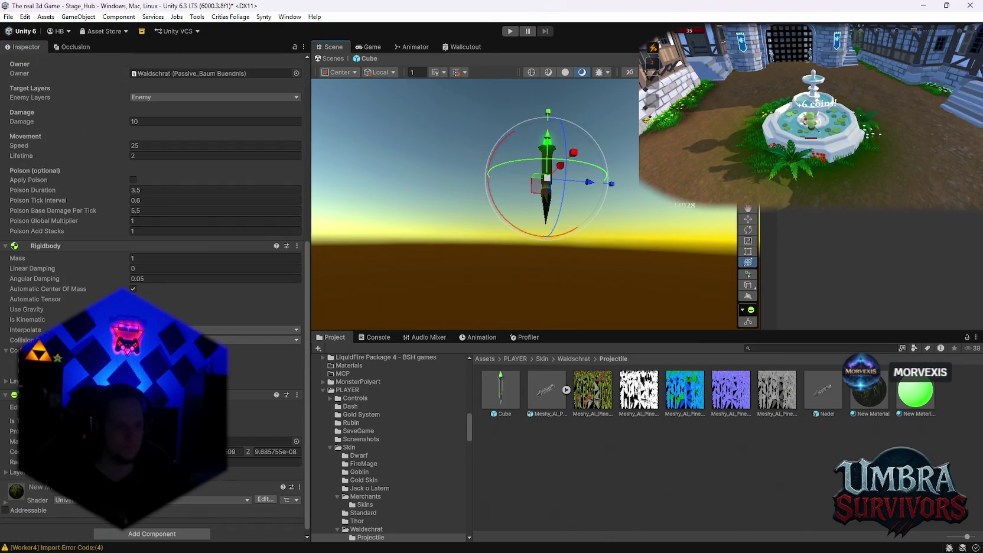
{"action": "key", "text": "ctrl+z"}
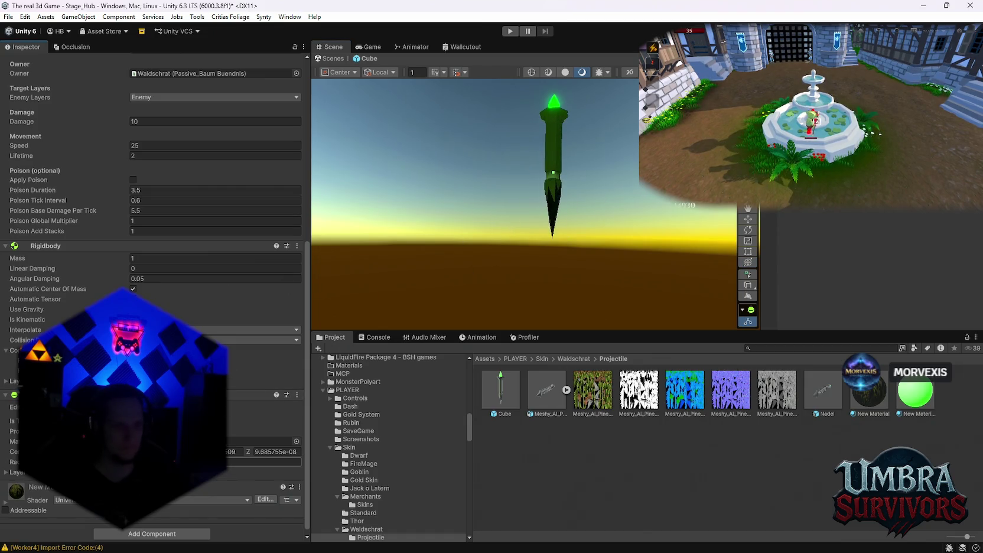
{"action": "key", "text": "e"}
{"action": "mouse_move", "coordinate": [526, 253]}
{"action": "left_mouse_down"}
{"action": "mouse_move", "coordinate": [540, 271]}
{"action": "mouse_move", "coordinate": [589, 158]}
{"action": "left_mouse_up"}
{"action": "mouse_move", "coordinate": [558, 224]}
{"action": "left_mouse_down"}
{"action": "mouse_move", "coordinate": [505, 202]}
{"action": "mouse_move", "coordinate": [522, 201]}
{"action": "mouse_move", "coordinate": [500, 218]}
{"action": "left_mouse_up"}
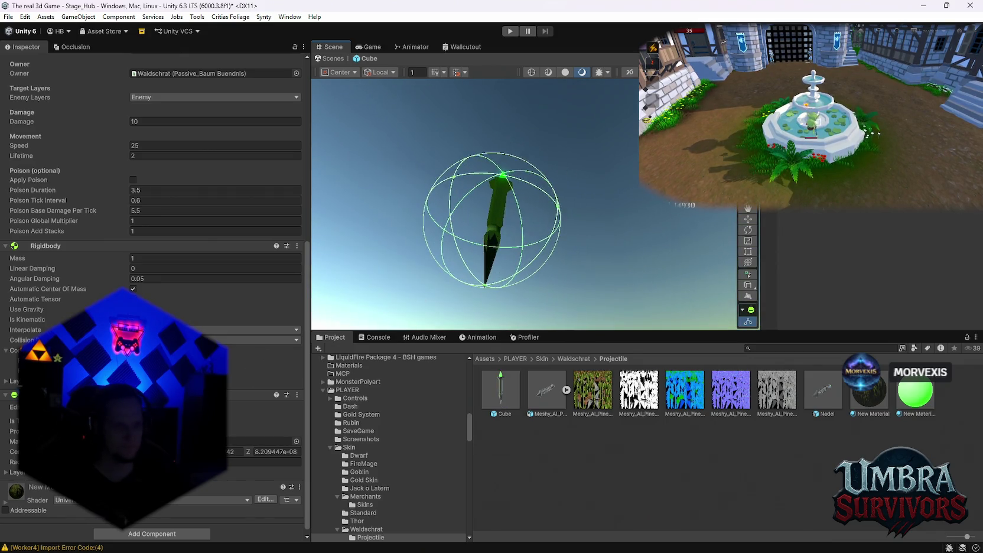
Fit the capsule collider to the stake by adjusting its Height and widening its Radius
{"action": "right_click", "coordinate": [49, 487]}
{"action": "key", "text": "Escape"}
{"action": "scroll", "coordinate": [124, 534], "scroll_direction": "up", "scroll_amount": 3}
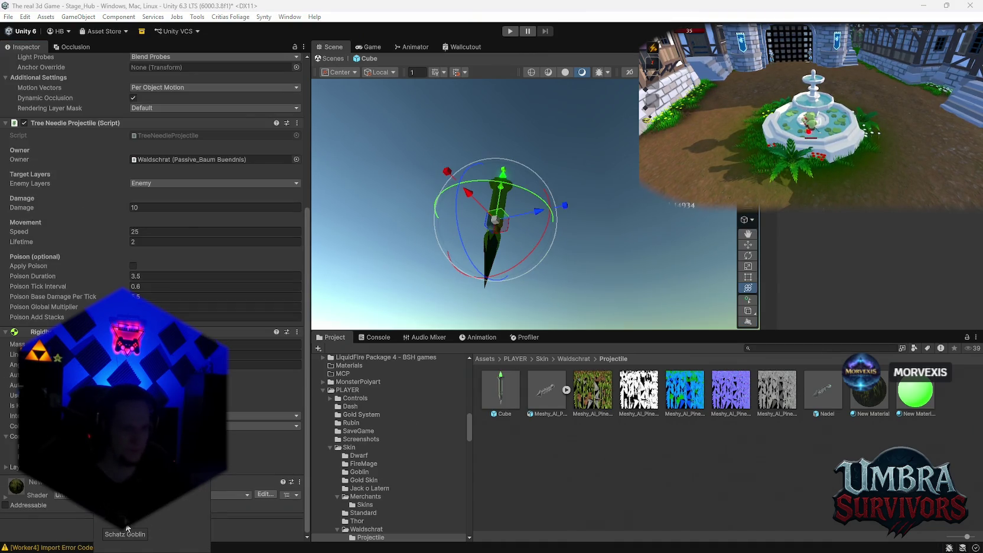
{"action": "scroll", "coordinate": [293, 341], "scroll_direction": "down", "scroll_amount": 5}
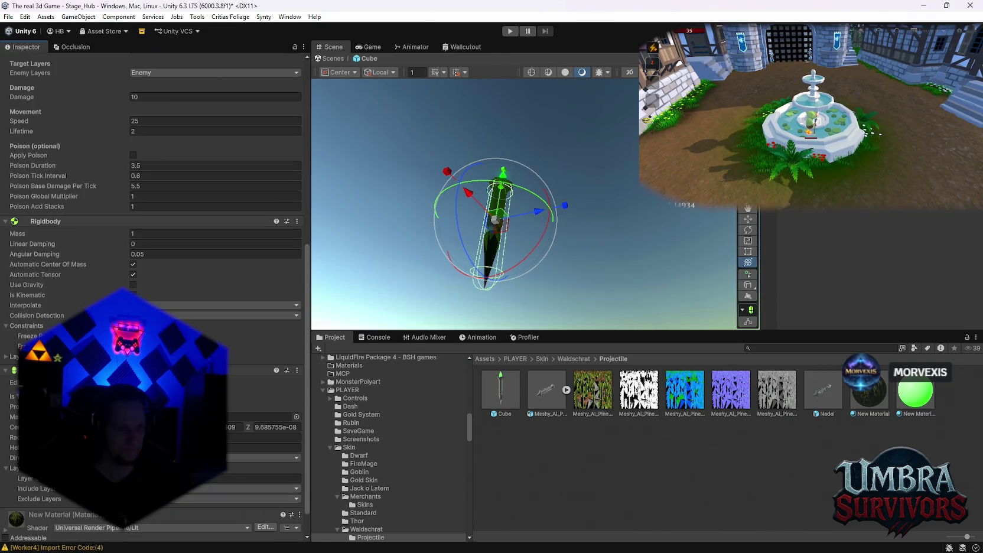
{"action": "mouse_move", "coordinate": [557, 102]}
{"action": "left_mouse_down"}
{"action": "mouse_move", "coordinate": [518, 281]}
{"action": "mouse_move", "coordinate": [547, 270]}
{"action": "left_mouse_up"}
{"action": "mouse_move", "coordinate": [553, 211]}
{"action": "left_mouse_down"}
{"action": "mouse_move", "coordinate": [553, 237]}
{"action": "mouse_move", "coordinate": [545, 127]}
{"action": "mouse_move", "coordinate": [579, 262]}
{"action": "mouse_move", "coordinate": [549, 143]}
{"action": "mouse_move", "coordinate": [532, 185]}
{"action": "left_mouse_up"}
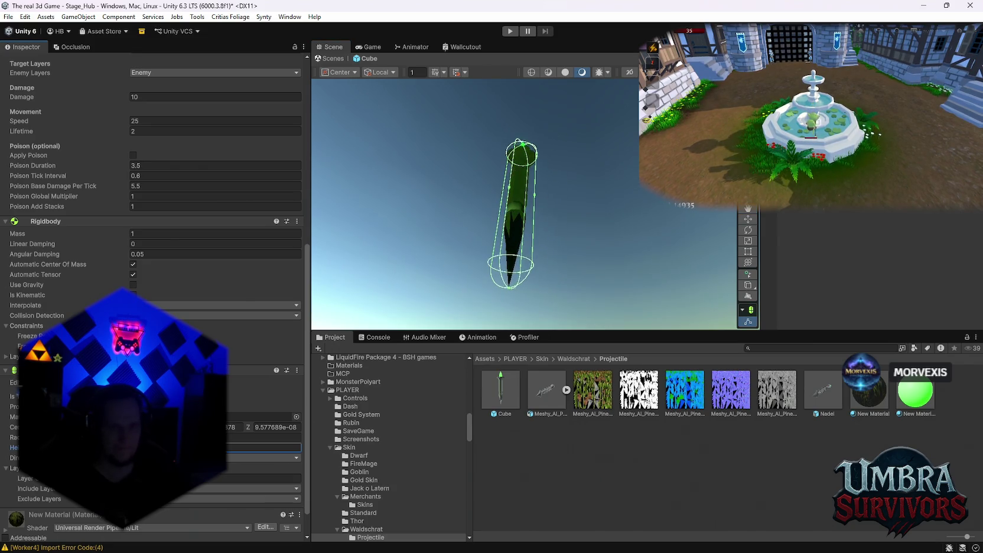
{"action": "key", "text": "Return"}
{"action": "key", "text": "Return"}
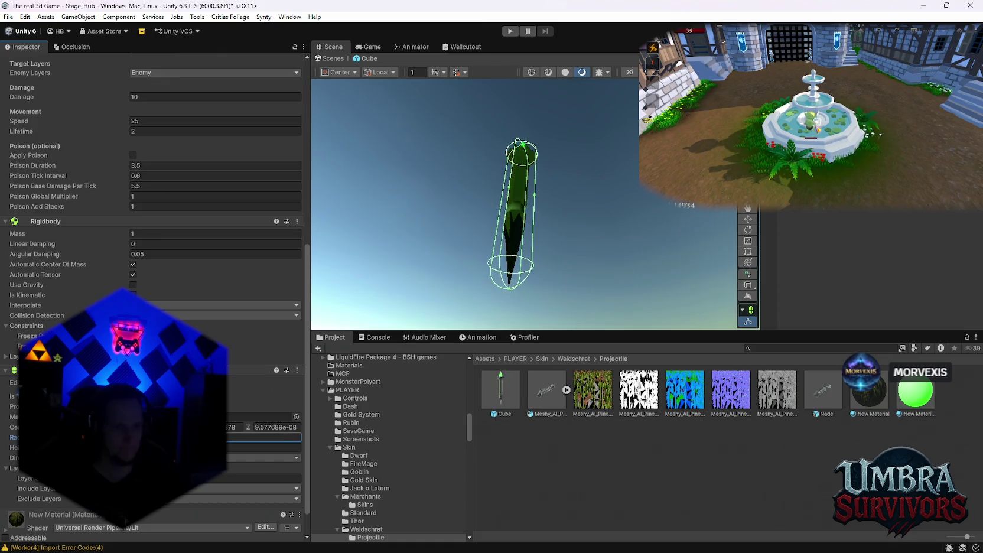
{"action": "key", "text": "Return"}
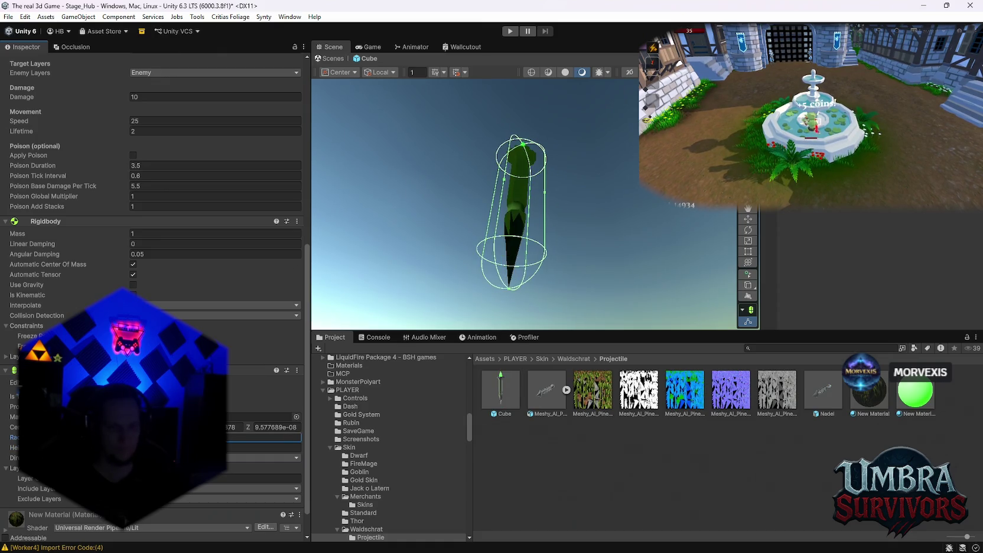
{"action": "key", "text": "Return"}
{"action": "left_click_drag", "start_coordinate": [586, 269], "coordinate": [565, 168]}
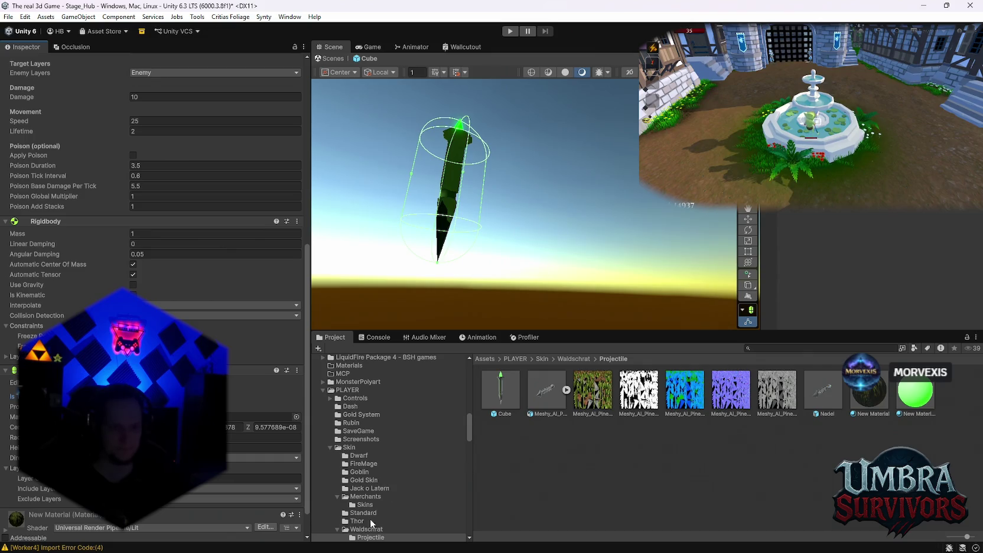
Assign the Cube stake as Waldschrat's Needle Projectile Prefab, then return to the main scene
{"action": "left_click", "coordinate": [367, 529]}
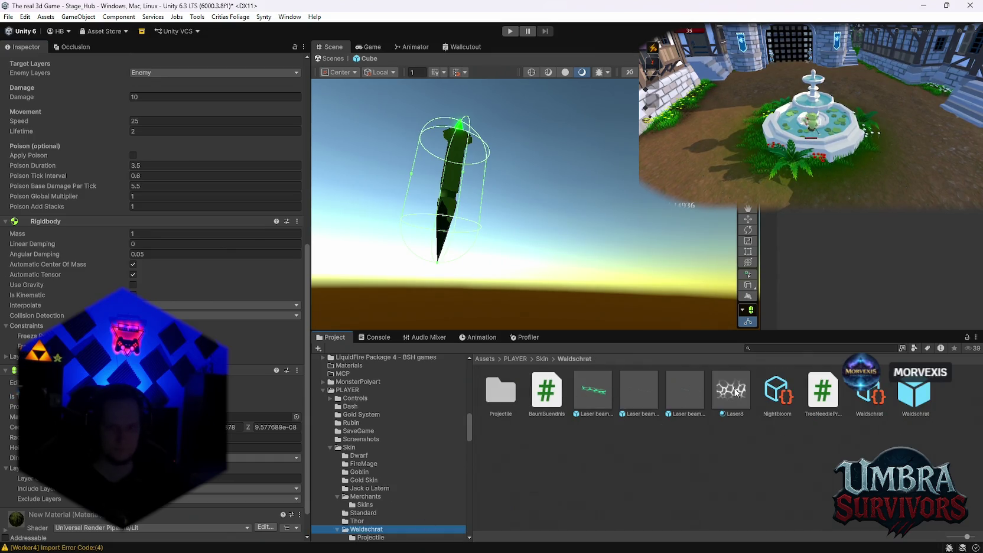
{"action": "left_click", "coordinate": [915, 402]}
{"action": "scroll", "coordinate": [246, 353], "scroll_direction": "down", "scroll_amount": 10}
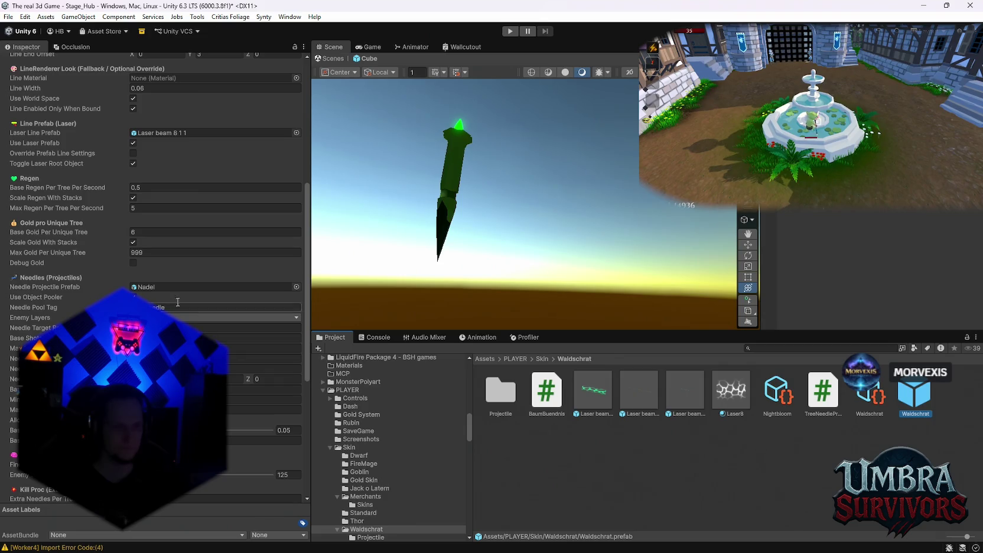
{"action": "left_click", "coordinate": [371, 537]}
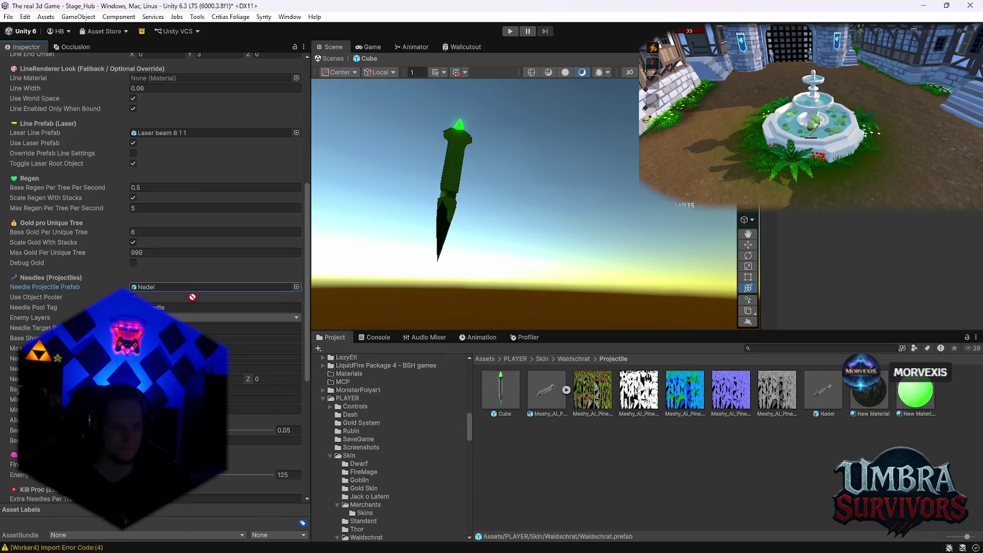
{"action": "left_click_drag", "start_coordinate": [500, 390], "coordinate": [225, 287]}
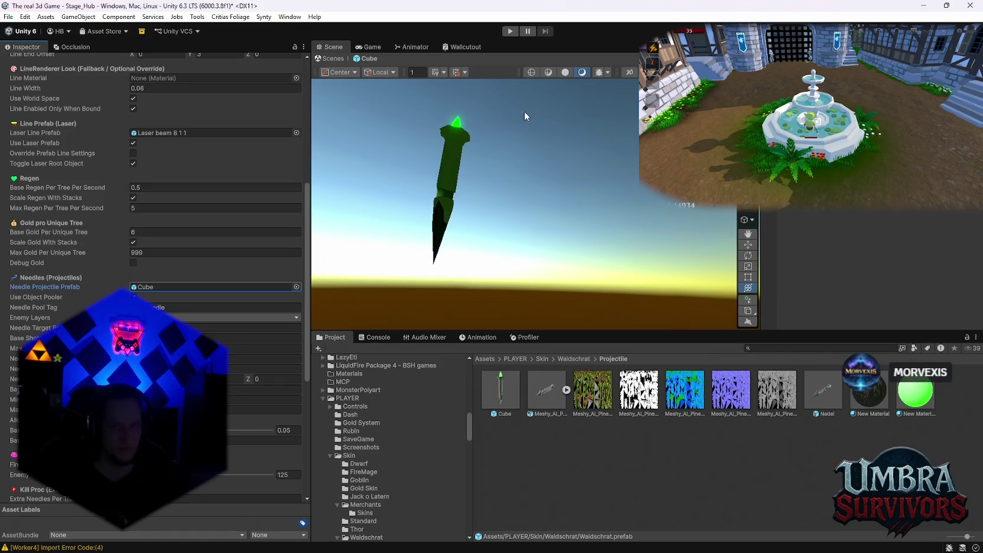
{"action": "left_click", "coordinate": [333, 59]}
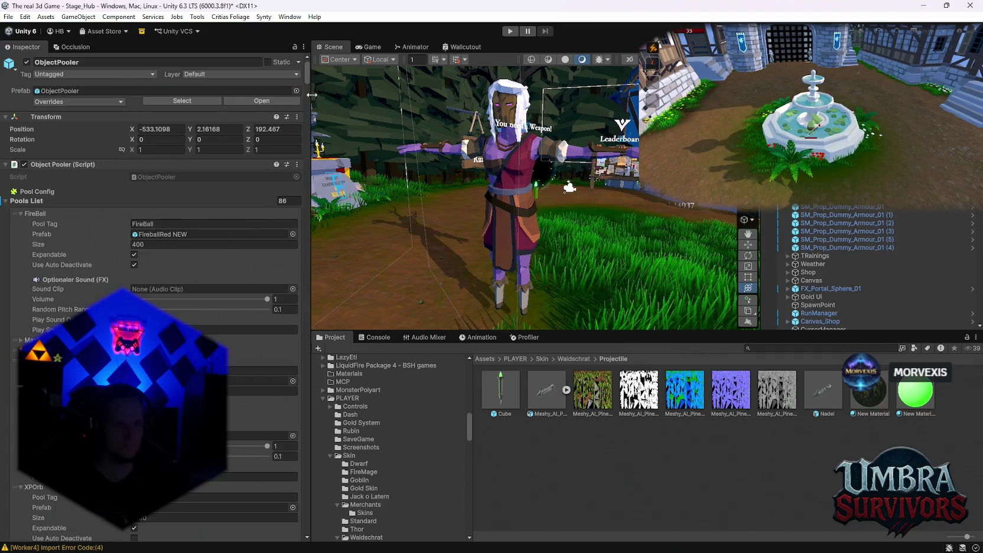
{"action": "mouse_move", "coordinate": [306, 79]}
{"action": "left_mouse_down"}
{"action": "mouse_move", "coordinate": [310, 530]}
{"action": "mouse_move", "coordinate": [306, 25]}
{"action": "left_mouse_up"}
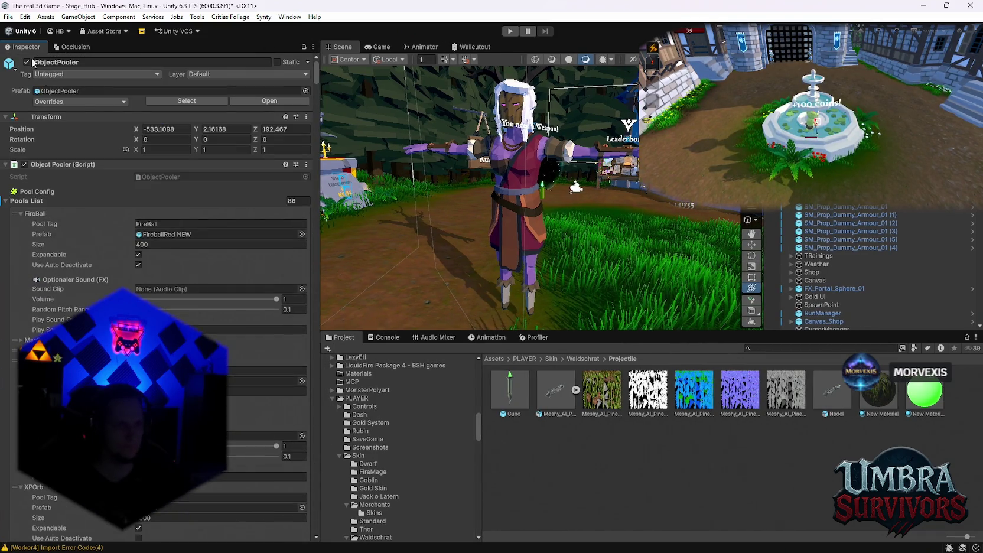
{"action": "left_click", "coordinate": [79, 103]}
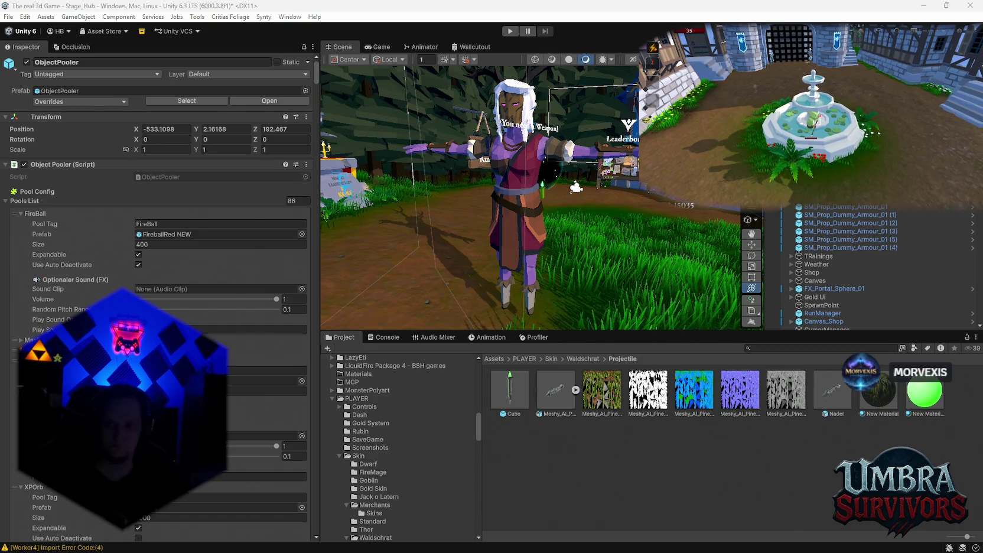
{"action": "left_click", "coordinate": [779, 349]}
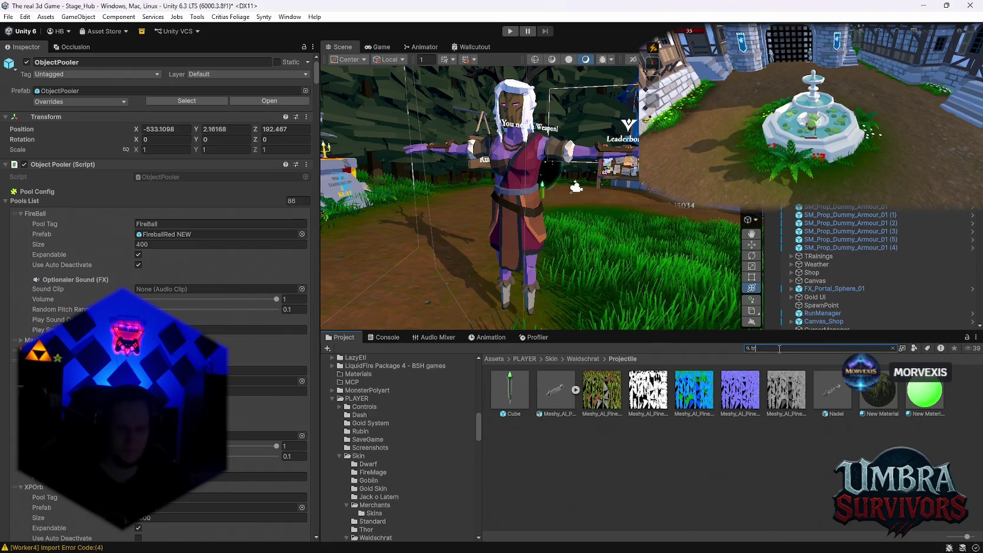
Search the project for 'trail' and drag a trail effect into the scene to test it
{"action": "type", "text": "trail"}
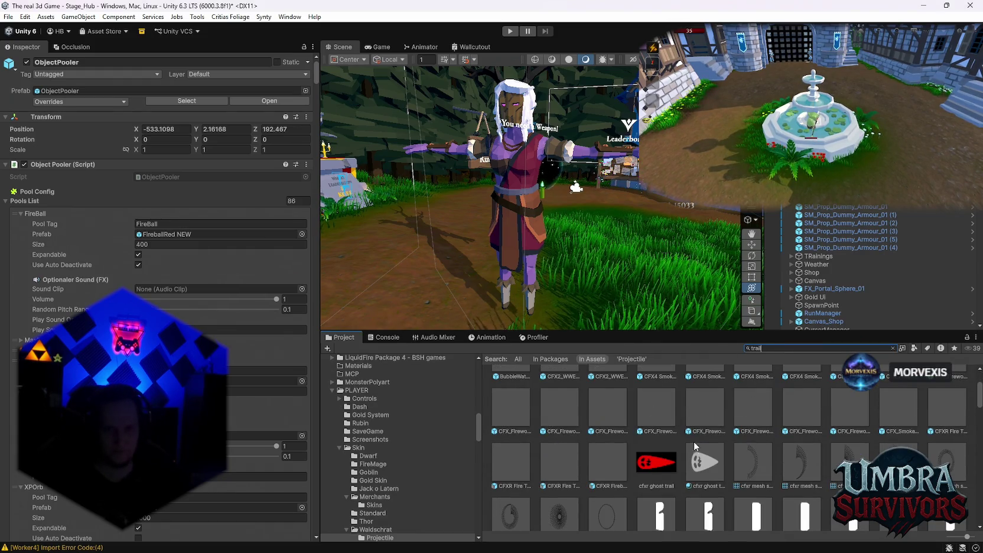
{"action": "scroll", "coordinate": [701, 232], "scroll_direction": "up", "scroll_amount": 5}
{"action": "scroll", "coordinate": [716, 419], "scroll_direction": "up", "scroll_amount": 1}
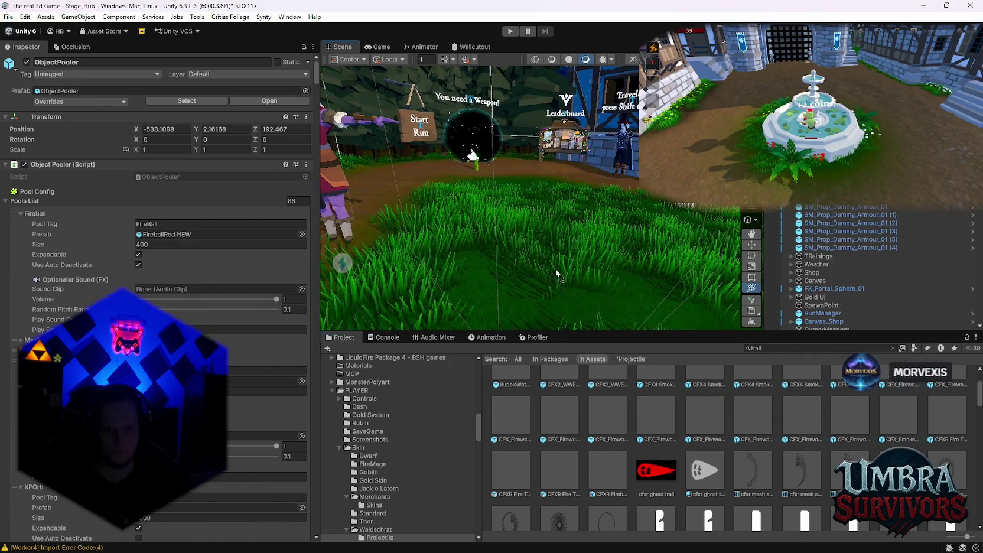
{"action": "scroll", "coordinate": [685, 468], "scroll_direction": "down", "scroll_amount": 6}
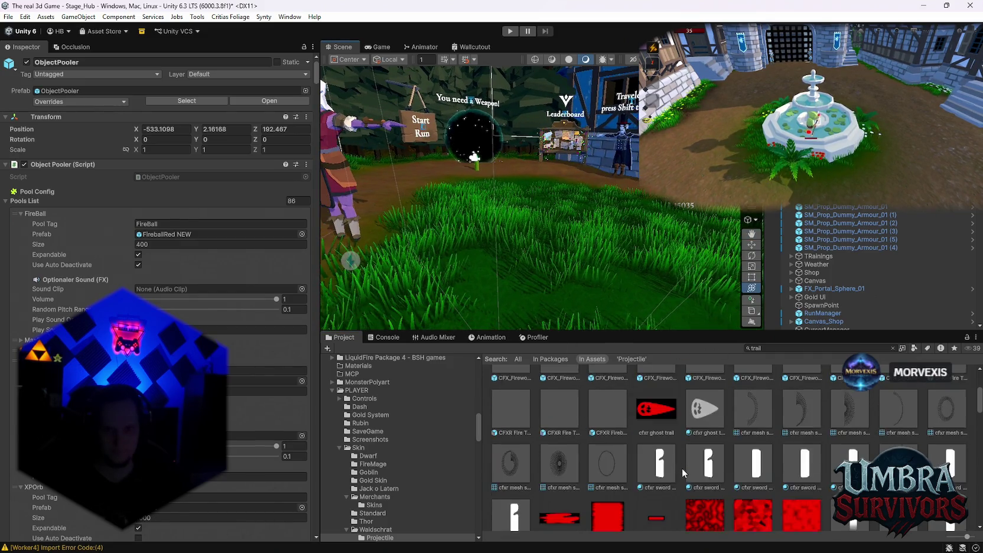
{"action": "mouse_move", "coordinate": [688, 471]}
{"action": "left_mouse_down"}
{"action": "mouse_move", "coordinate": [670, 344]}
{"action": "mouse_move", "coordinate": [610, 422]}
{"action": "mouse_move", "coordinate": [637, 318]}
{"action": "mouse_move", "coordinate": [558, 504]}
{"action": "left_mouse_up"}
{"action": "mouse_move", "coordinate": [625, 270]}
{"action": "left_mouse_down"}
{"action": "mouse_move", "coordinate": [747, 465]}
{"action": "mouse_move", "coordinate": [785, 482]}
{"action": "mouse_move", "coordinate": [664, 320]}
{"action": "mouse_move", "coordinate": [550, 273]}
{"action": "mouse_move", "coordinate": [600, 276]}
{"action": "mouse_move", "coordinate": [745, 456]}
{"action": "mouse_move", "coordinate": [675, 282]}
{"action": "mouse_move", "coordinate": [697, 254]}
{"action": "mouse_move", "coordinate": [708, 489]}
{"action": "mouse_move", "coordinate": [623, 299]}
{"action": "mouse_move", "coordinate": [694, 281]}
{"action": "mouse_move", "coordinate": [656, 227]}
{"action": "mouse_move", "coordinate": [718, 239]}
{"action": "mouse_move", "coordinate": [650, 254]}
{"action": "mouse_move", "coordinate": [823, 457]}
{"action": "left_mouse_up"}
{"action": "scroll", "coordinate": [748, 464], "scroll_direction": "down", "scroll_amount": 3}
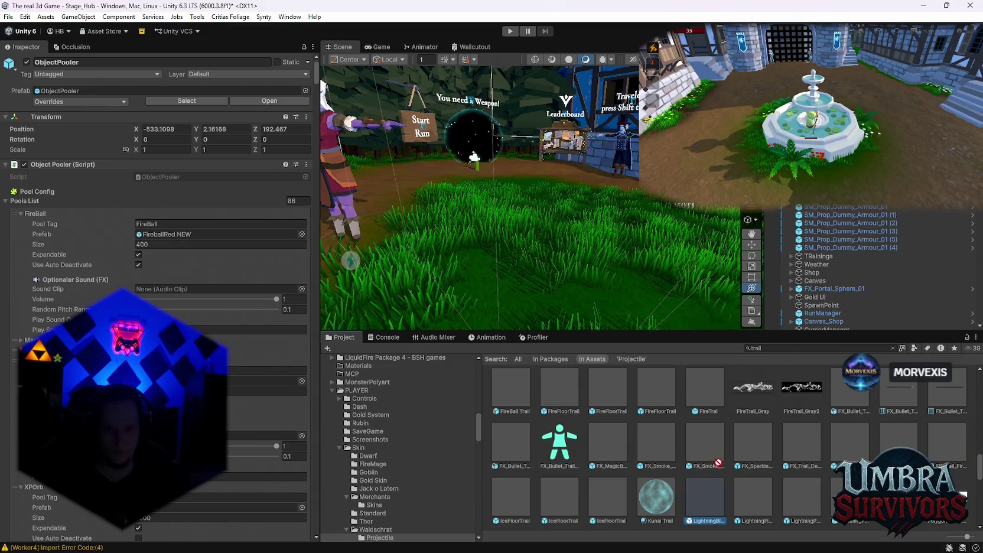
Preview the sword trail and SparklyTrail effects in the scene, then search for 'waldschrat'
{"action": "scroll", "coordinate": [804, 476], "scroll_direction": "down", "scroll_amount": 2}
{"action": "mouse_move", "coordinate": [805, 476]}
{"action": "left_mouse_down"}
{"action": "mouse_move", "coordinate": [650, 295]}
{"action": "mouse_move", "coordinate": [485, 275]}
{"action": "mouse_move", "coordinate": [635, 303]}
{"action": "mouse_move", "coordinate": [591, 278]}
{"action": "mouse_move", "coordinate": [508, 281]}
{"action": "mouse_move", "coordinate": [561, 263]}
{"action": "mouse_move", "coordinate": [572, 281]}
{"action": "mouse_move", "coordinate": [502, 285]}
{"action": "mouse_move", "coordinate": [568, 279]}
{"action": "mouse_move", "coordinate": [645, 284]}
{"action": "mouse_move", "coordinate": [655, 296]}
{"action": "mouse_move", "coordinate": [511, 292]}
{"action": "mouse_move", "coordinate": [662, 287]}
{"action": "mouse_move", "coordinate": [653, 468]}
{"action": "left_mouse_up"}
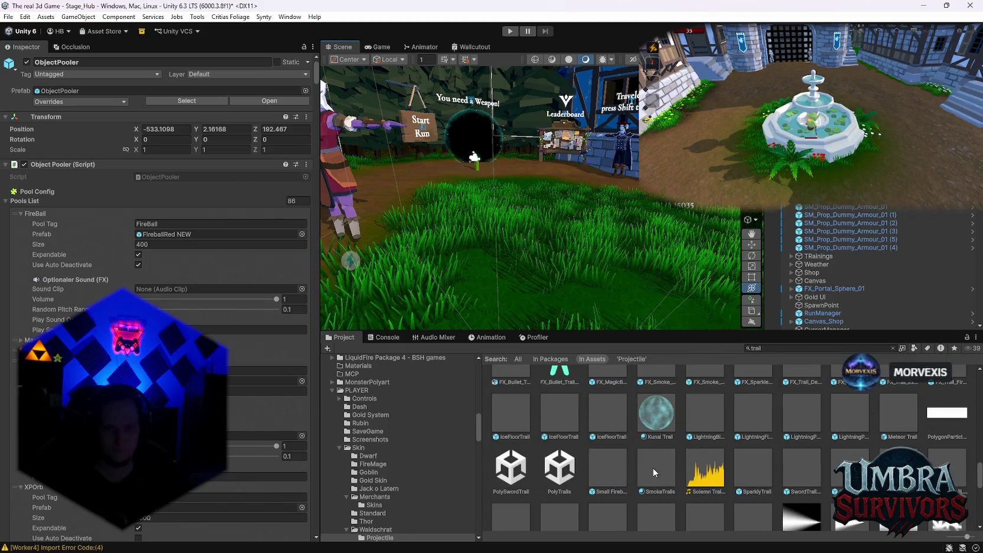
{"action": "mouse_move", "coordinate": [765, 480]}
{"action": "left_mouse_down"}
{"action": "mouse_move", "coordinate": [727, 259]}
{"action": "mouse_move", "coordinate": [584, 289]}
{"action": "mouse_move", "coordinate": [413, 278]}
{"action": "mouse_move", "coordinate": [585, 313]}
{"action": "mouse_move", "coordinate": [617, 344]}
{"action": "left_mouse_up"}
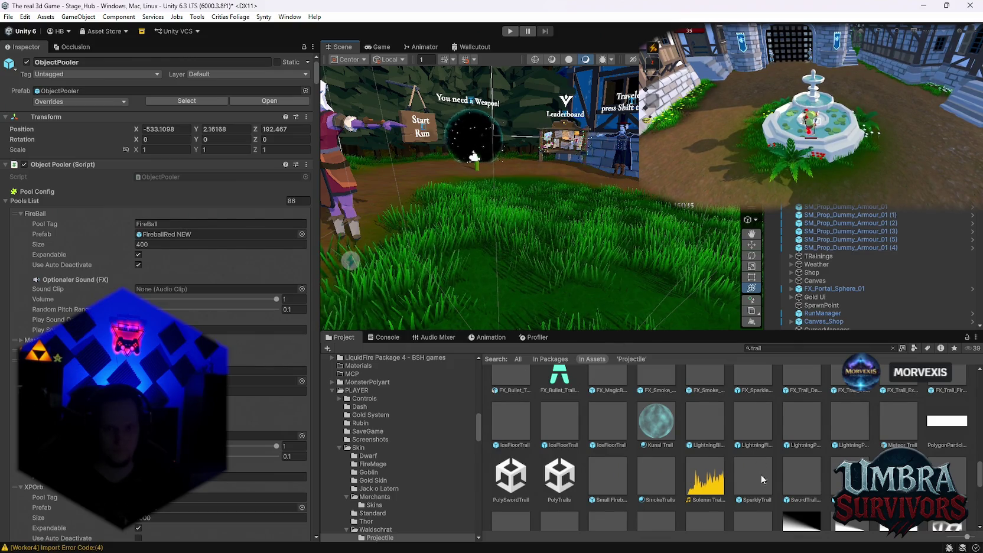
{"action": "mouse_move", "coordinate": [760, 474]}
{"action": "left_mouse_down"}
{"action": "mouse_move", "coordinate": [553, 297]}
{"action": "mouse_move", "coordinate": [529, 295]}
{"action": "mouse_move", "coordinate": [740, 480]}
{"action": "left_mouse_up"}
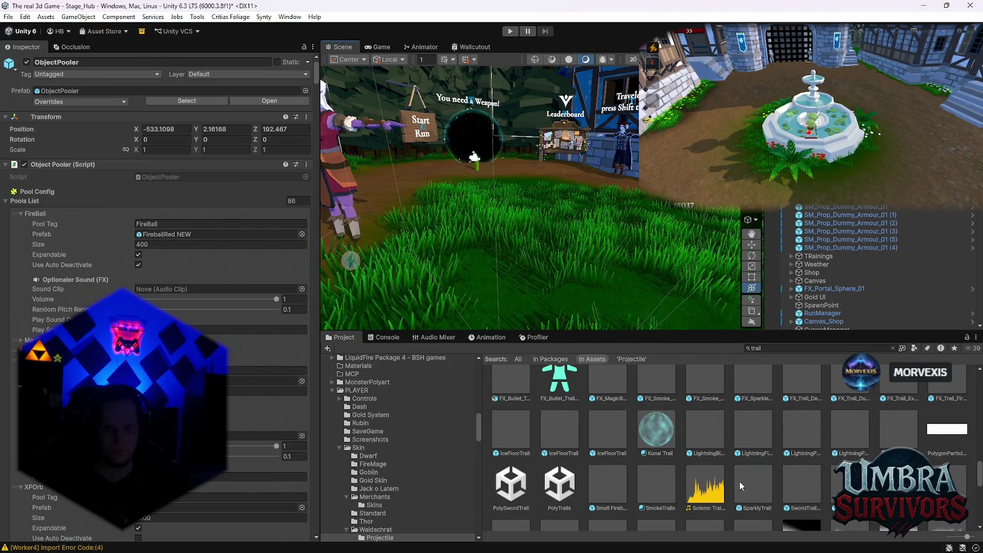
{"action": "left_click", "coordinate": [776, 348]}
{"action": "type", "text": "waldschrat"}
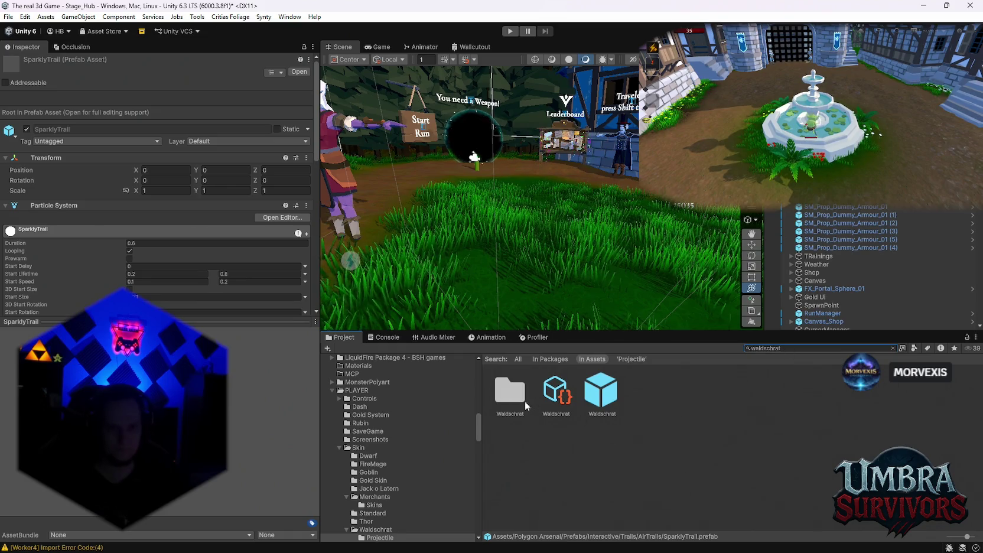
Open the Cube stake prefab from the Projectile folder and add SparklyTrail as its child
{"action": "double_click", "coordinate": [523, 399]}
{"action": "left_click", "coordinate": [553, 450]}
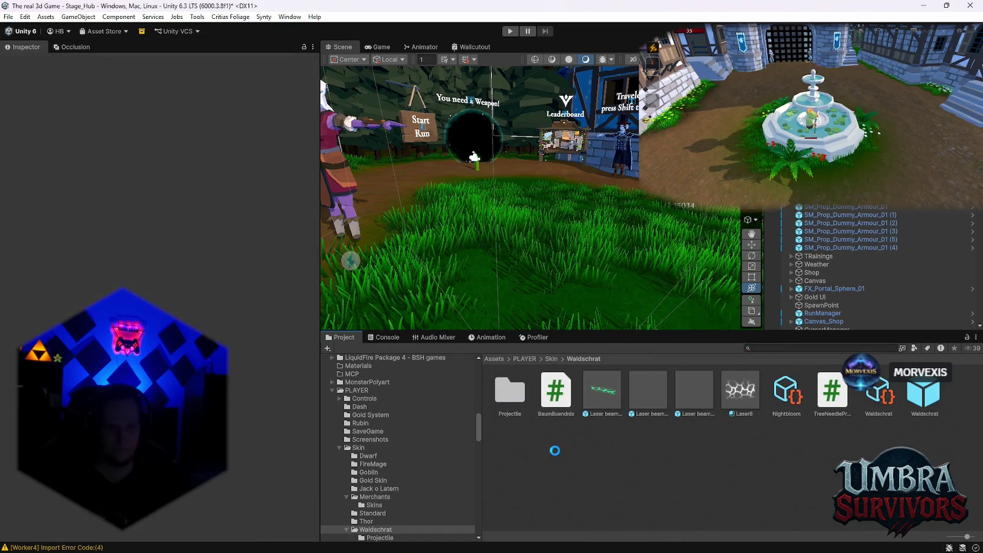
{"action": "double_click", "coordinate": [523, 401]}
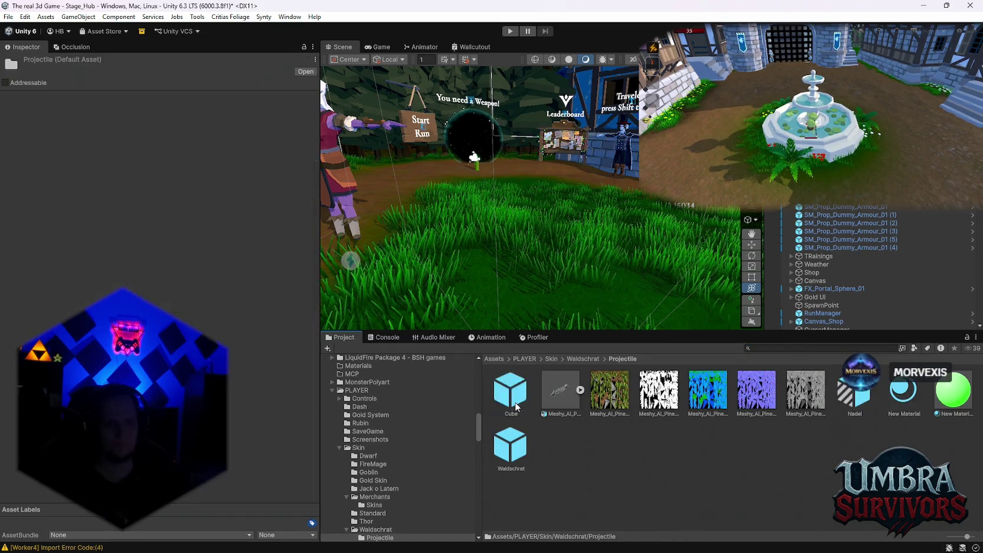
{"action": "double_click", "coordinate": [519, 398]}
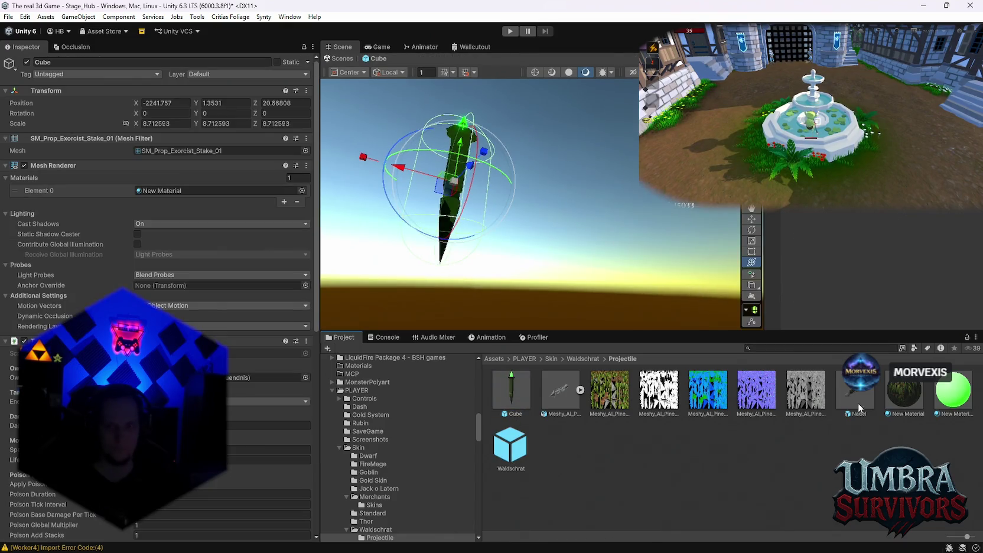
{"action": "left_click", "coordinate": [521, 452]}
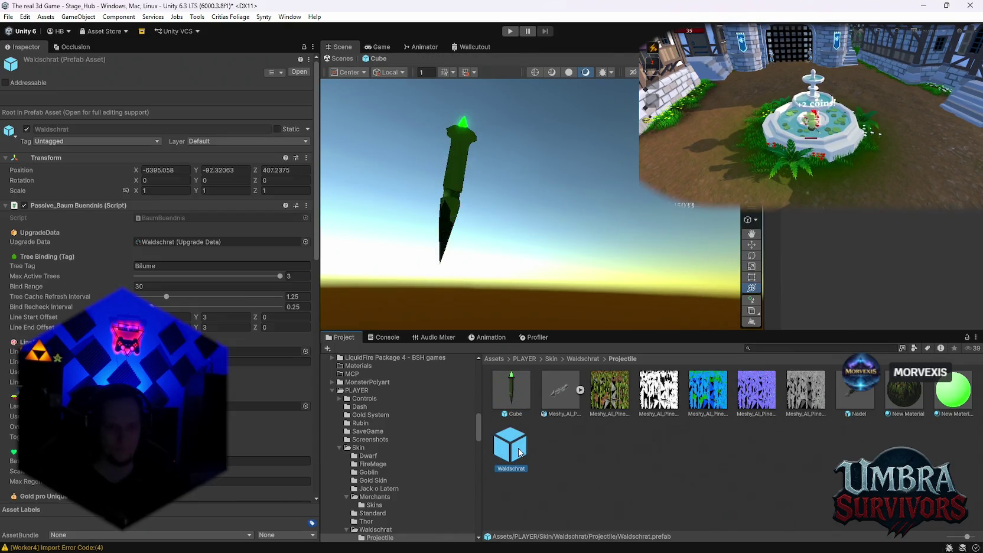
{"action": "left_click", "coordinate": [581, 359]}
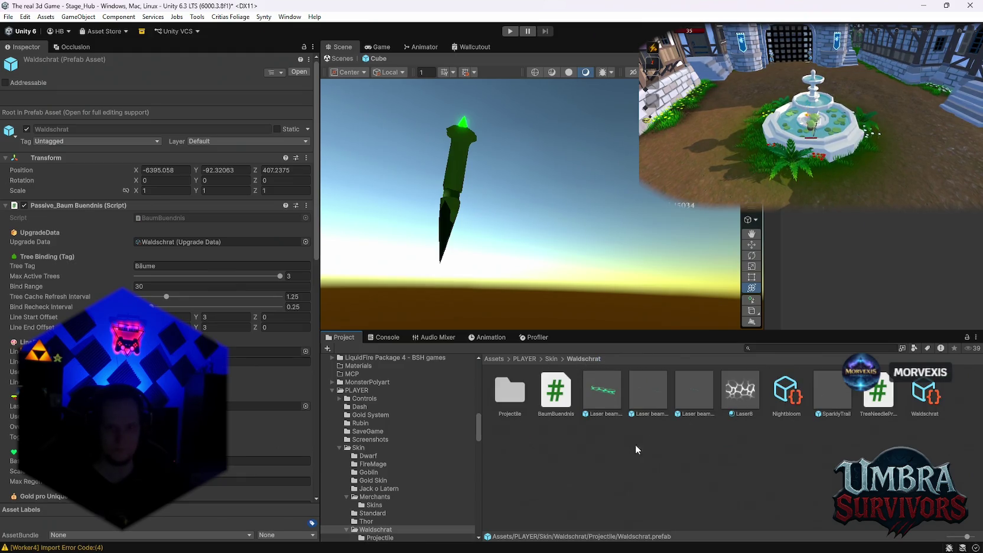
{"action": "double_click", "coordinate": [510, 393]}
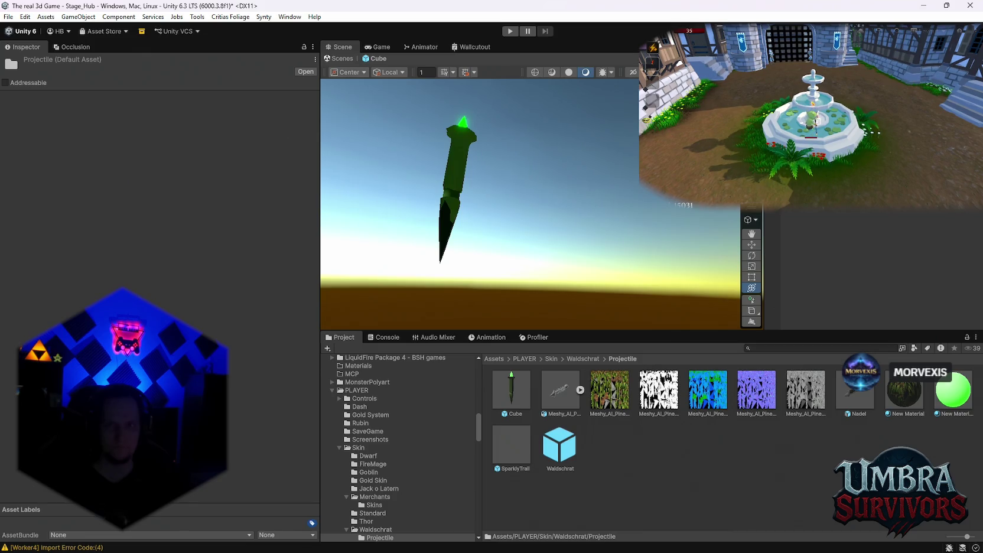
{"action": "left_click_drag", "start_coordinate": [512, 444], "coordinate": [541, 204]}
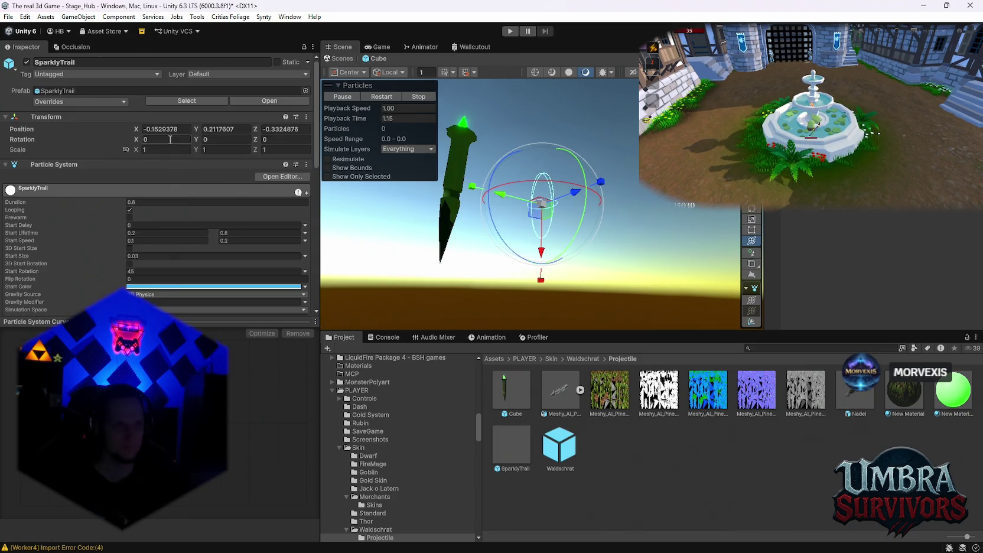
Set the SparklyTrail position to 0, 0, 0 and frame it in the view
{"action": "type", "text": "0"}
{"action": "key", "text": "Tab"}
{"action": "type", "text": "0"}
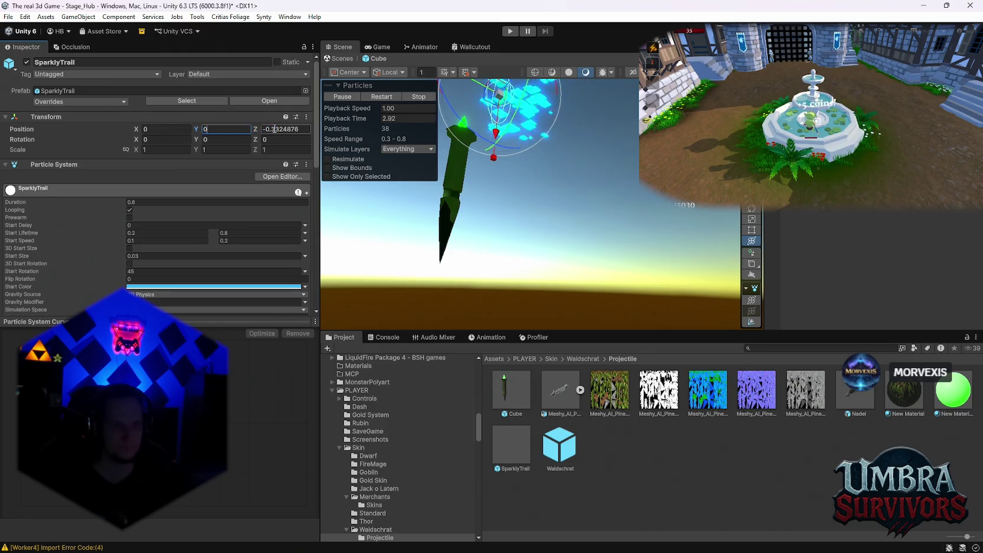
{"action": "key", "text": "Tab"}
{"action": "type", "text": "0"}
{"action": "key", "text": "Return"}
{"action": "key", "text": "f"}
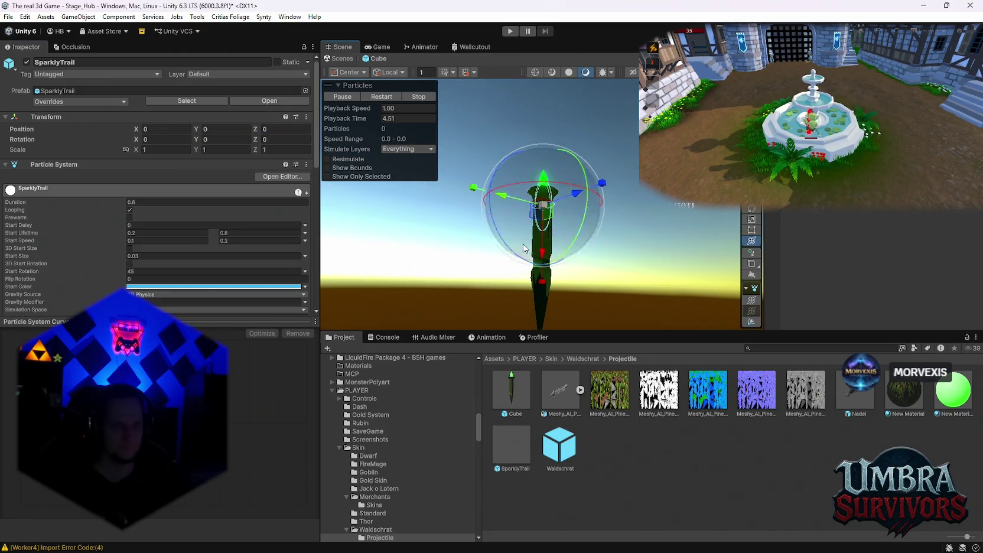
Make the particles' Start Color green and nudge the stake slightly upward
{"action": "left_click", "coordinate": [197, 287]}
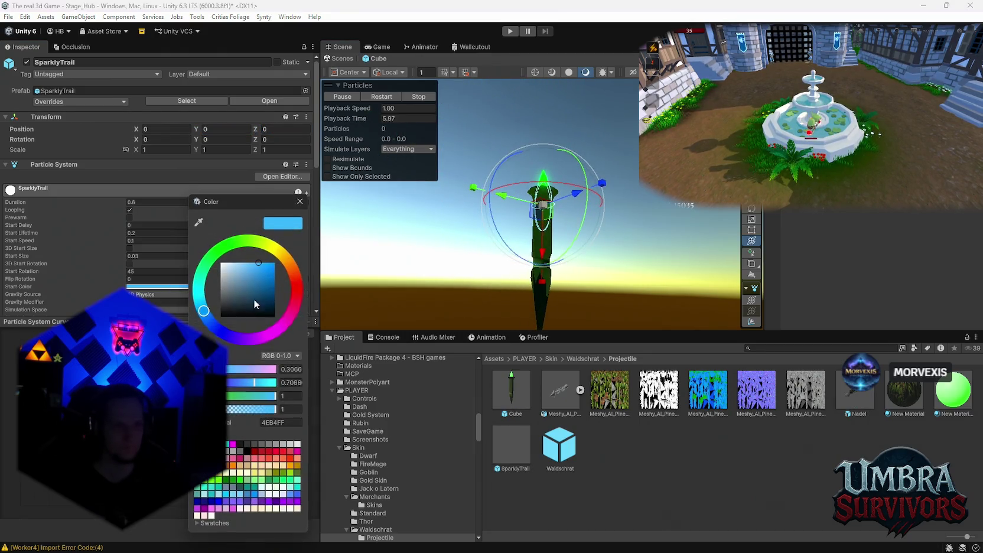
{"action": "left_click", "coordinate": [212, 254]}
{"action": "left_click", "coordinate": [301, 202]}
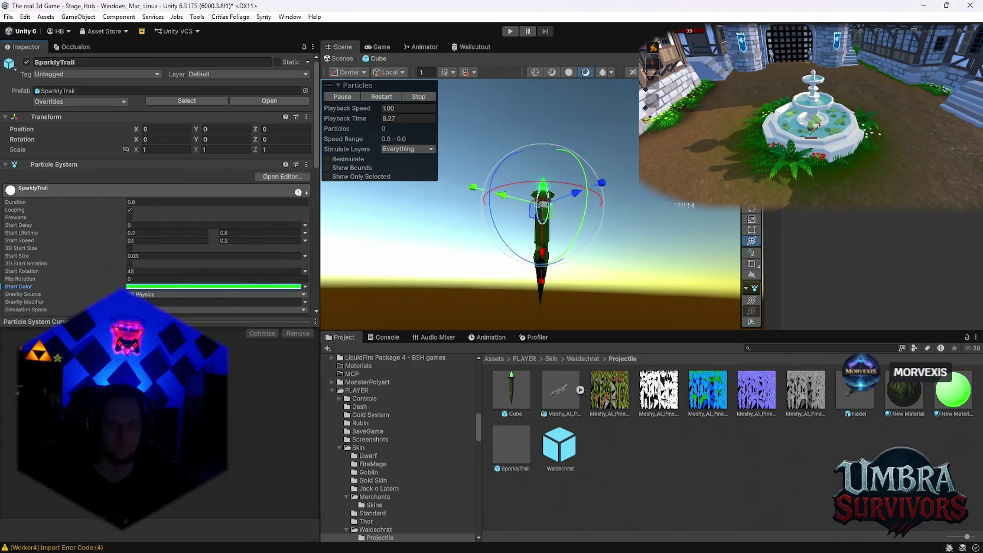
{"action": "left_click", "coordinate": [542, 266]}
{"action": "mouse_move", "coordinate": [550, 248]}
{"action": "left_mouse_down"}
{"action": "mouse_move", "coordinate": [544, 146]}
{"action": "mouse_move", "coordinate": [527, 260]}
{"action": "mouse_move", "coordinate": [541, 171]}
{"action": "left_mouse_up"}
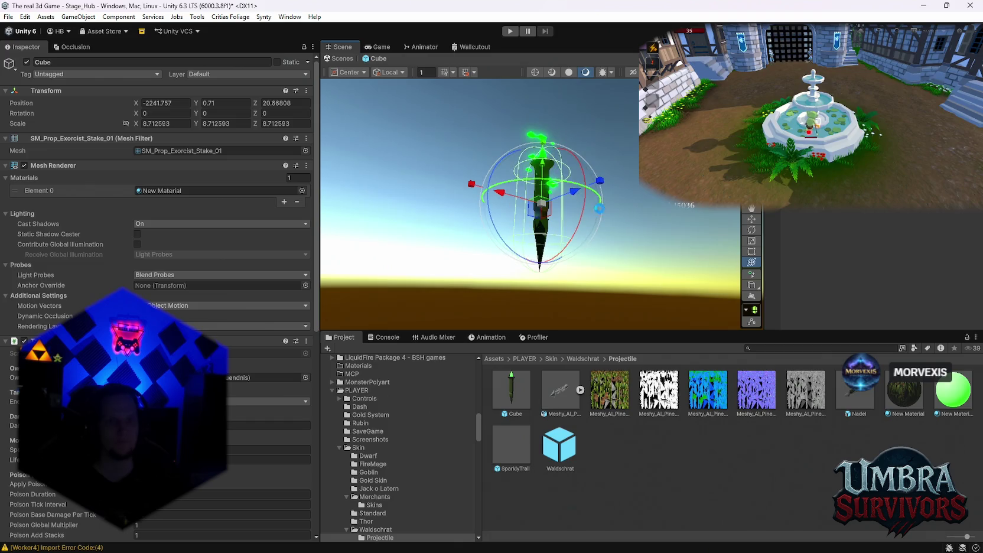
{"action": "left_click", "coordinate": [541, 172]}
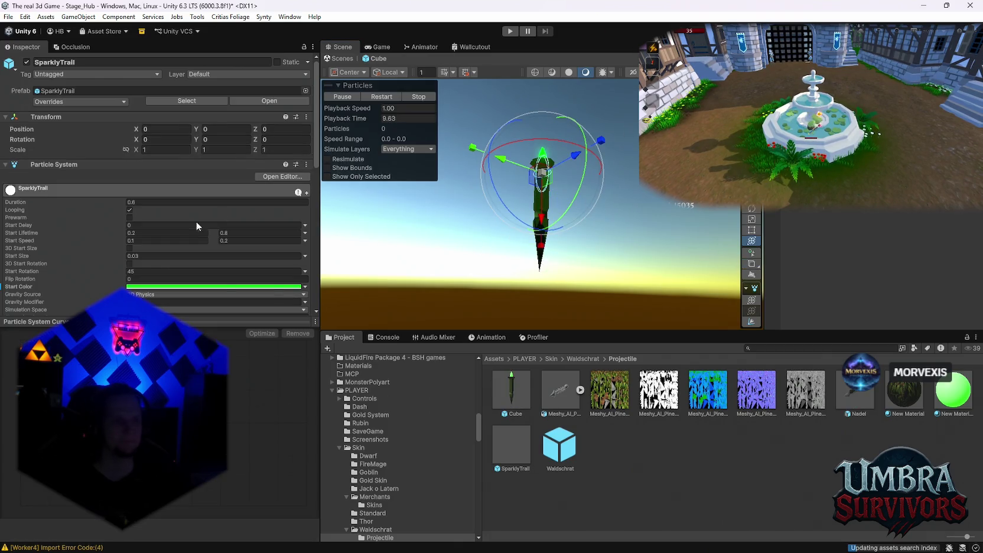
Set SparklyTrail's Max Particles to 100 and move the stake along Y to preview the trail
{"action": "scroll", "coordinate": [188, 225], "scroll_direction": "down", "scroll_amount": 4}
{"action": "left_click", "coordinate": [152, 245]}
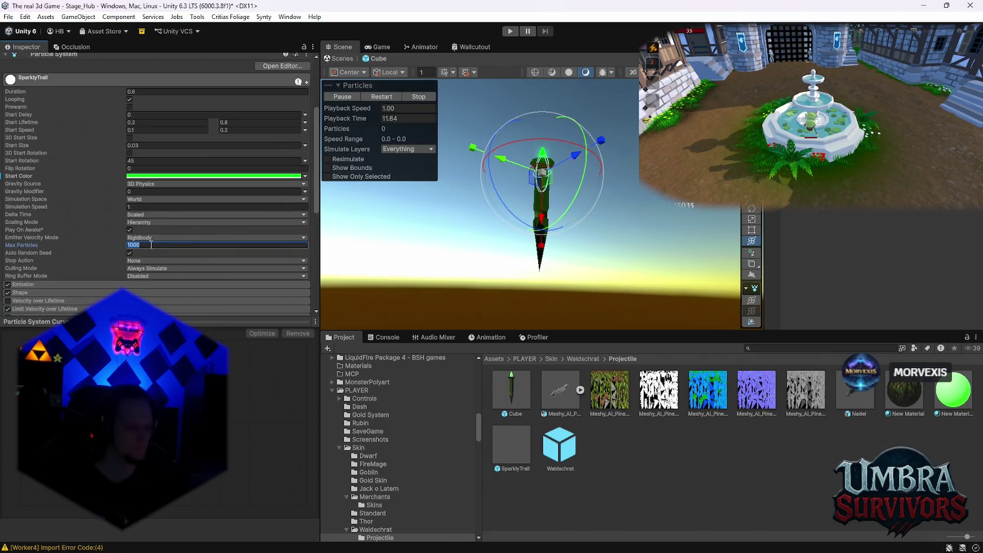
{"action": "type", "text": "10"}
{"action": "left_click", "coordinate": [541, 207]}
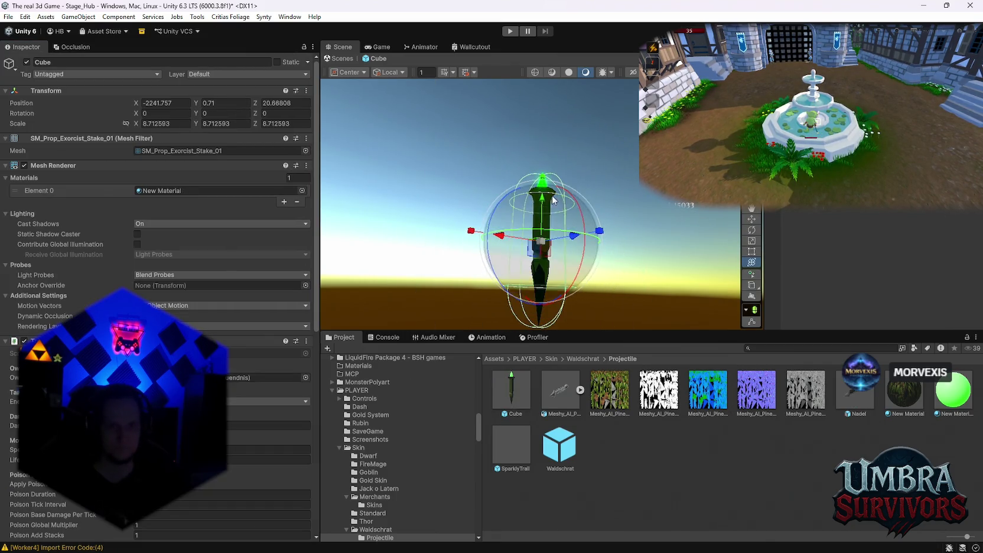
{"action": "mouse_move", "coordinate": [541, 213]}
{"action": "left_mouse_down"}
{"action": "mouse_move", "coordinate": [541, 124]}
{"action": "mouse_move", "coordinate": [548, 286]}
{"action": "mouse_move", "coordinate": [513, 160]}
{"action": "mouse_move", "coordinate": [520, 88]}
{"action": "mouse_move", "coordinate": [526, 107]}
{"action": "left_mouse_up"}
{"action": "key", "text": "f"}
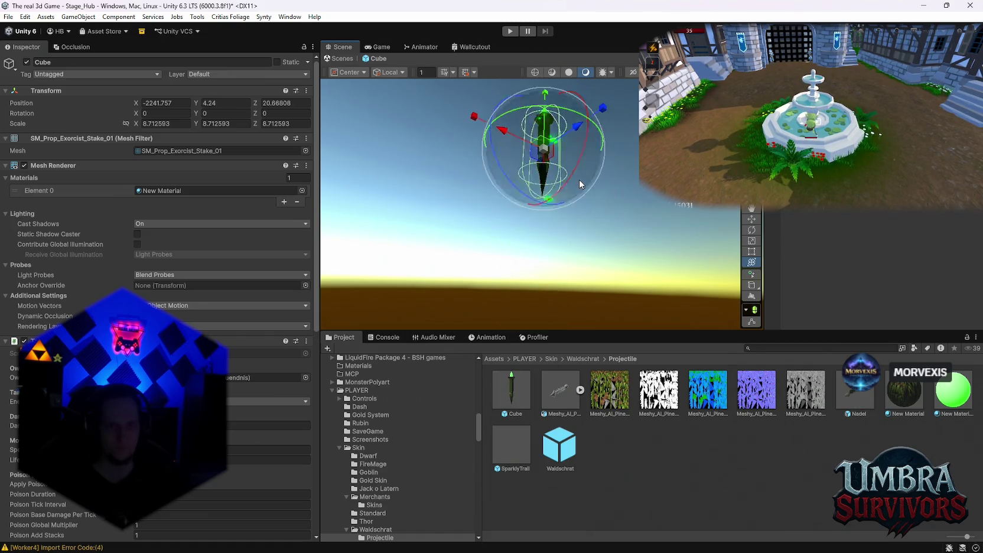
{"action": "mouse_move", "coordinate": [537, 169]}
{"action": "left_mouse_down"}
{"action": "mouse_move", "coordinate": [535, 254]}
{"action": "mouse_move", "coordinate": [540, 83]}
{"action": "mouse_move", "coordinate": [549, 219]}
{"action": "left_mouse_up"}
Drag the stake again to watch the green sparkle trail, then start zeroing its X position
{"action": "left_click", "coordinate": [535, 213]}
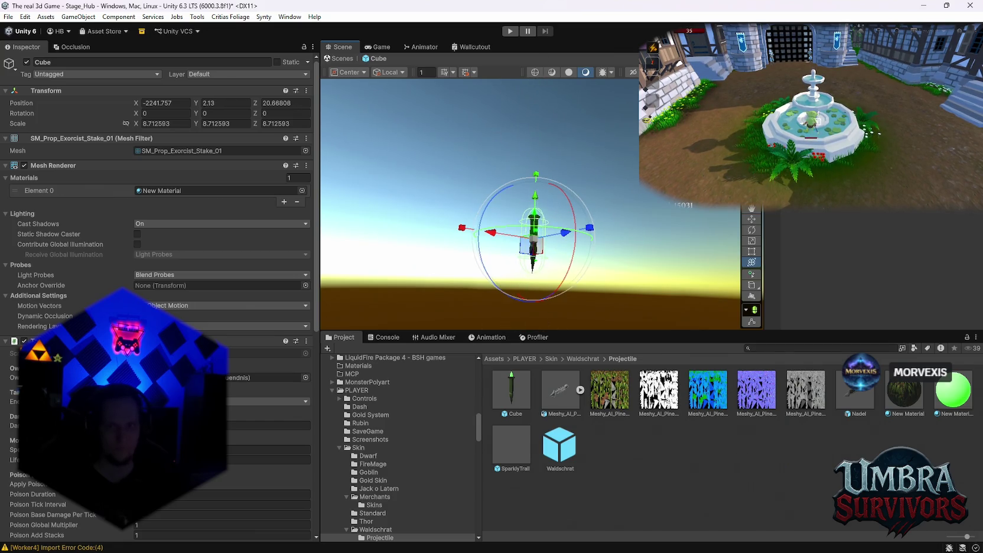
{"action": "scroll", "coordinate": [178, 269], "scroll_direction": "down", "scroll_amount": 3}
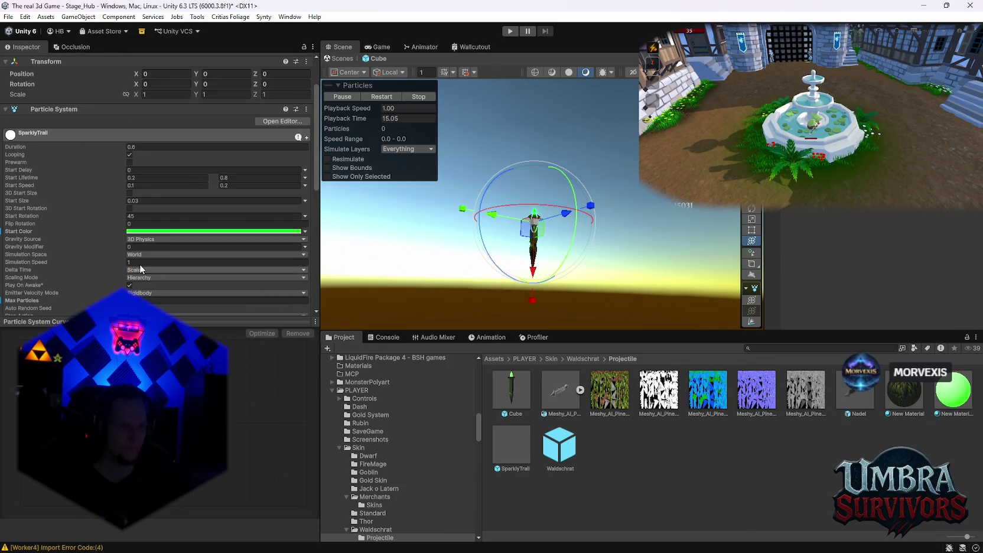
{"action": "scroll", "coordinate": [141, 261], "scroll_direction": "down", "scroll_amount": 3}
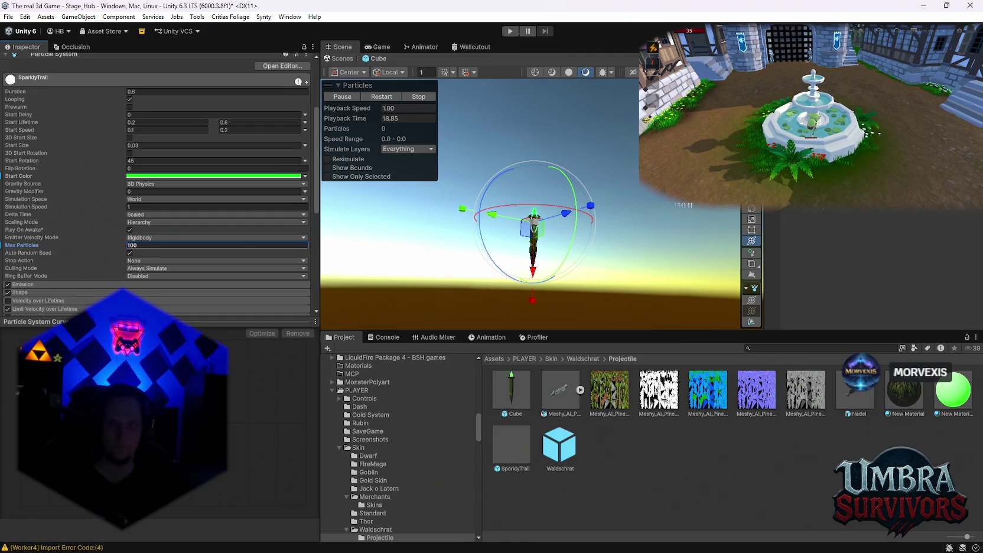
{"action": "left_click", "coordinate": [541, 204]}
{"action": "mouse_move", "coordinate": [540, 204]}
{"action": "left_mouse_down"}
{"action": "mouse_move", "coordinate": [523, 236]}
{"action": "mouse_move", "coordinate": [521, 121]}
{"action": "mouse_move", "coordinate": [536, 196]}
{"action": "mouse_move", "coordinate": [532, 98]}
{"action": "mouse_move", "coordinate": [529, 260]}
{"action": "mouse_move", "coordinate": [524, 107]}
{"action": "mouse_move", "coordinate": [519, 163]}
{"action": "mouse_move", "coordinate": [523, 236]}
{"action": "mouse_move", "coordinate": [527, 71]}
{"action": "mouse_move", "coordinate": [515, 229]}
{"action": "mouse_move", "coordinate": [523, 74]}
{"action": "mouse_move", "coordinate": [528, 260]}
{"action": "mouse_move", "coordinate": [530, 94]}
{"action": "mouse_move", "coordinate": [537, 145]}
{"action": "left_mouse_up"}
{"action": "scroll", "coordinate": [218, 140], "scroll_direction": "up", "scroll_amount": 4}
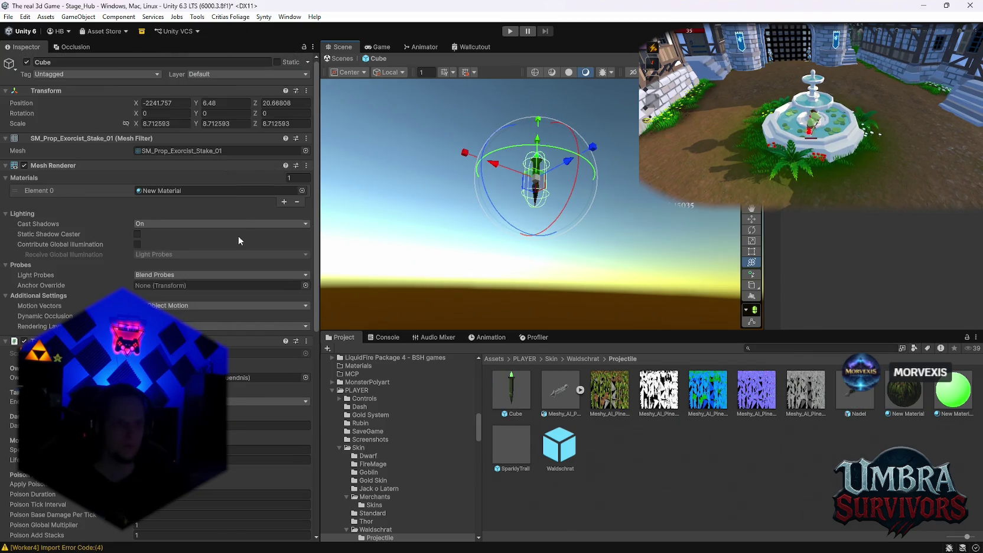
{"action": "type", "text": "0"}
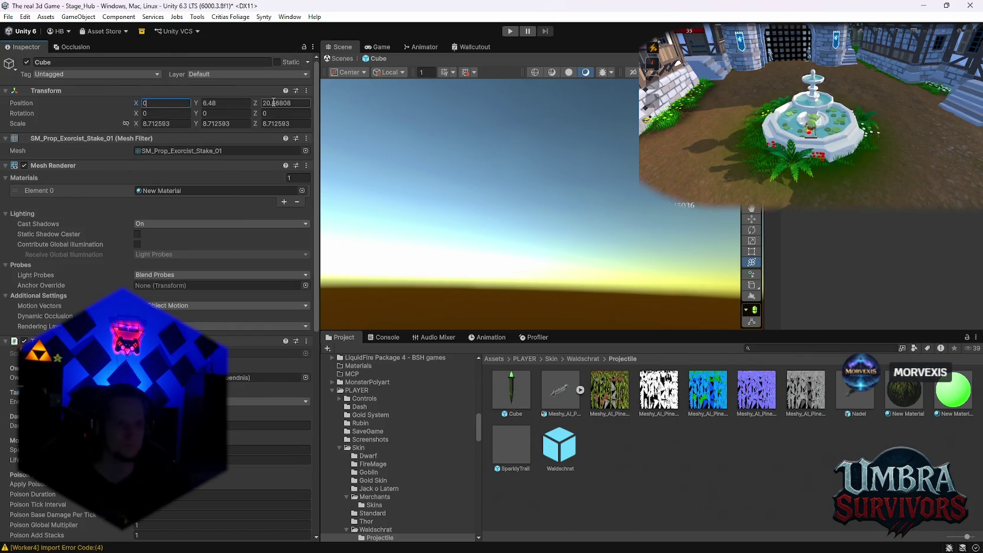
{"action": "type", "text": "0"}
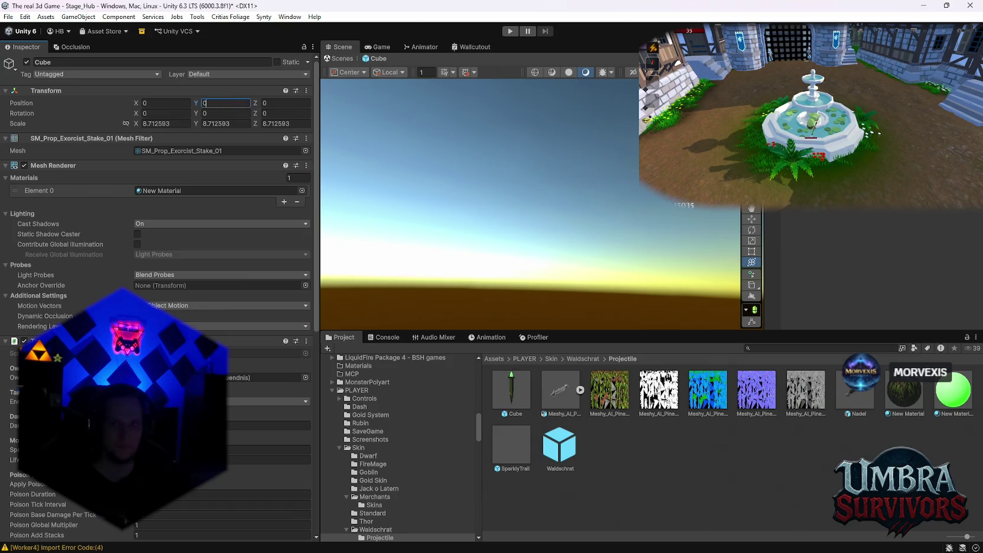
{"action": "type", "text": "f"}
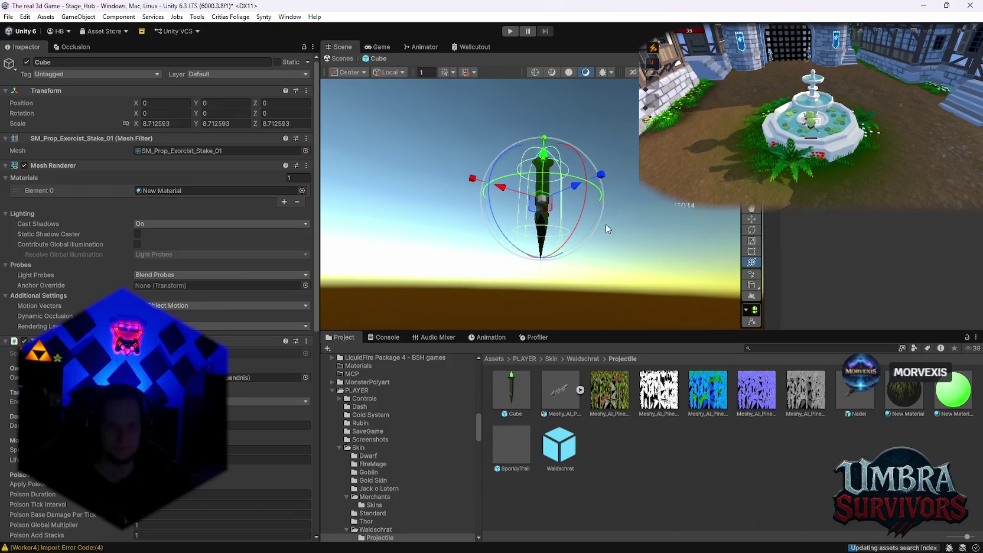